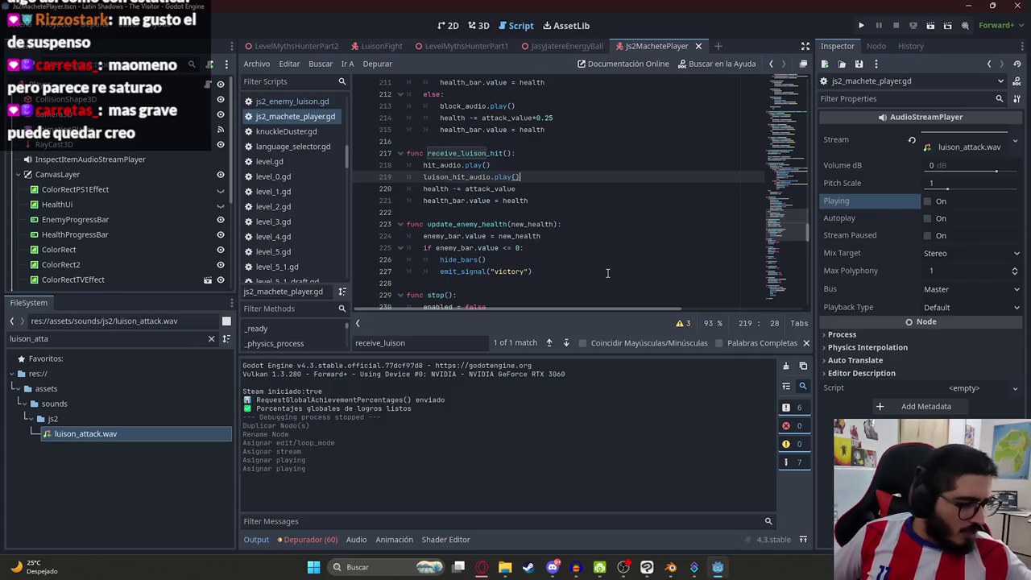
- Preview the luison_attack.wav sound player and set its pitch scale to 0.7
click(505, 212)
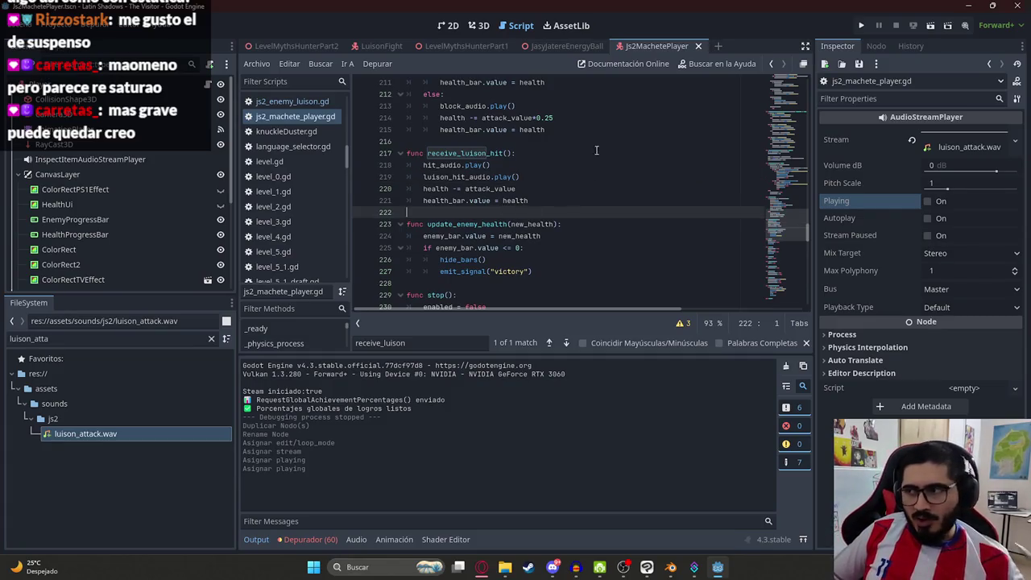
click(930, 202)
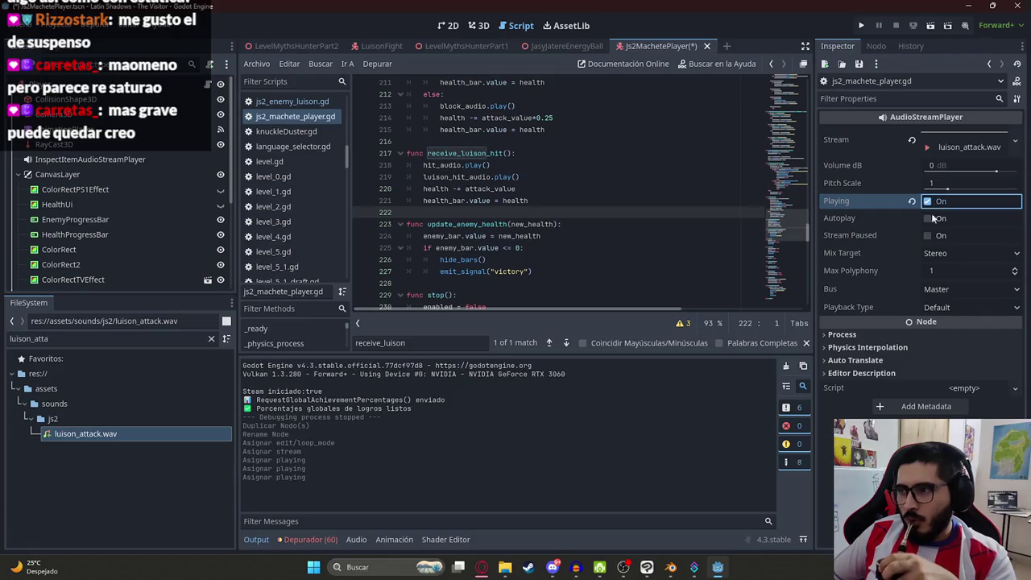
drag(946, 191, 937, 188)
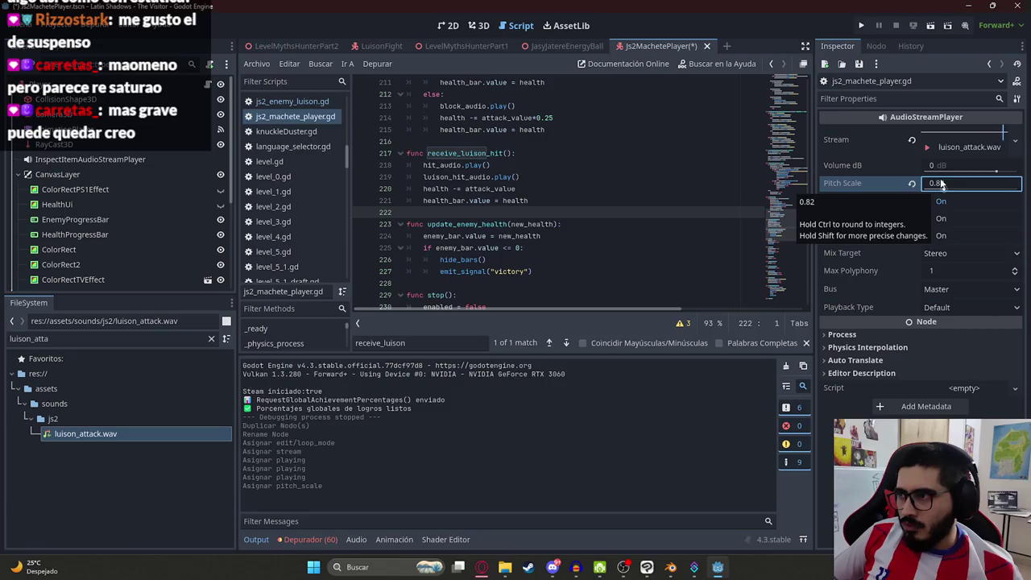
key(BackSpace)
key(BackSpace)
key(Return)
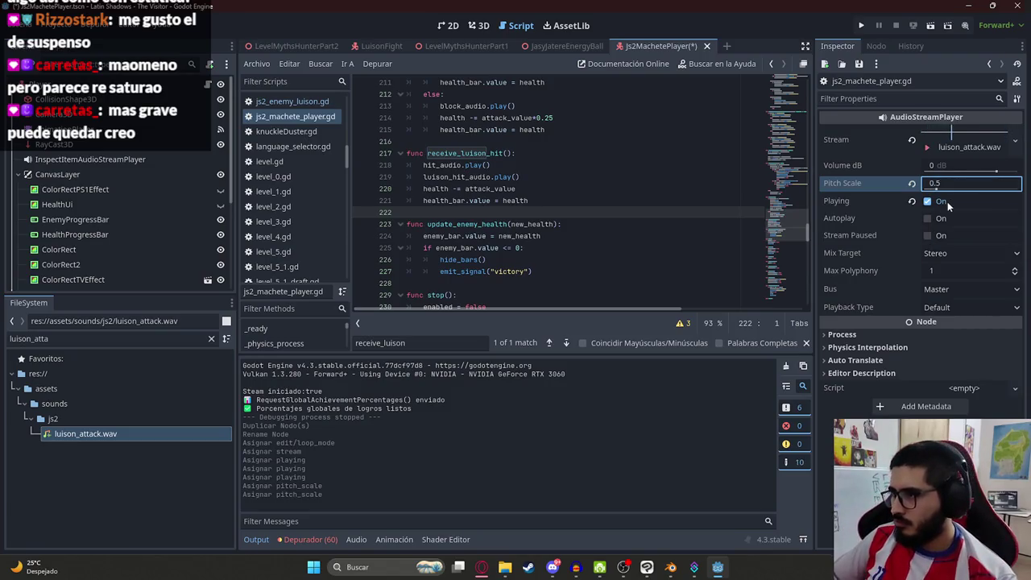
click(964, 183)
text(0.7)
key(Return)
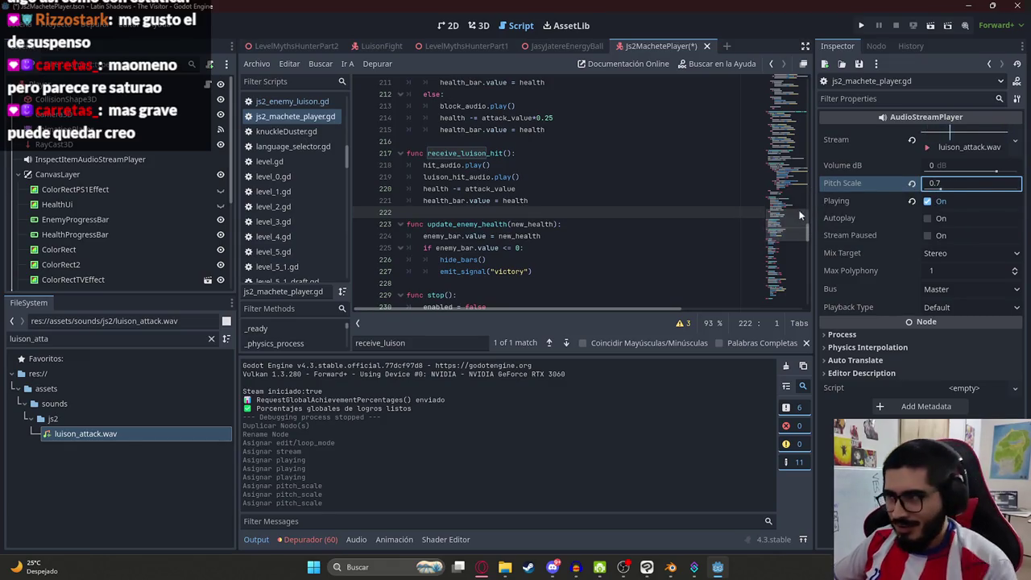
- Stop the sound preview and select the luison_hit_audio.play() call on line 219
click(927, 202)
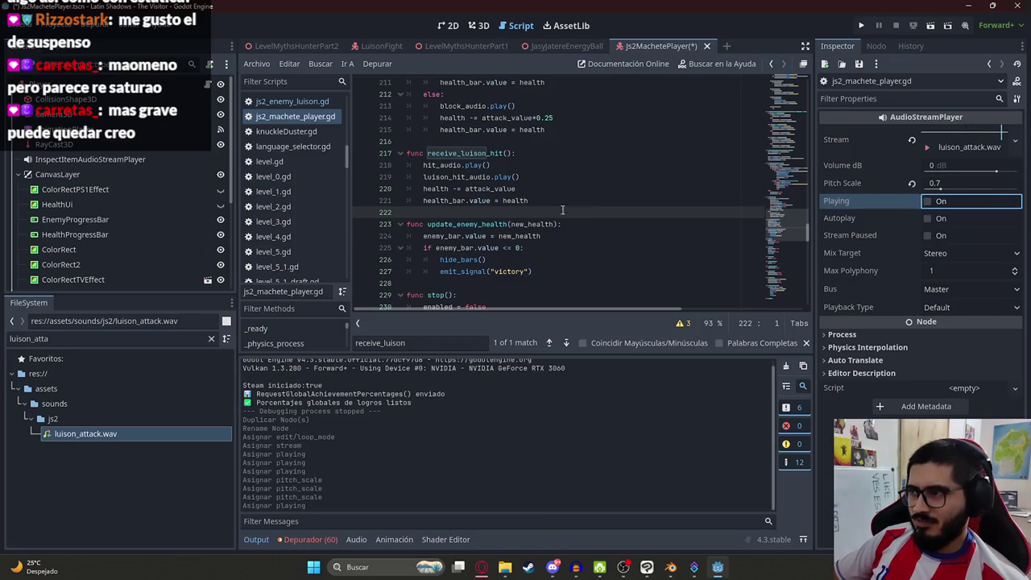
click(540, 179)
drag(524, 179, 424, 177)
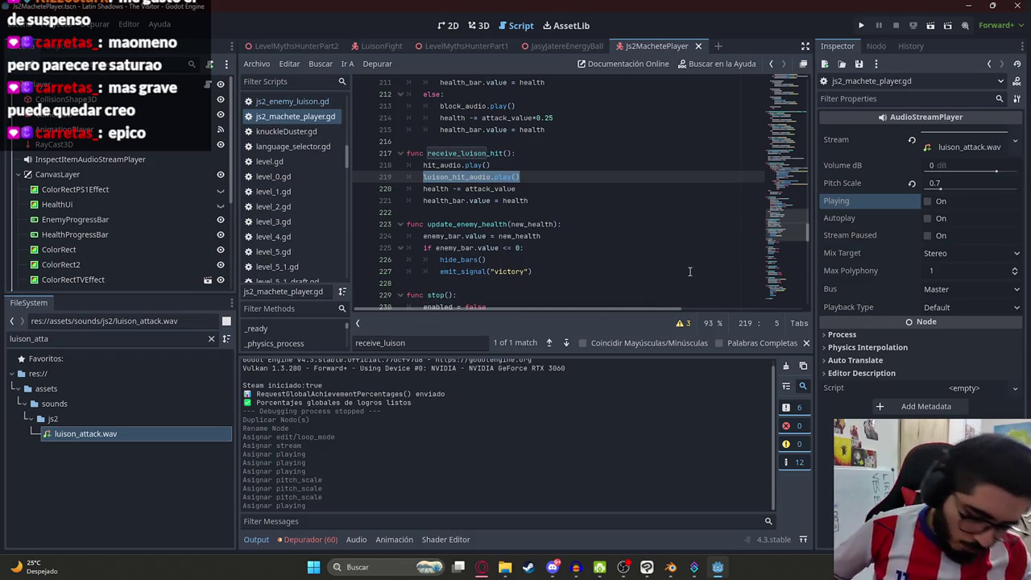
- Save the LevelMythsHunterPart2 scene from its tab menu
click(568, 214)
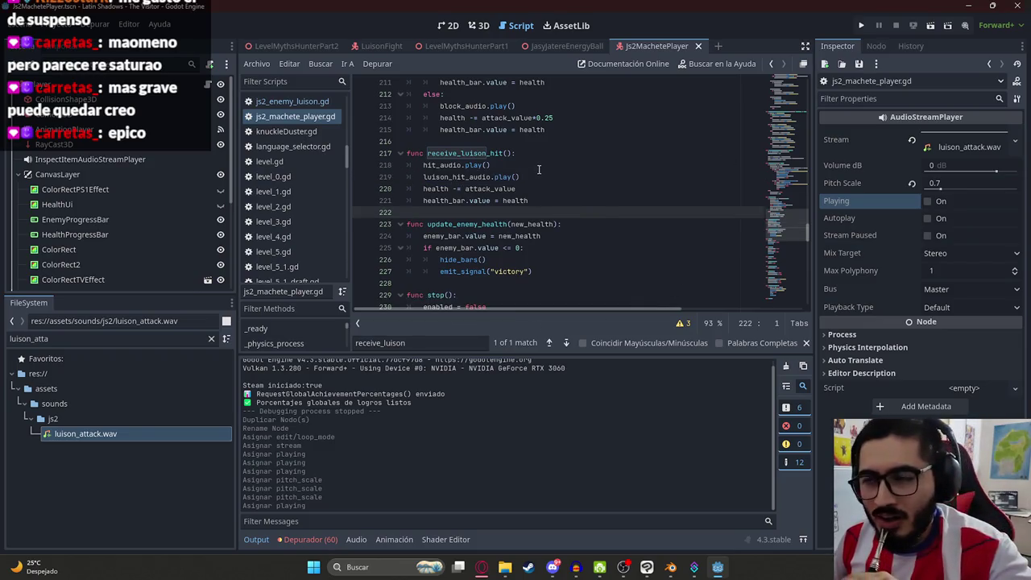
right_click(309, 46)
click(335, 143)
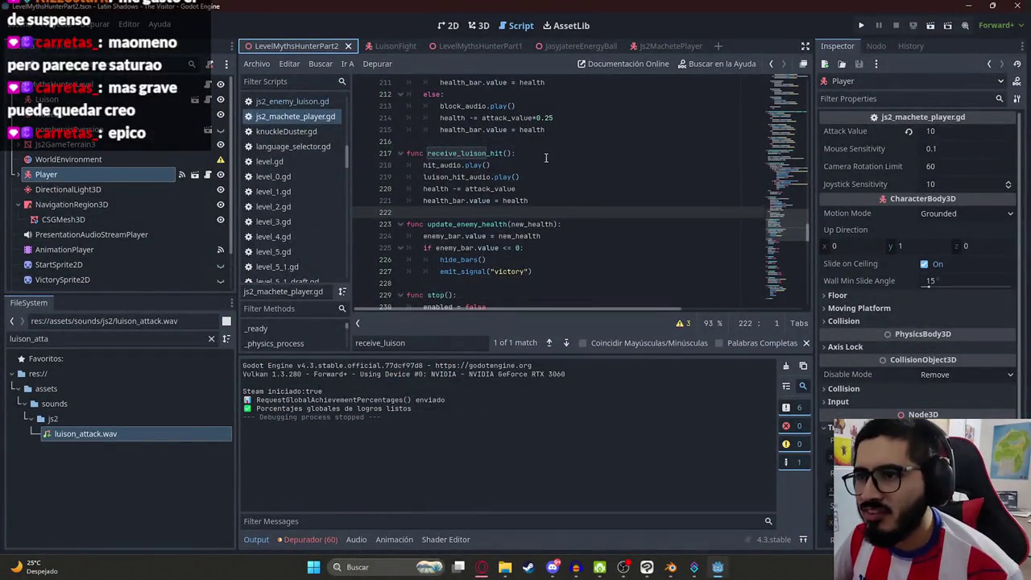
click(549, 186)
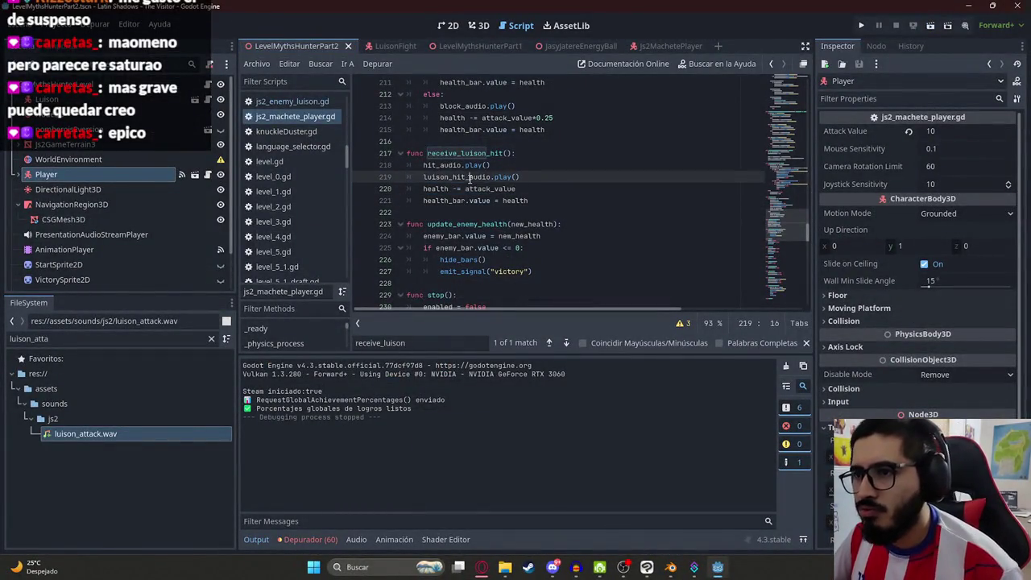
drag(524, 176, 386, 189)
key(BackSpace)
key(ctrl+z)
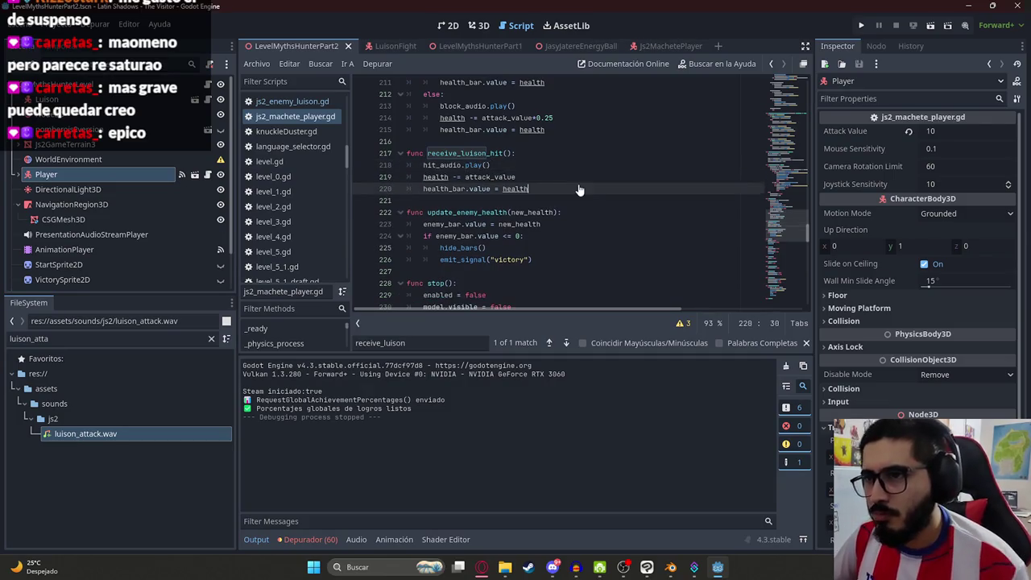
key(ctrl+f)
key(BackSpace)
key(BackSpace)
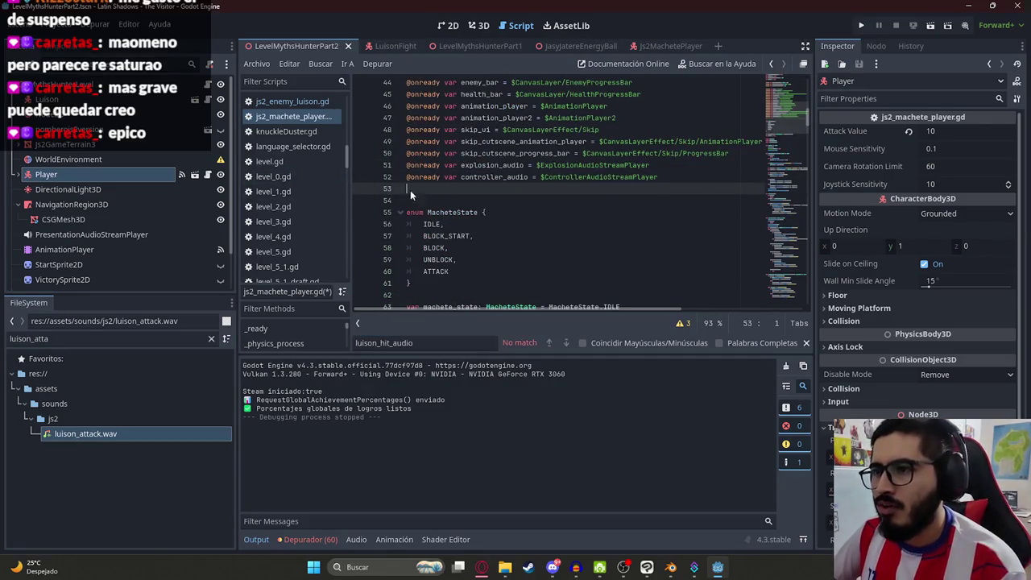
key(ctrl+s)
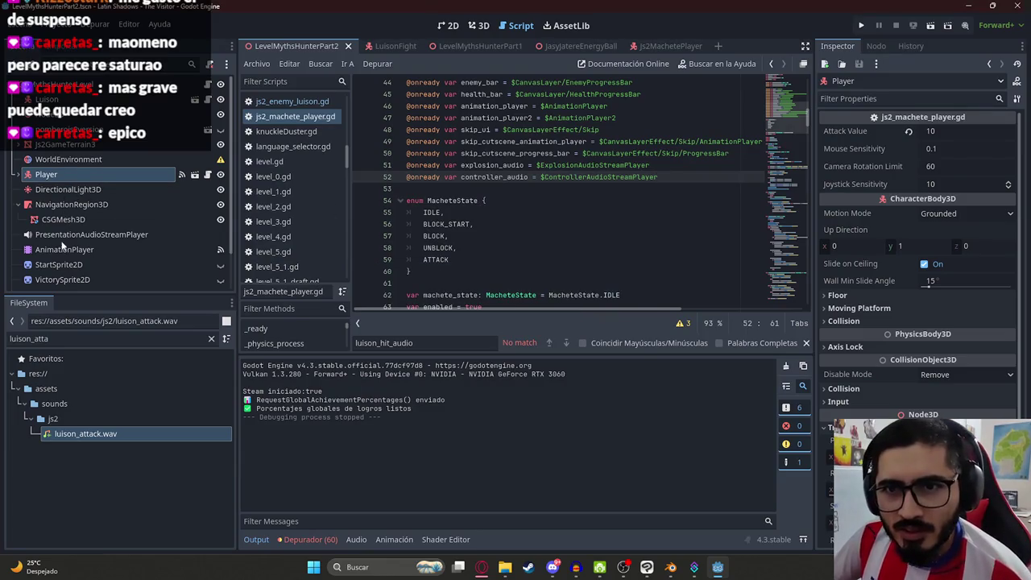
- Select the PresentationAudioStreamPlayer node and switch to the Js2MachetePlayer scene
scroll(90, 280, down, 2)
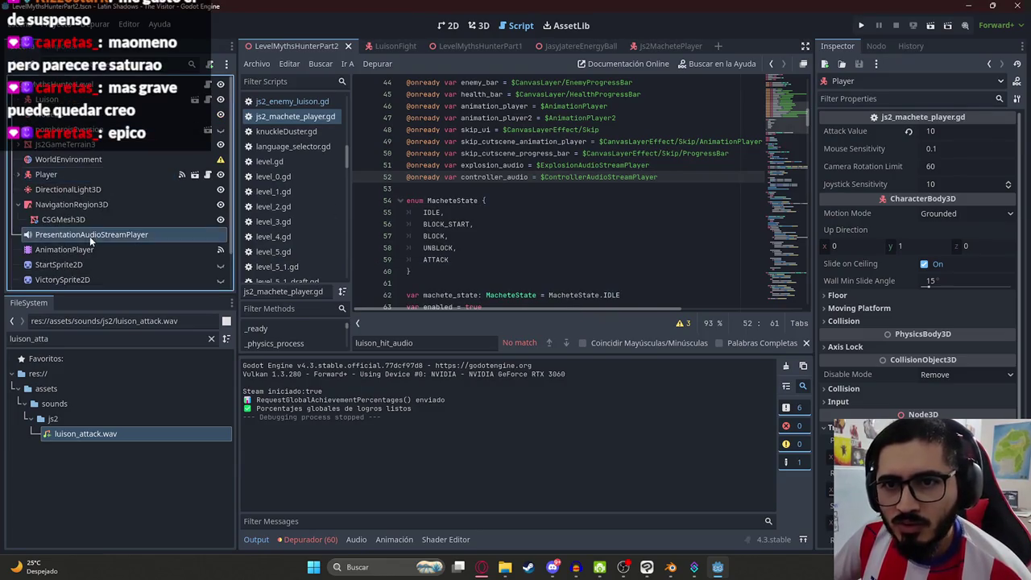
click(90, 236)
click(656, 46)
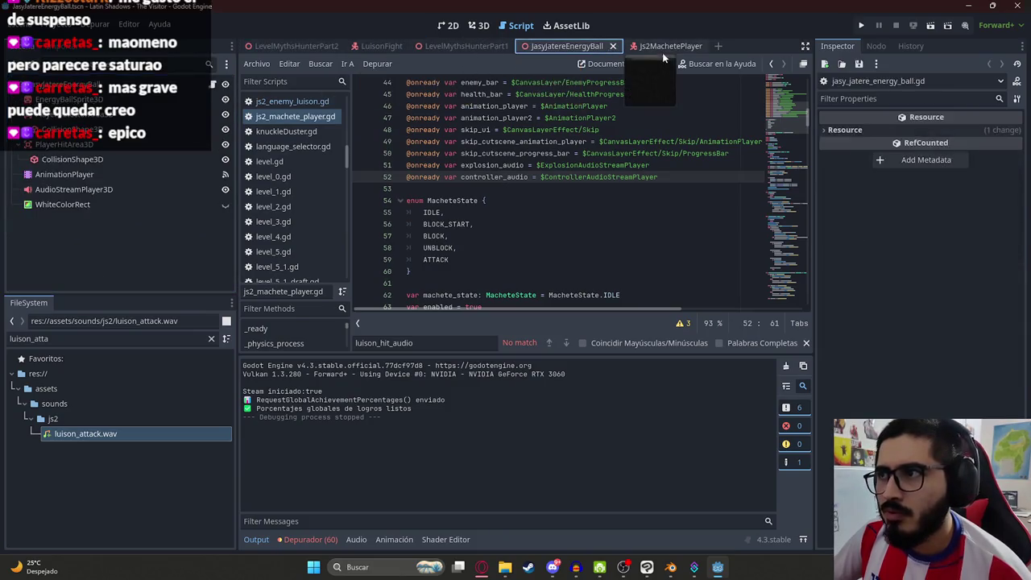
- Cut LuisonHitAudioStreamPlayer, look at LuisonFight's Luison node, then undo the cut
click(139, 277)
key(ctrl+x)
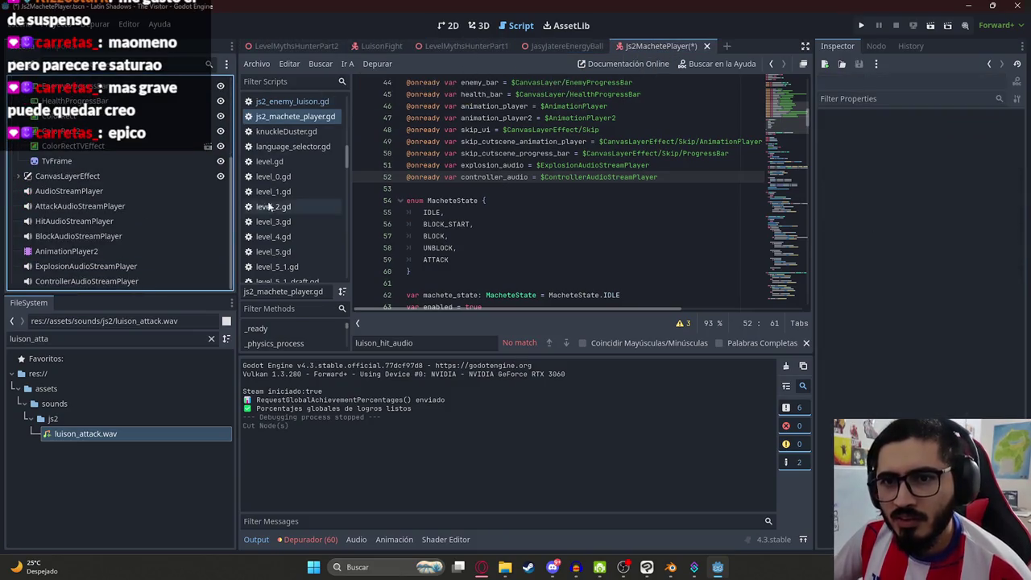
click(110, 264)
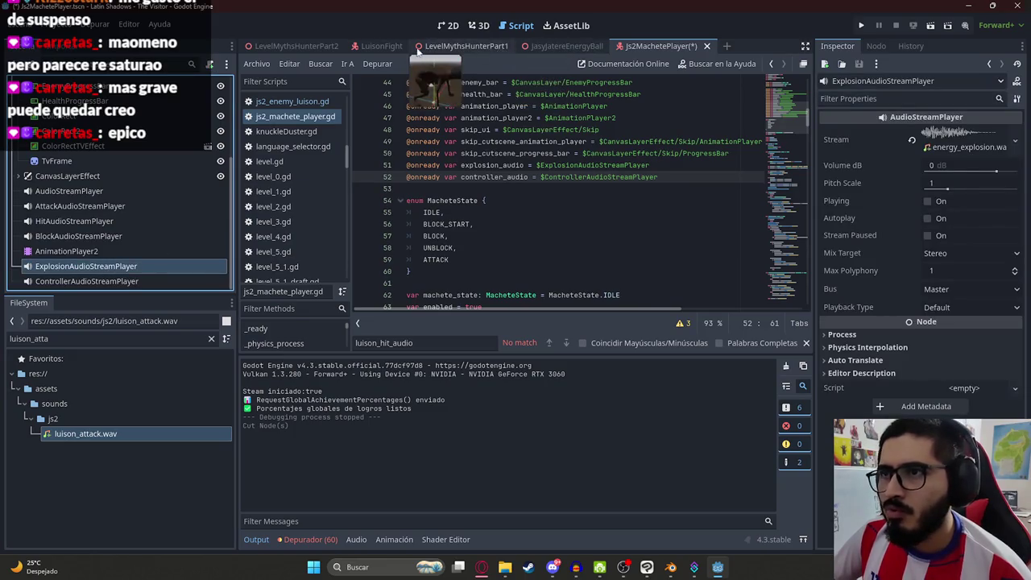
click(370, 46)
click(97, 91)
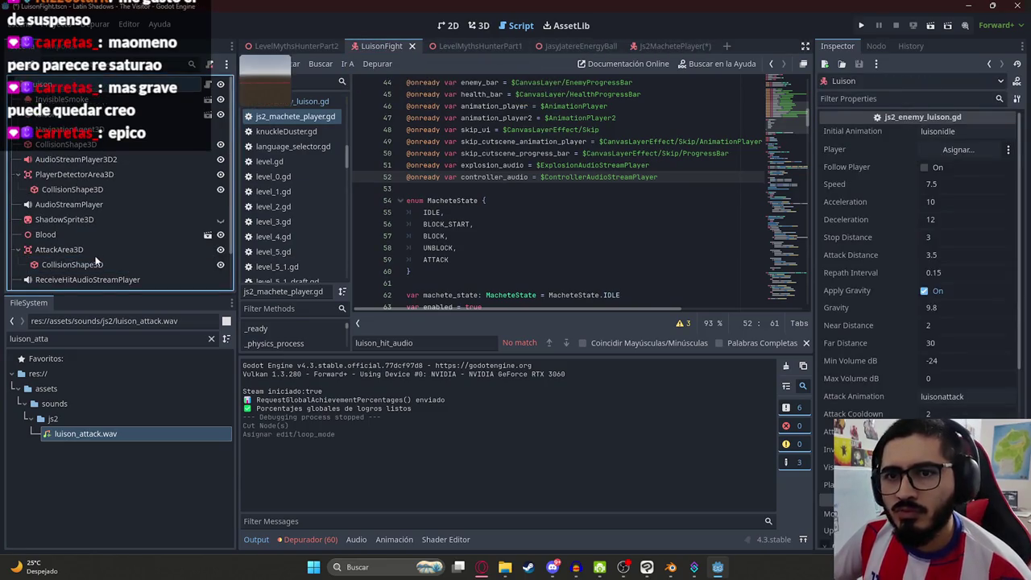
scroll(95, 261, down, 2)
click(660, 46)
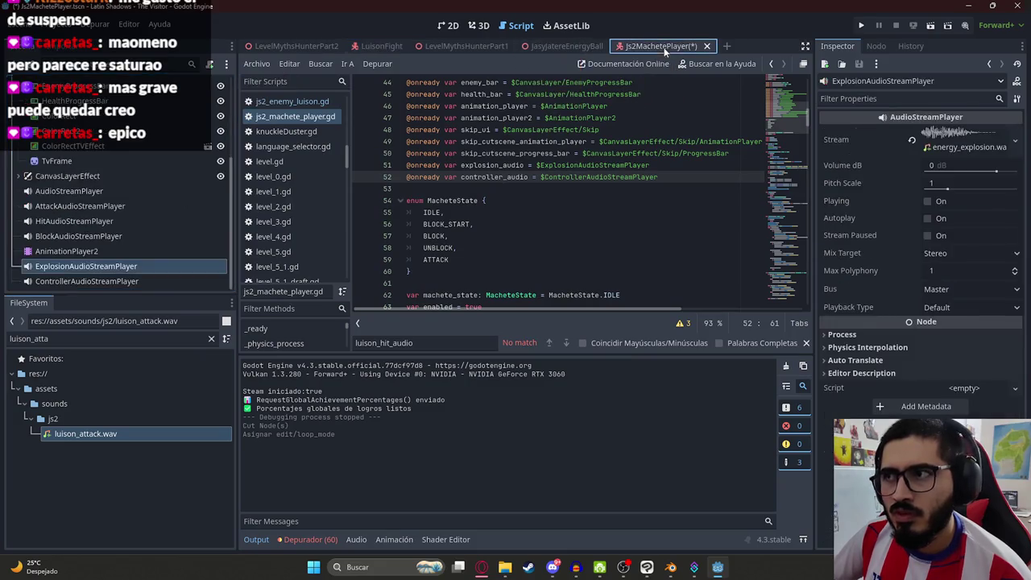
click(86, 265)
key(ctrl+z)
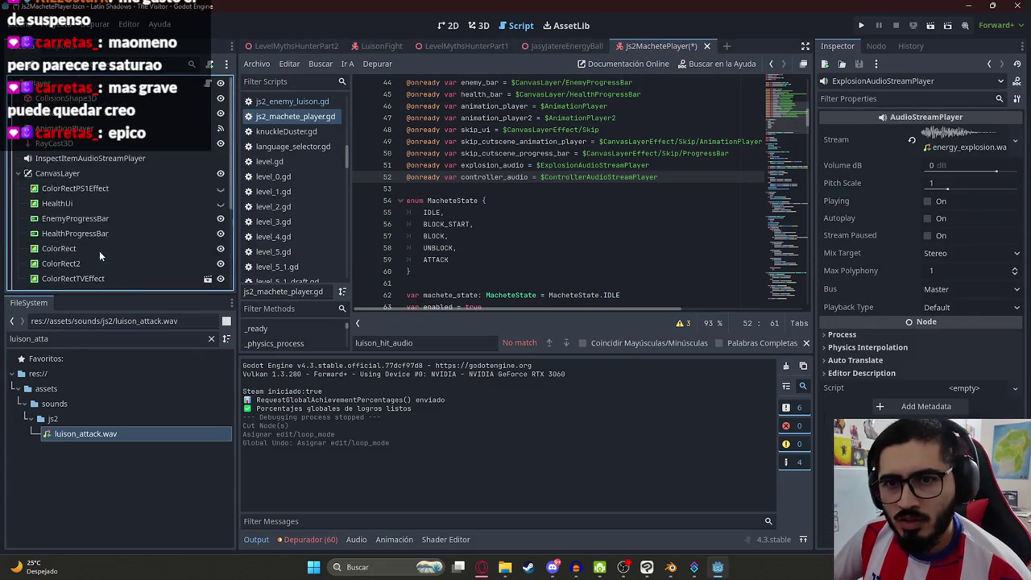
key(ctrl+z)
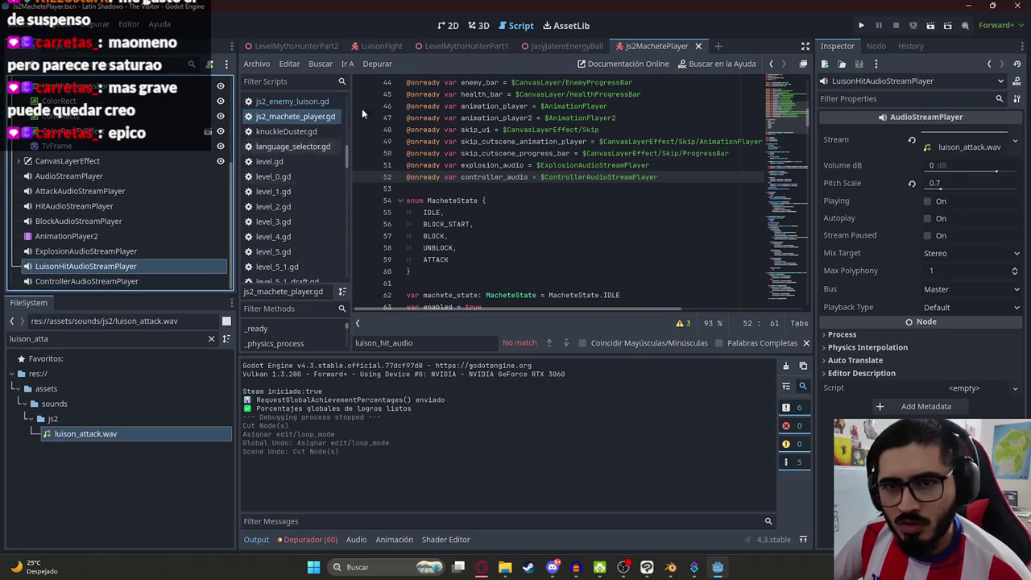
- Copy LuisonHitAudioStreamPlayer from Js2MachetePlayer and paste it under Luison in LuisonFight
click(378, 46)
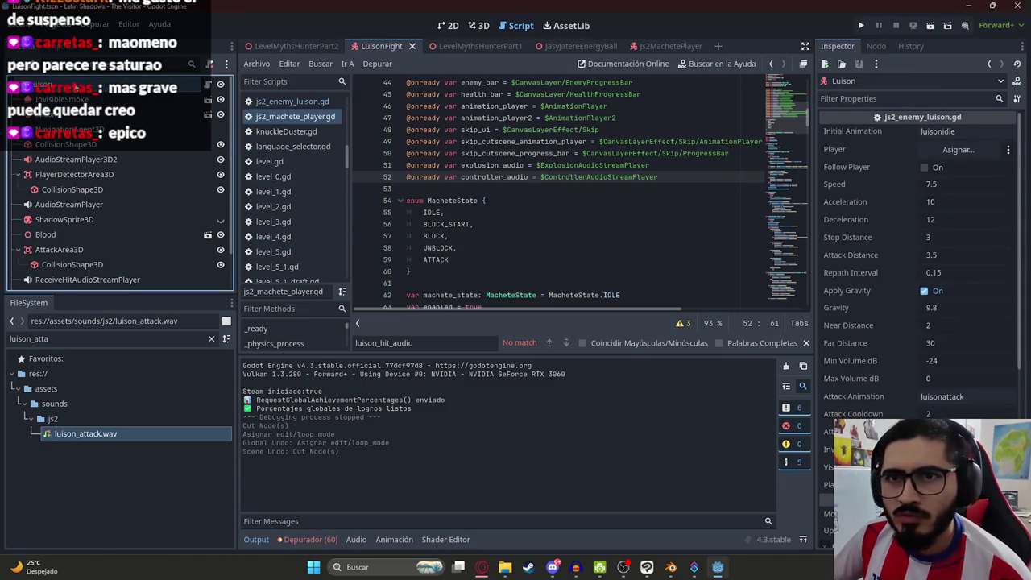
scroll(114, 233, down, 2)
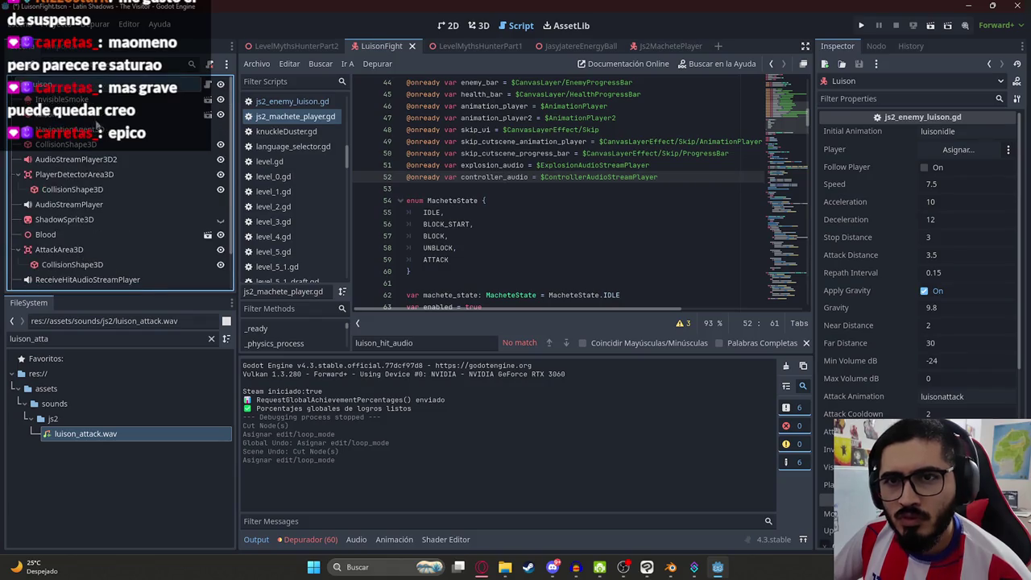
click(87, 280)
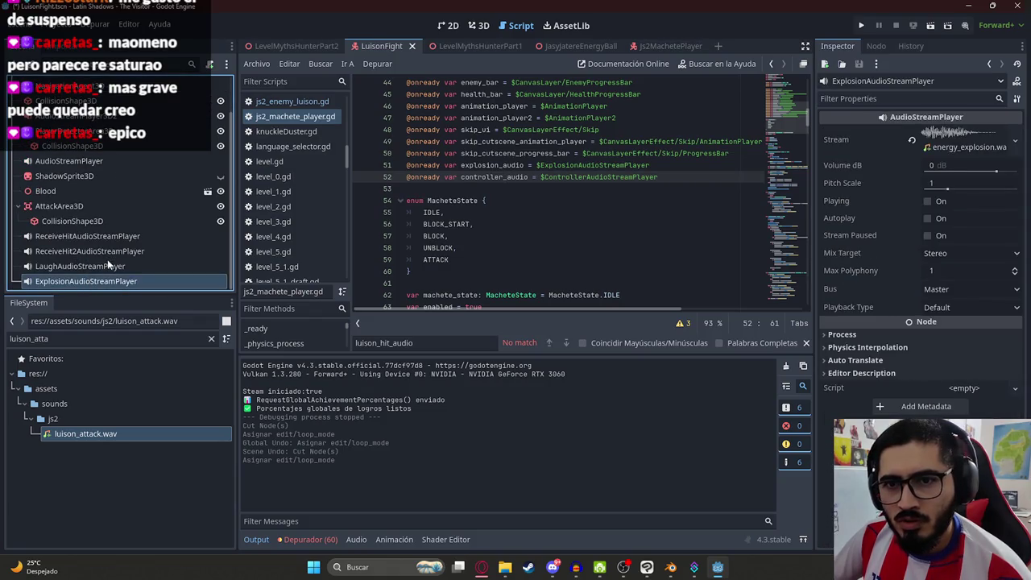
scroll(109, 269, up, 2)
click(91, 85)
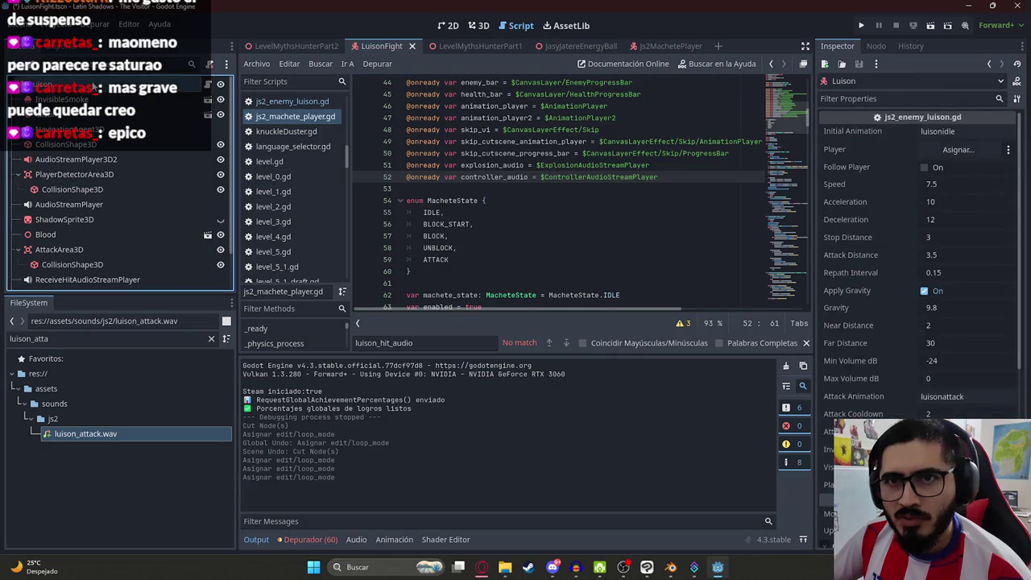
scroll(86, 180, down, 2)
click(648, 50)
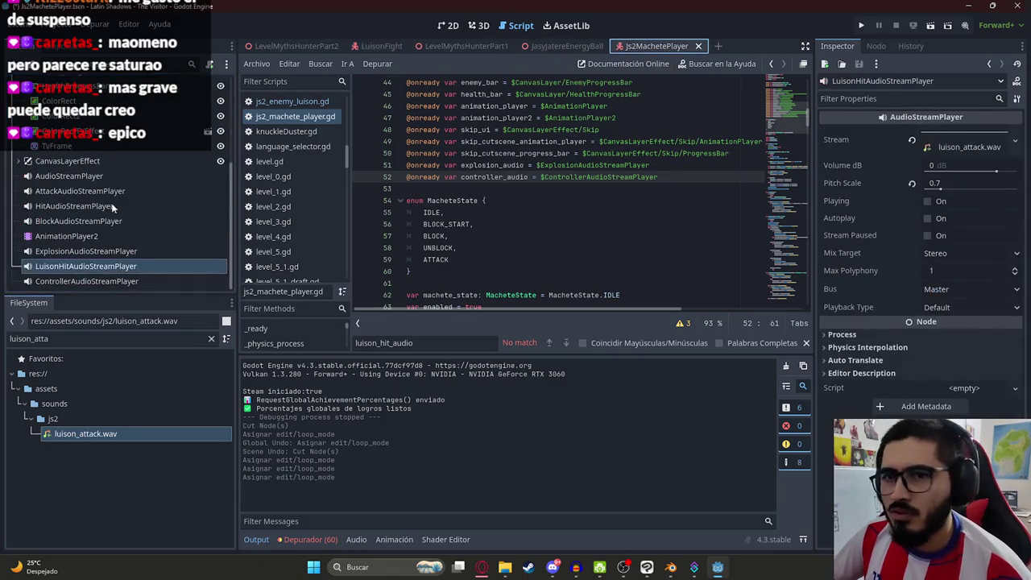
right_click(121, 269)
click(167, 243)
click(377, 46)
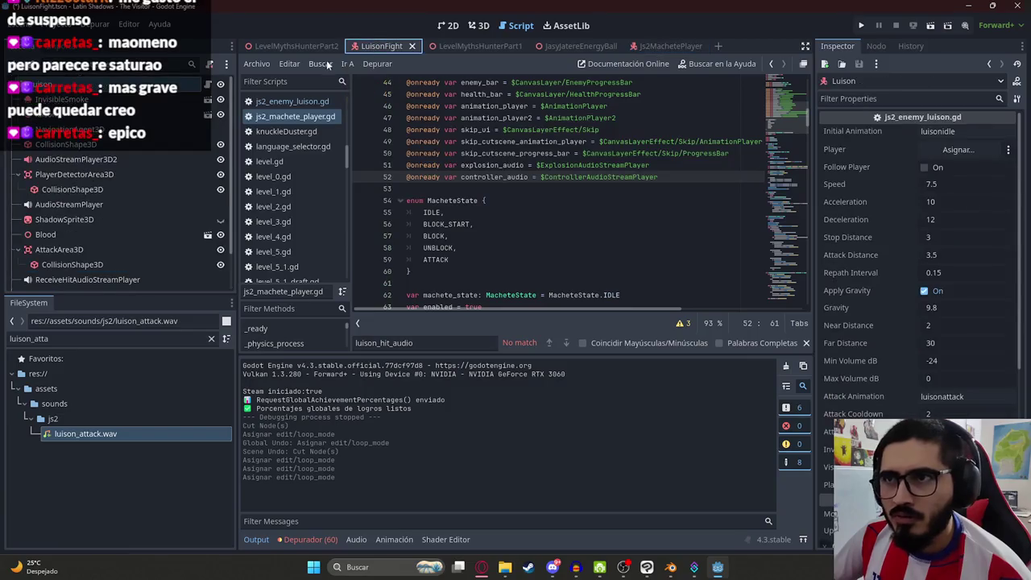
right_click(113, 85)
click(165, 187)
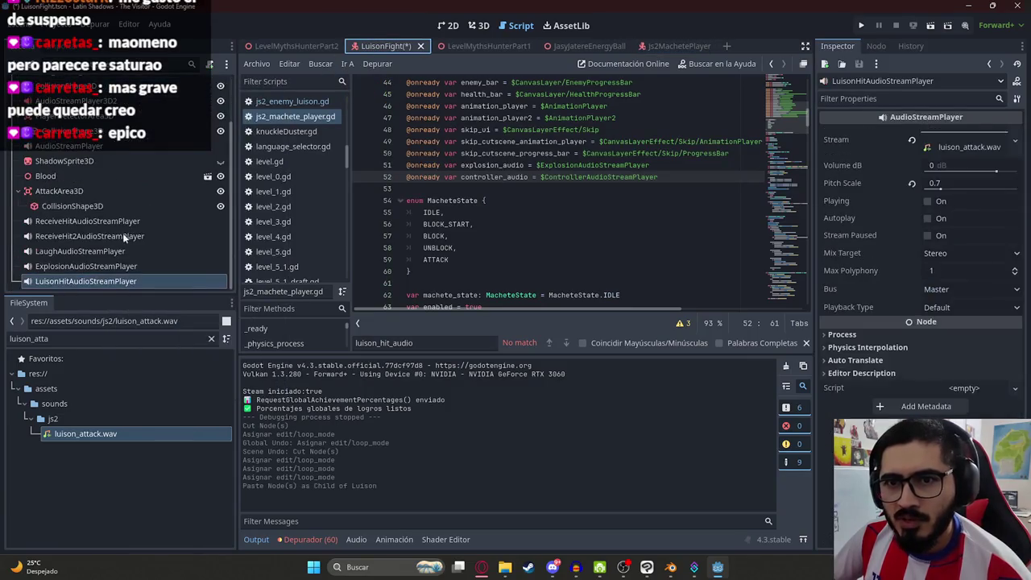
- Delete LuisonHitAudioStreamPlayer from Js2MachetePlayer and save that scene
click(658, 46)
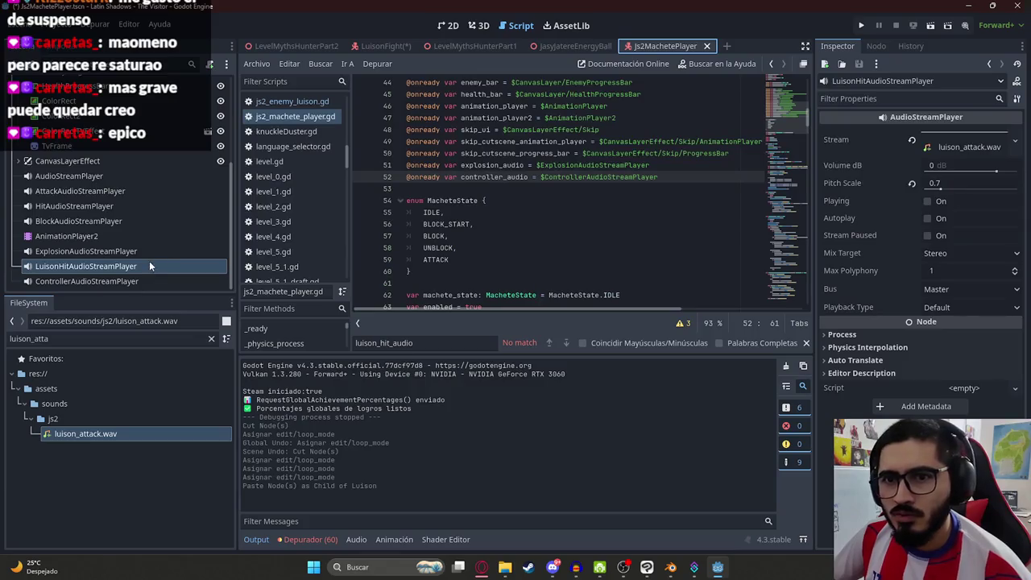
right_click(150, 267)
click(241, 545)
key(Return)
key(ctrl+s)
click(383, 46)
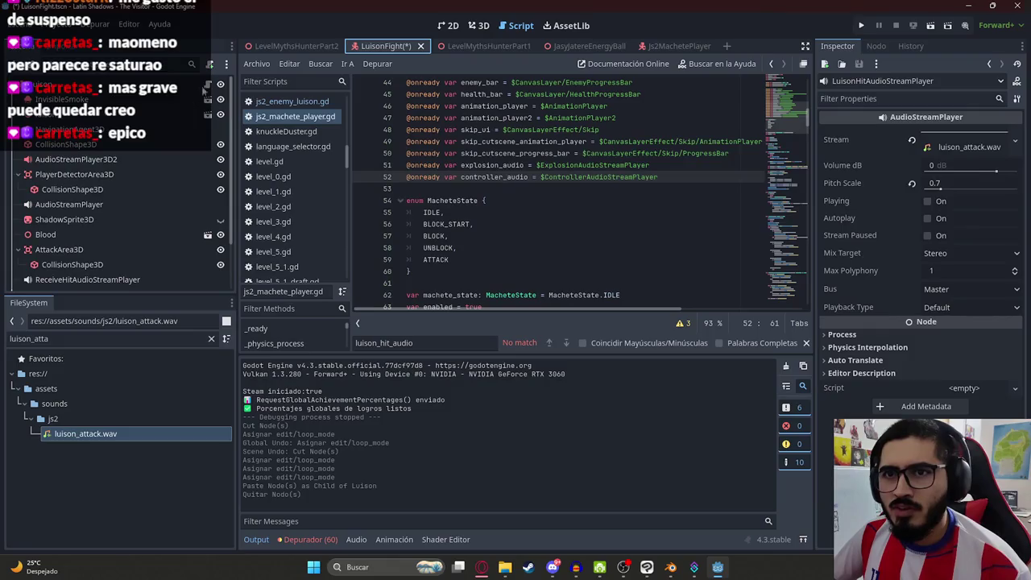
click(292, 101)
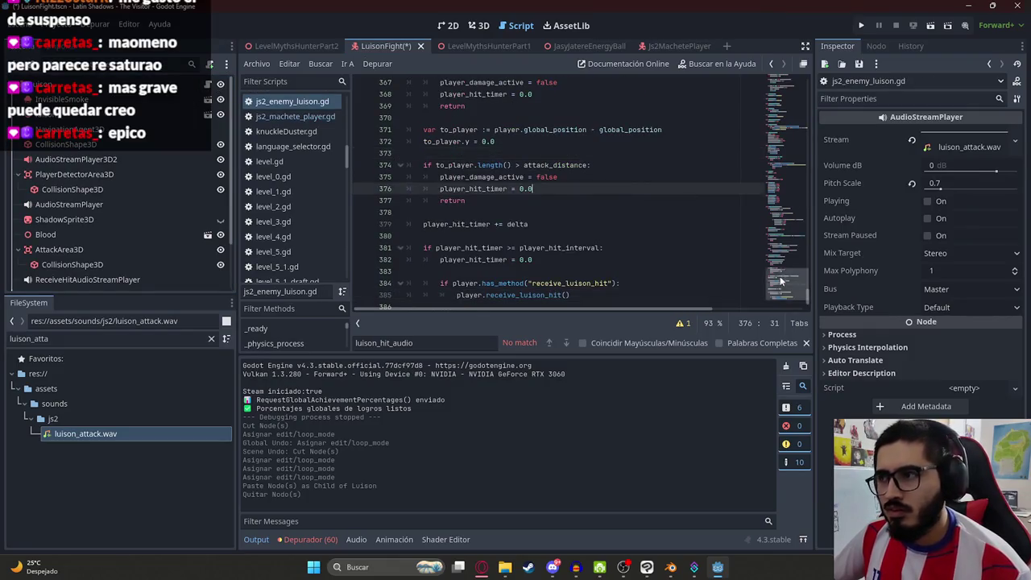
click(784, 102)
scroll(785, 100, up, 10)
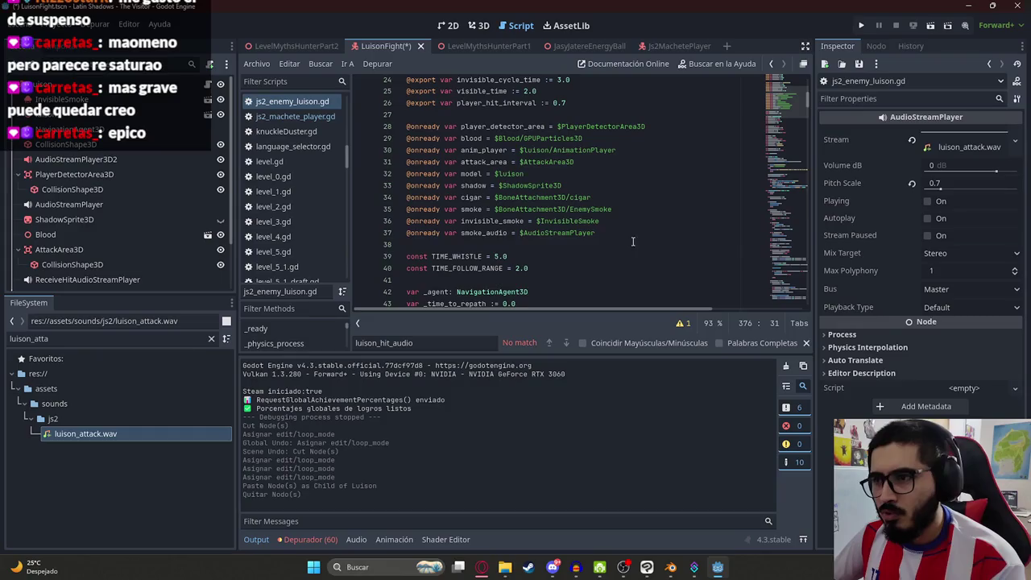
click(622, 242)
text(@onread)
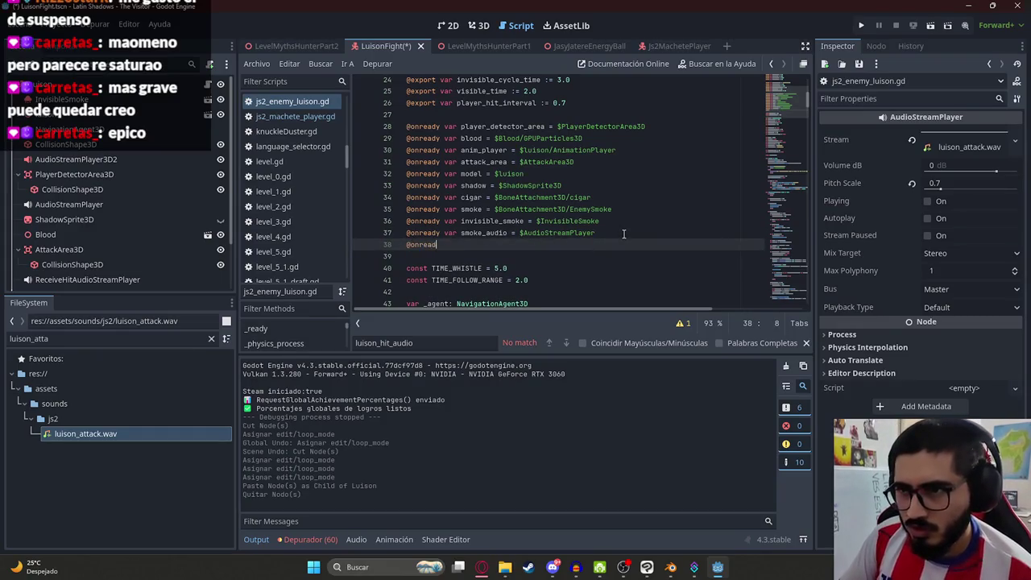
text(y Lu)
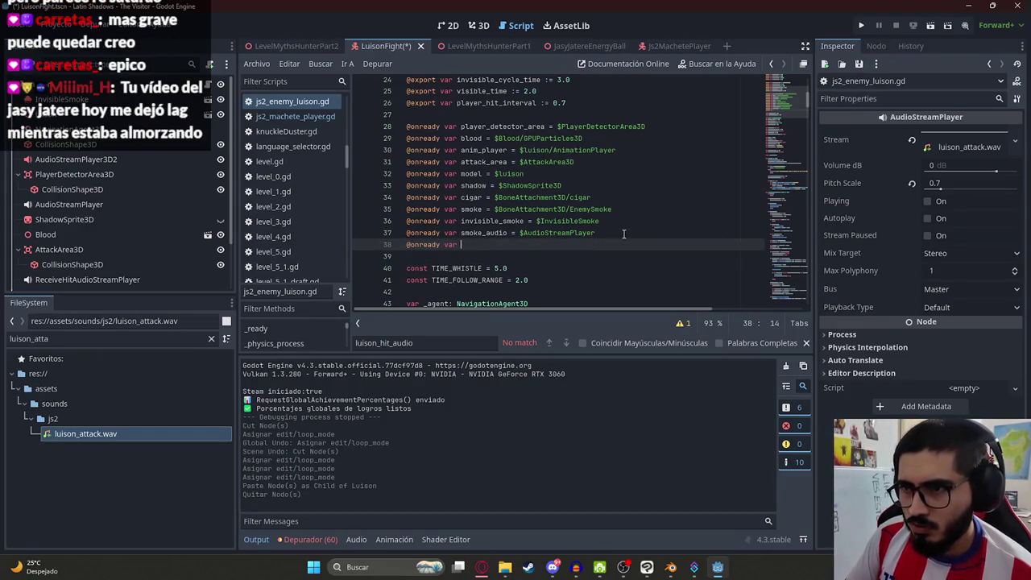
text(ttack_a)
text(= $Lu)
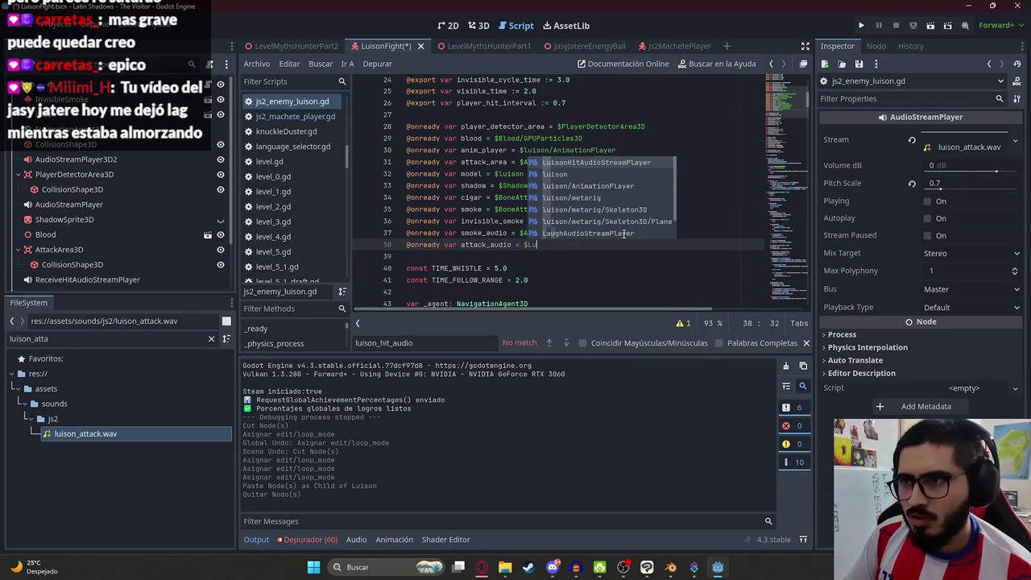
key(Return)
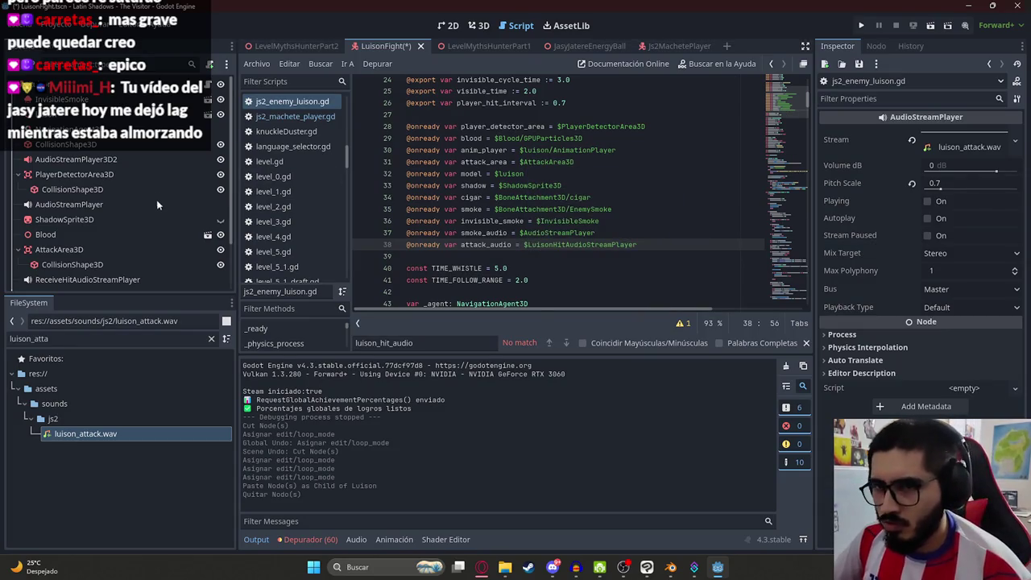
- Rename the node to AttackAudioStreamPlayer and update the attack_audio path to match
scroll(121, 242, down, 2)
double_click(61, 281)
click(69, 281)
key(shift+Home)
text(Attac)
text(k)
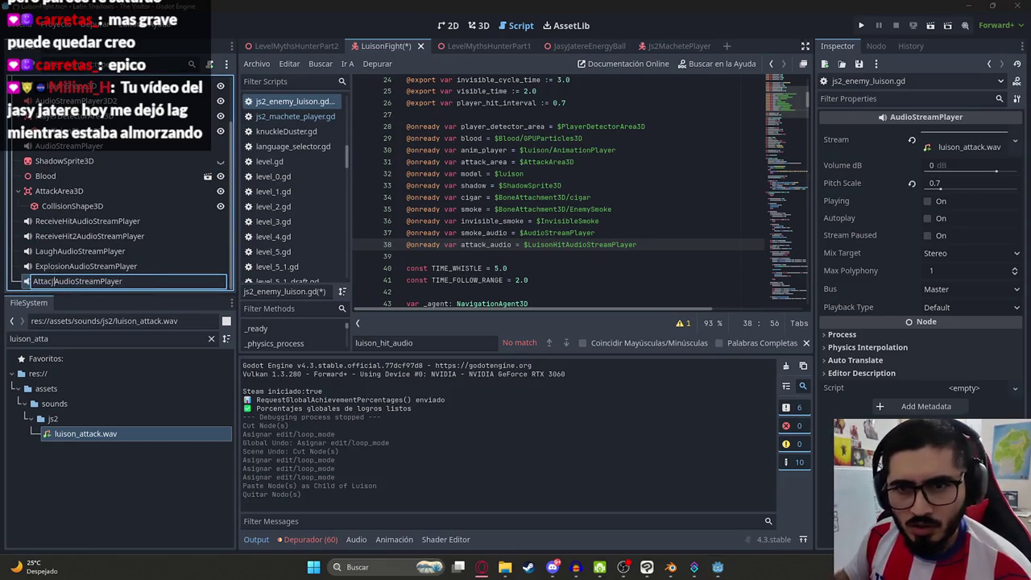
key(Return)
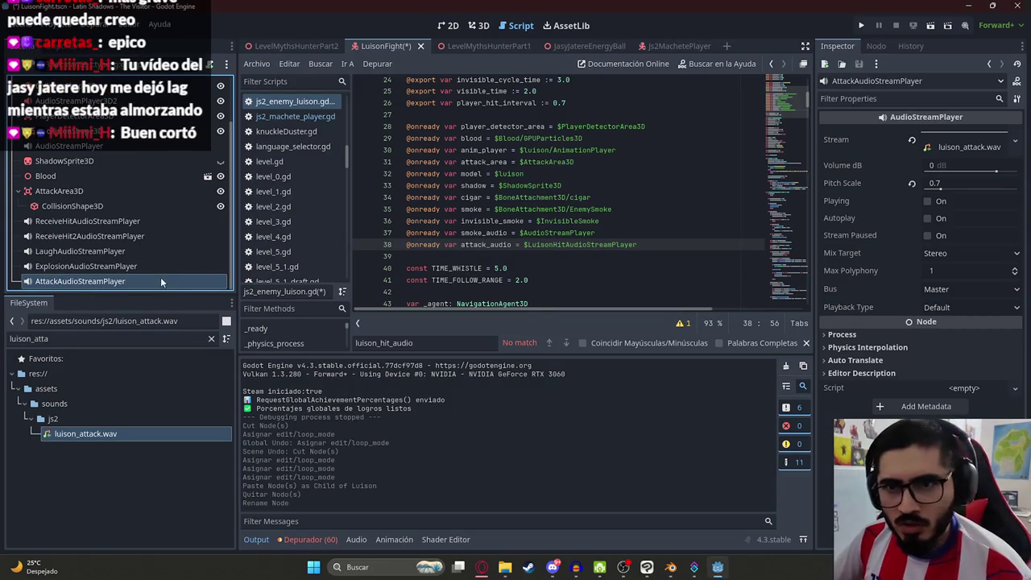
click(578, 247)
double_click(578, 247)
text(AttackAudioStreamPlayer)
click(507, 244)
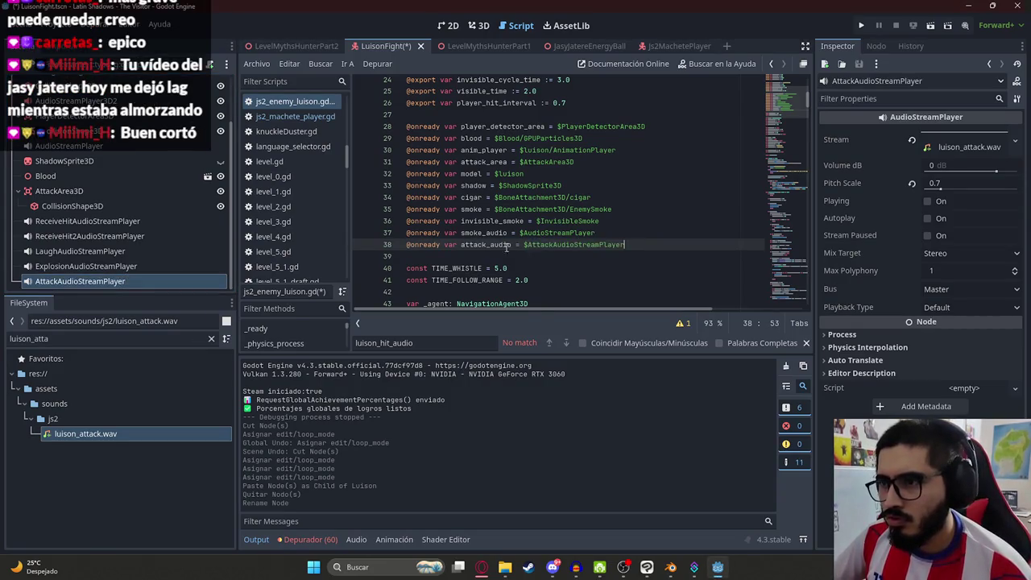
- Insert attack_audio.play() right after is_attacking = true in start_attack()
key(ctrl+f)
text(ls_)
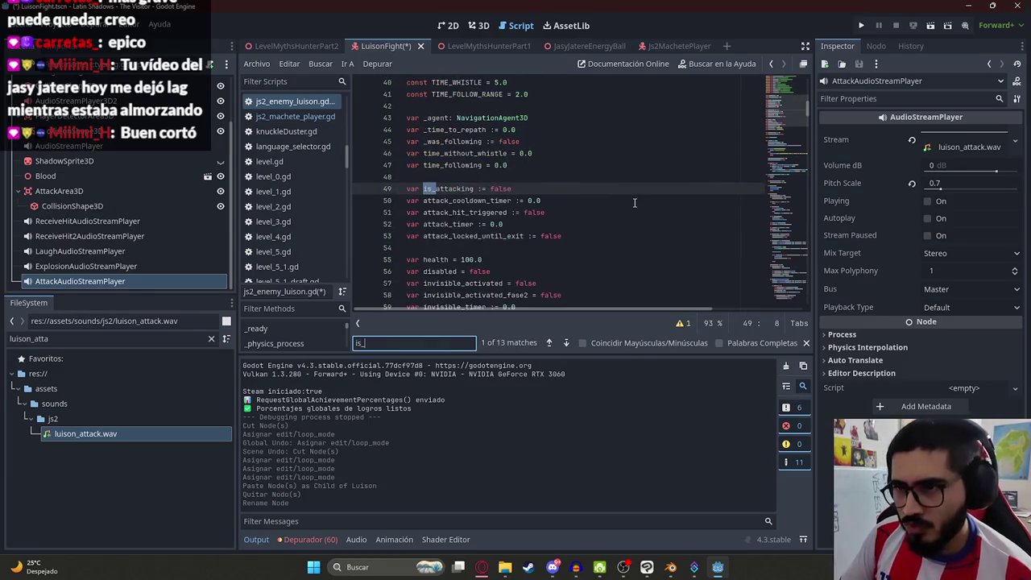
text(attacking = true)
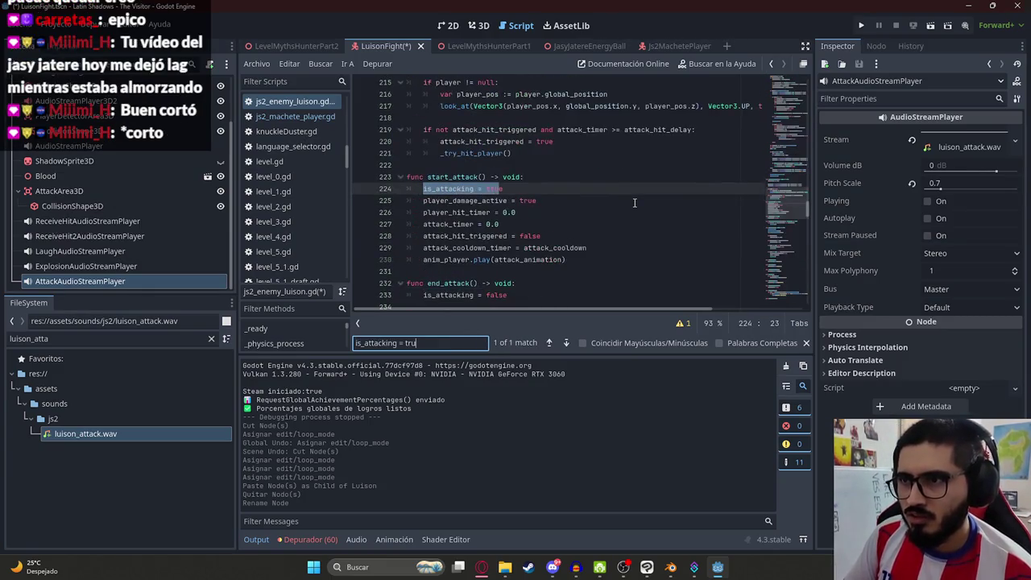
click(481, 188)
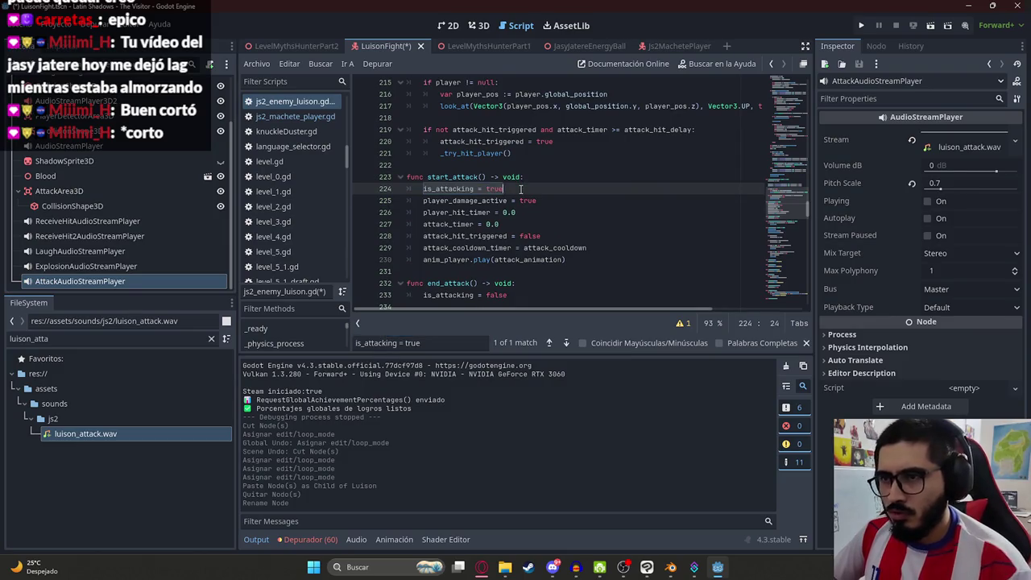
key(Return)
text(attack_audio.play()
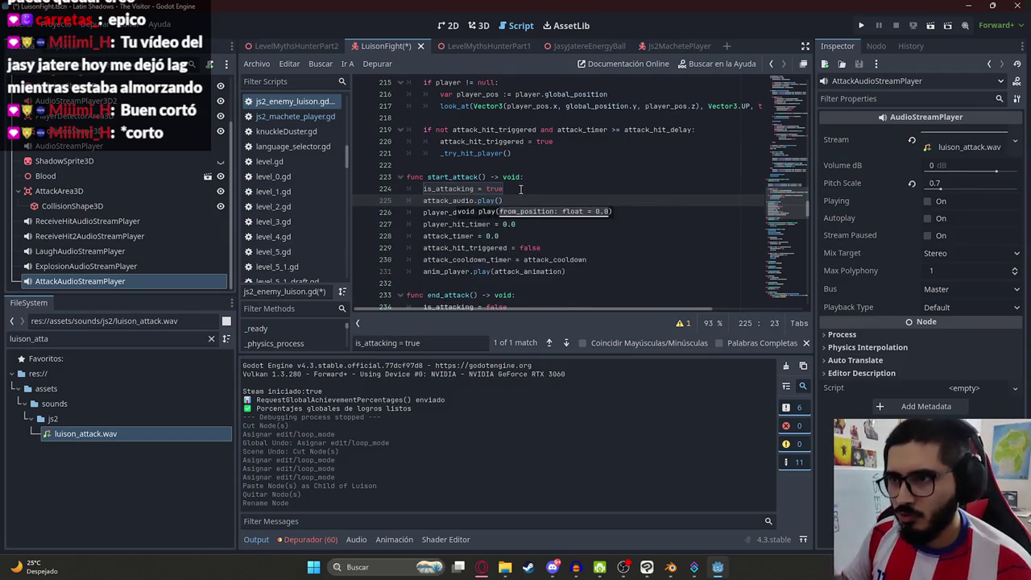
- Search the script for is_attacking = false and the uses of end_attack
key(ctrl+f)
key(BackSpace)
key(BackSpace)
key(BackSpace)
text(fa)
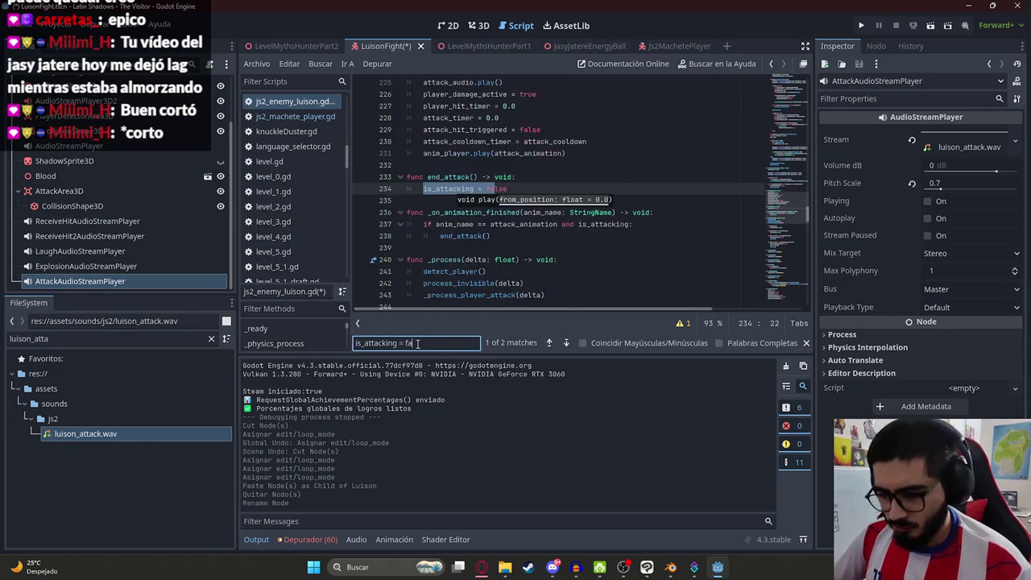
text(lse)
click(521, 153)
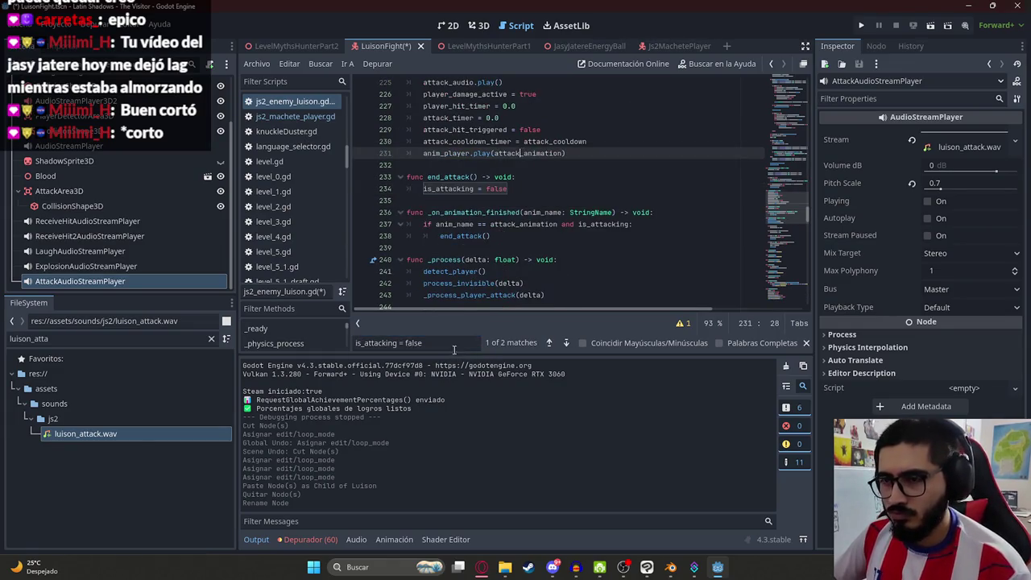
click(452, 348)
key(Return)
key(Return)
key(Return)
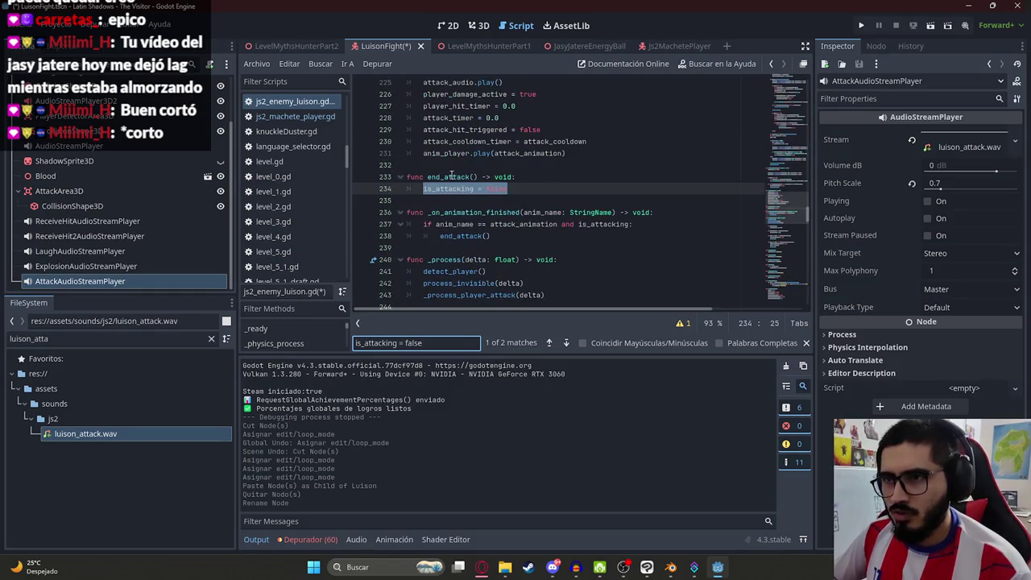
double_click(452, 176)
key(ctrl+f)
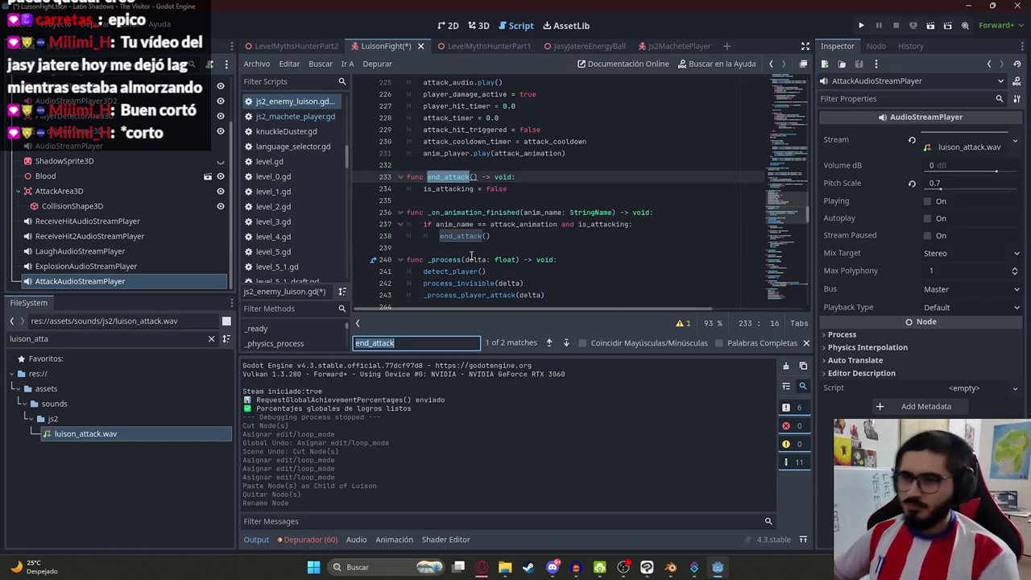
- Search the script for start_follow_player and the follow_player declaration
click(555, 212)
key(ctrl+f)
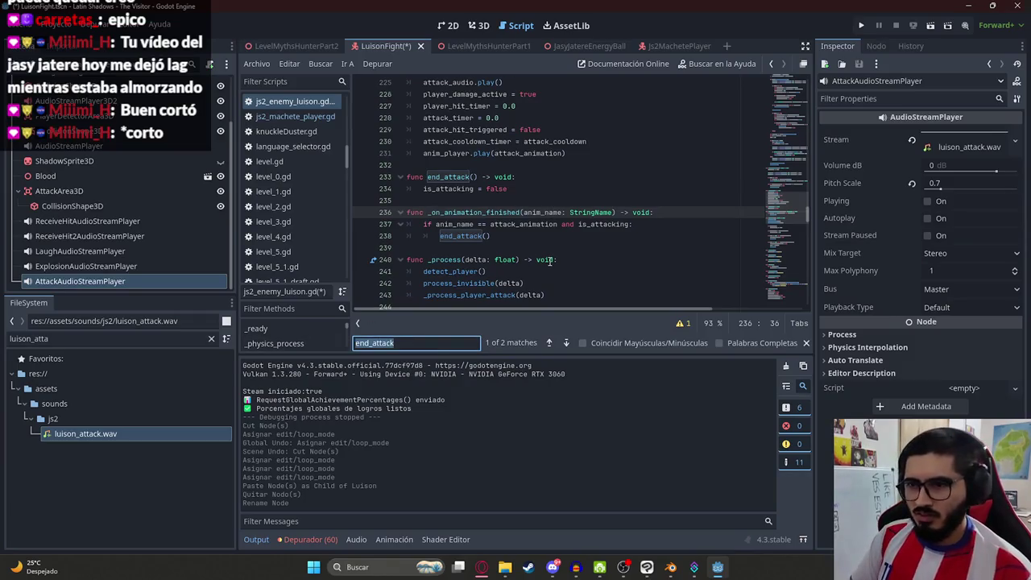
text(start_follow_player)
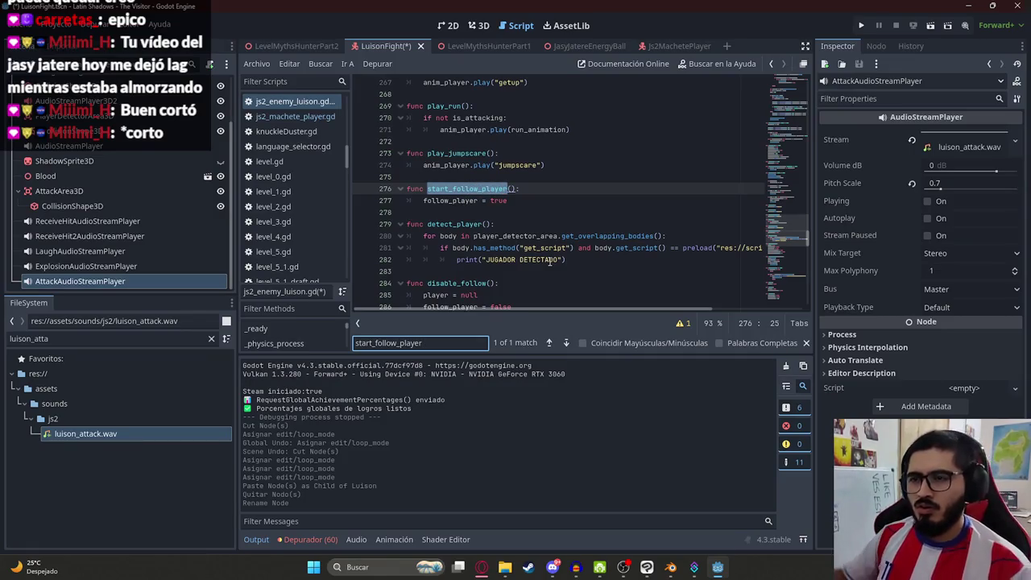
double_click(442, 201)
key(ctrl+f)
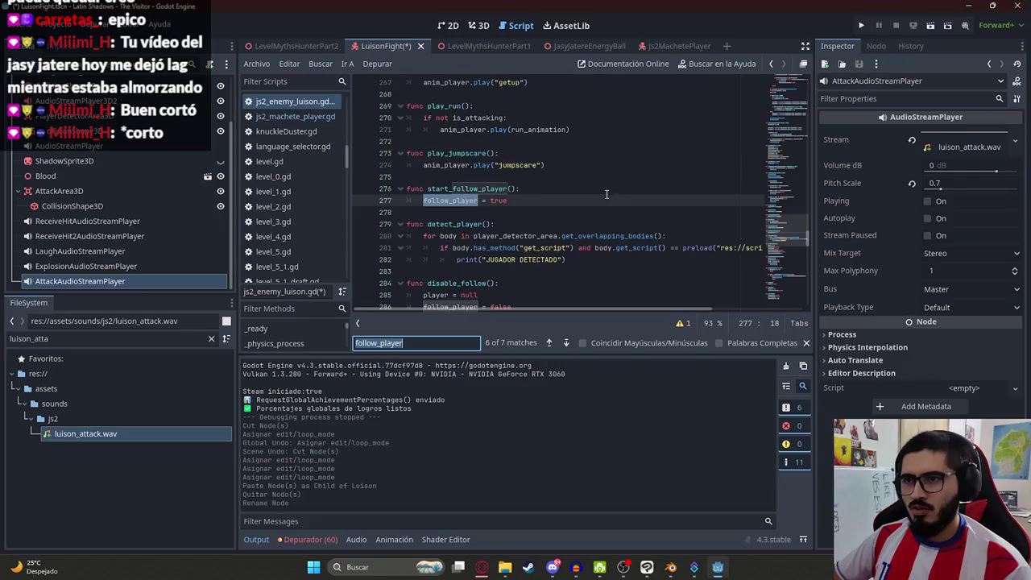
key(Return)
key(Return)
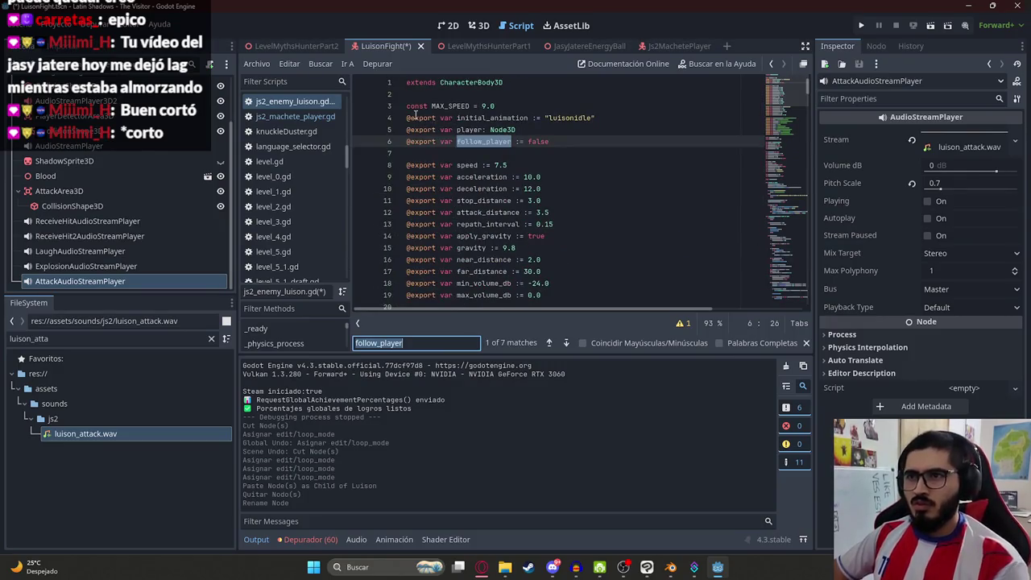
- Save the LuisonFight scene and script, then clear the search text
key(ctrl+s)
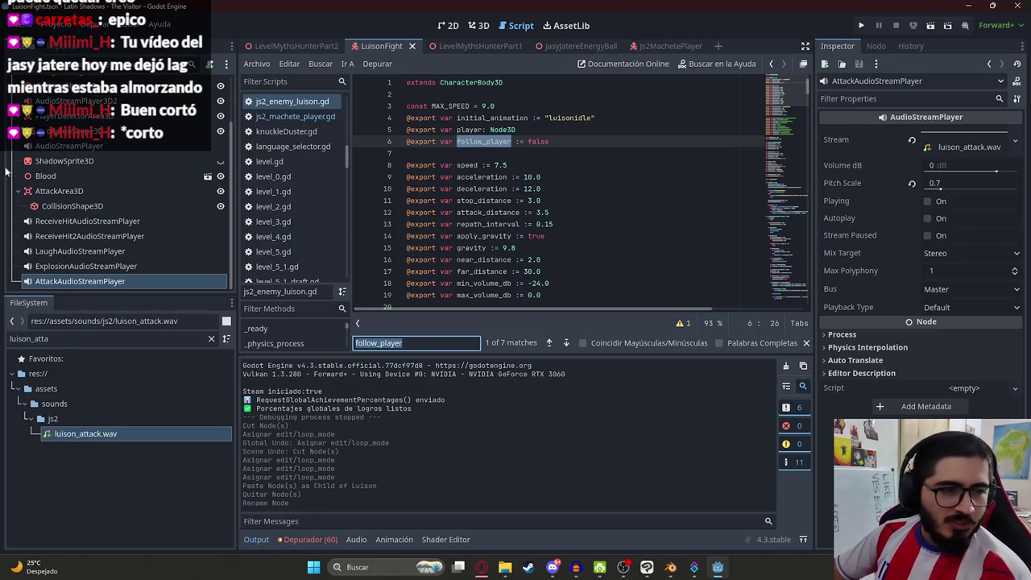
click(580, 271)
click(445, 342)
key(BackSpace)
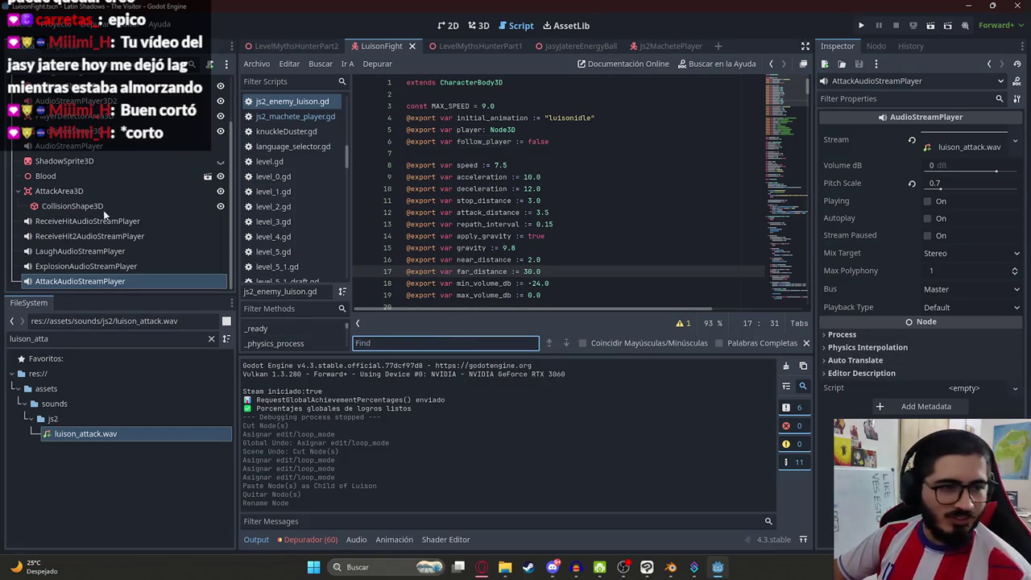
- Check the machete player script and return to the attack_audio.play() line in js2_enemy_luison.gd
click(486, 212)
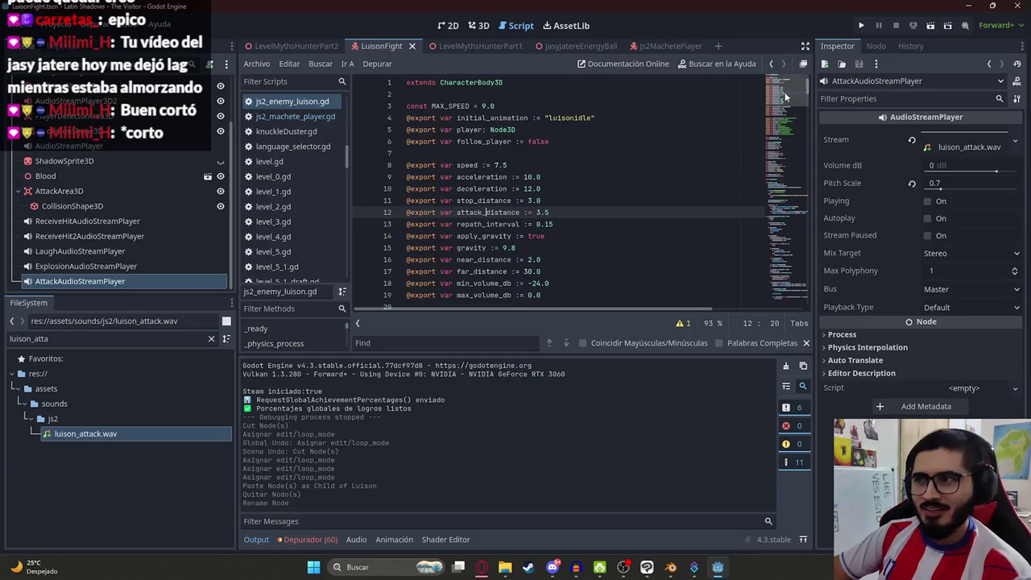
click(310, 116)
click(310, 101)
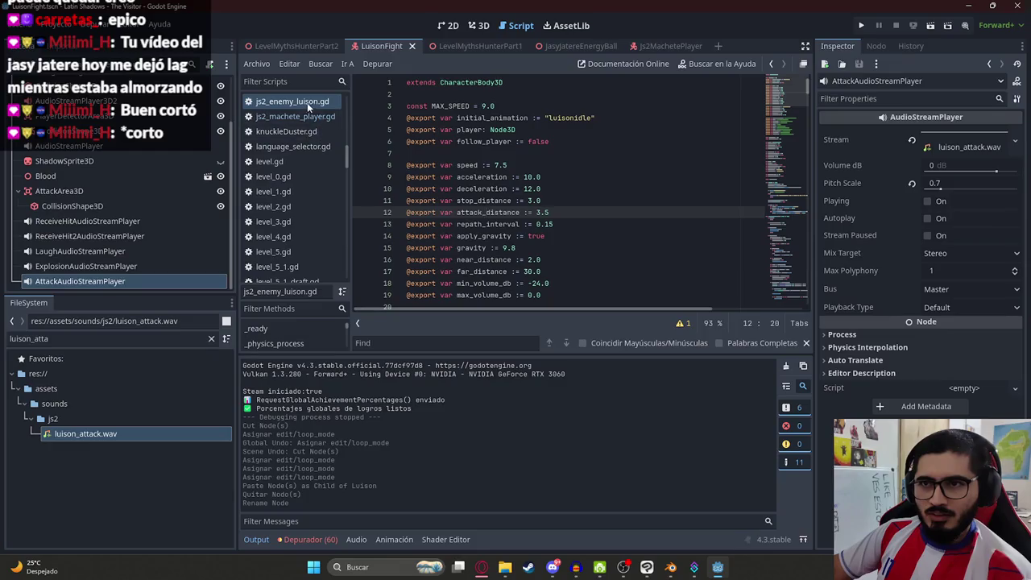
click(532, 200)
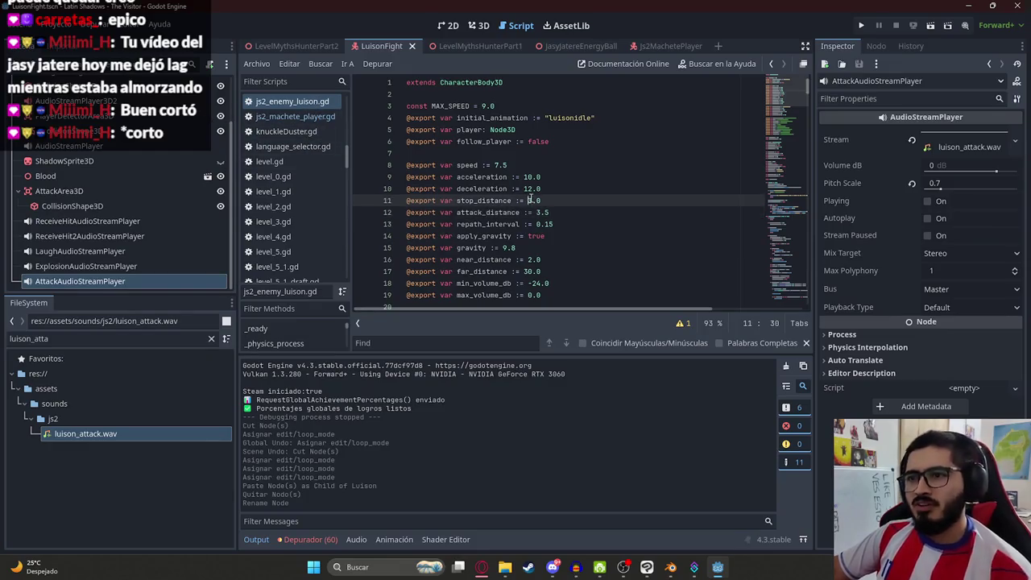
key(ctrl+z)
- Search the Luison script for .play(run and jump to the match on line 358
scroll(590, 283, down, 2)
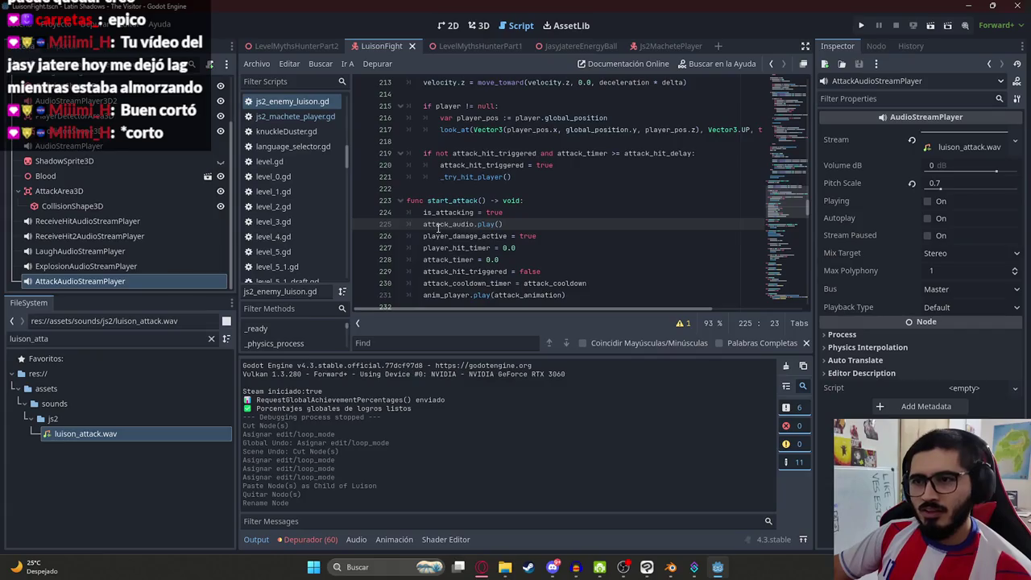
click(505, 224)
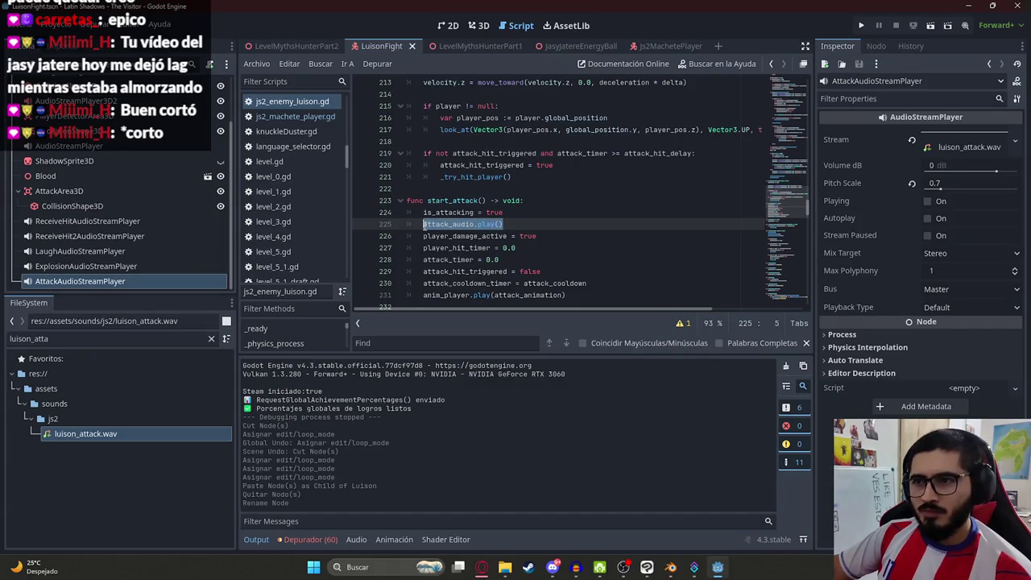
scroll(547, 227, down, 1)
key(ctrl+f)
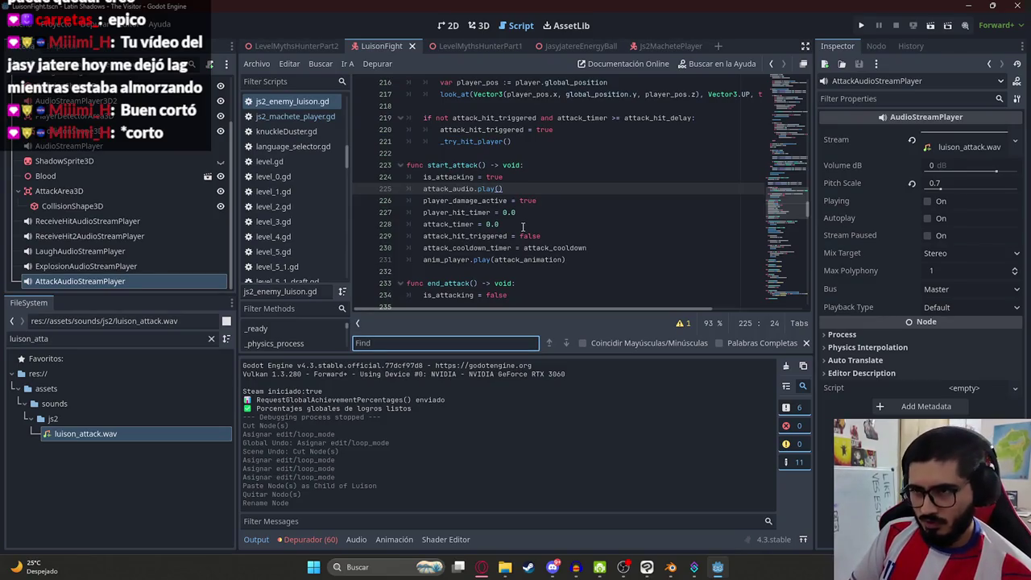
text(.play*)
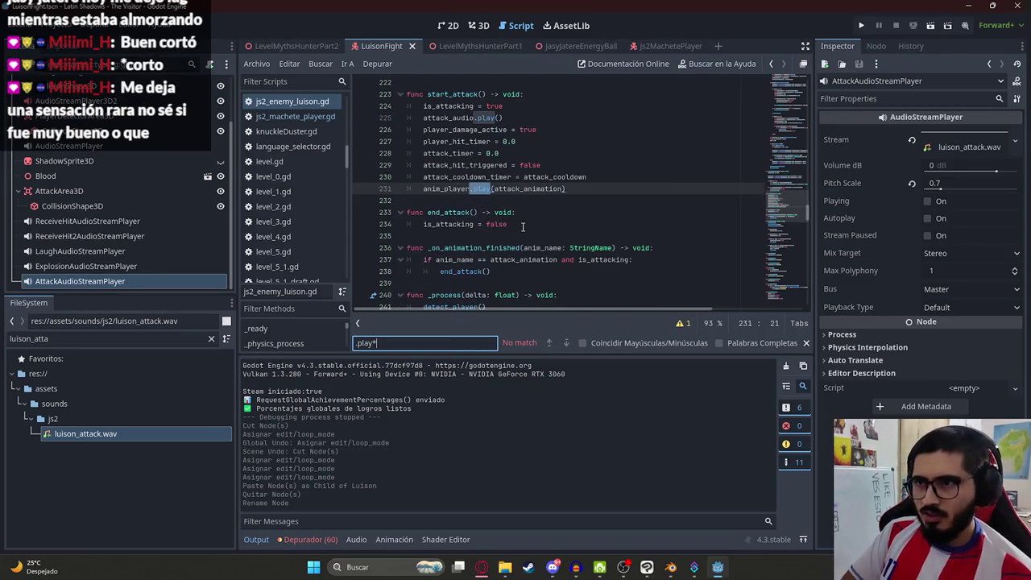
key(BackSpace)
text((run)
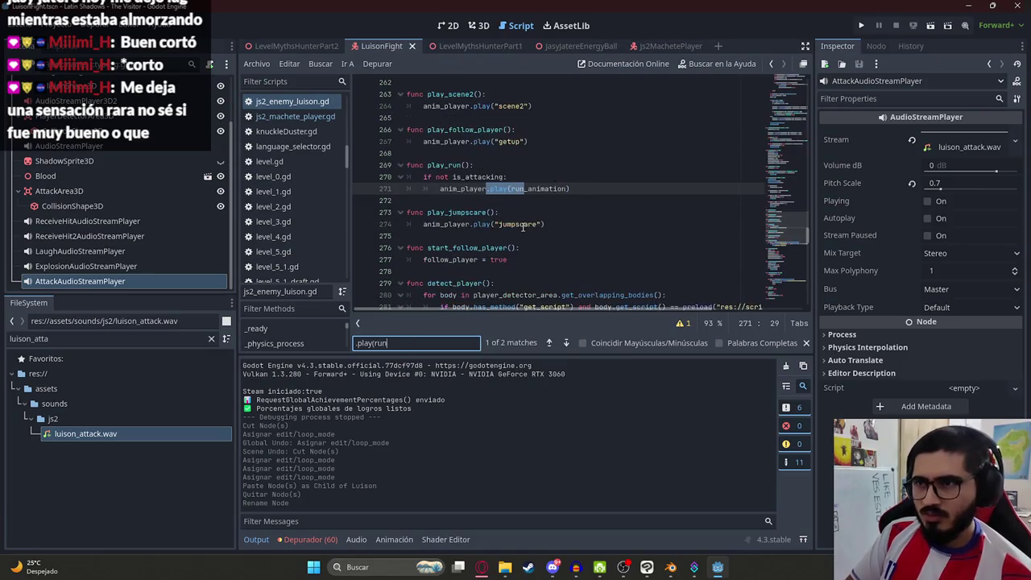
key(Return)
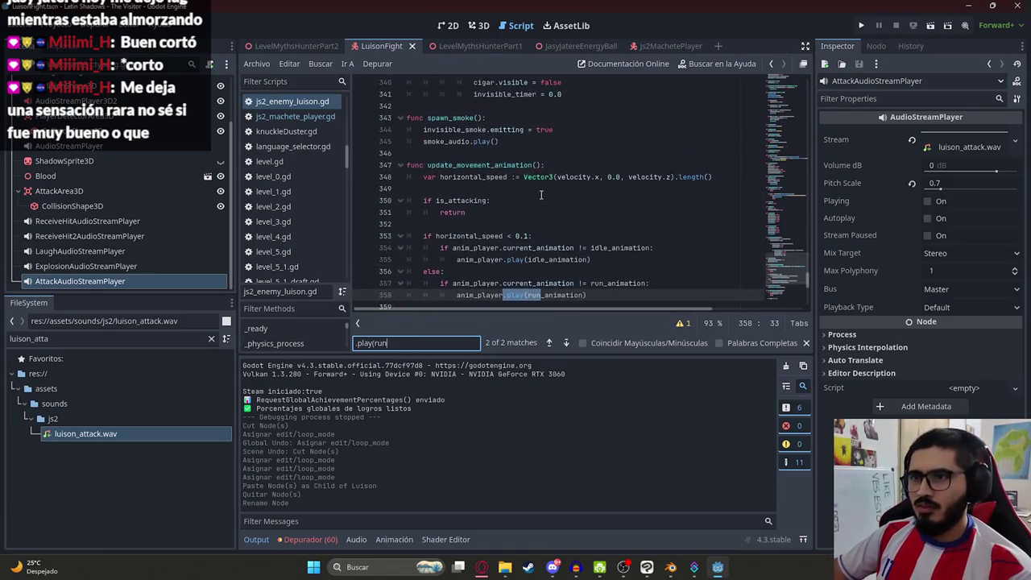
- Insert attack_audio.stop() below line 357's run-animation check and save the script
scroll(465, 177, down, 3)
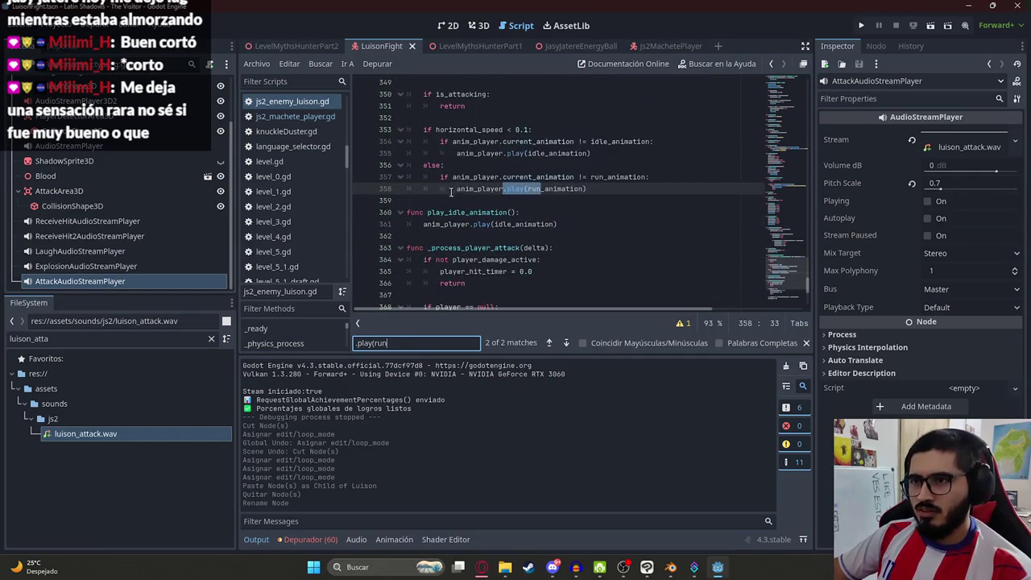
key(Up)
key(Up)
key(Up)
key(Down)
key(Down)
key(End)
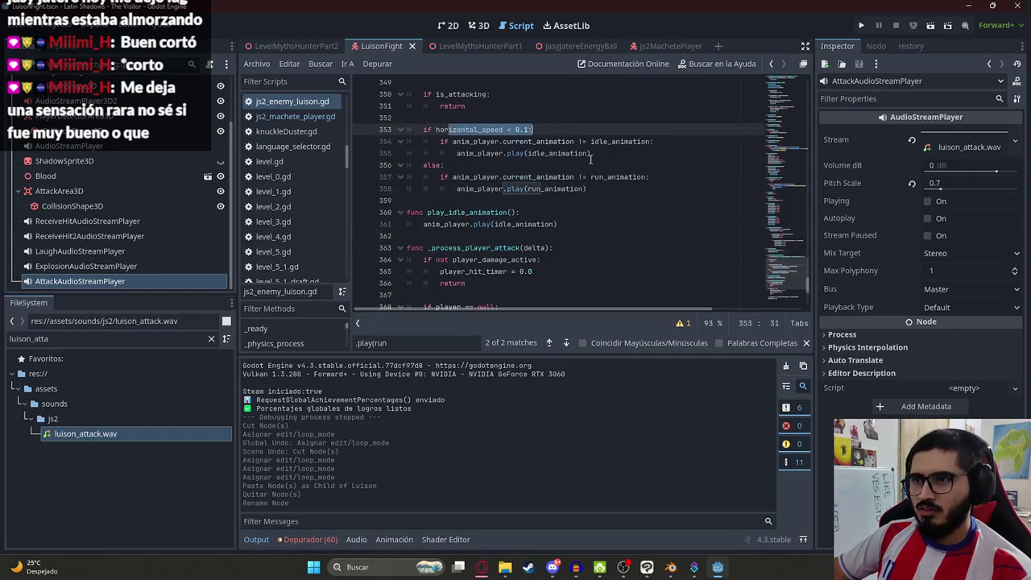
click(523, 176)
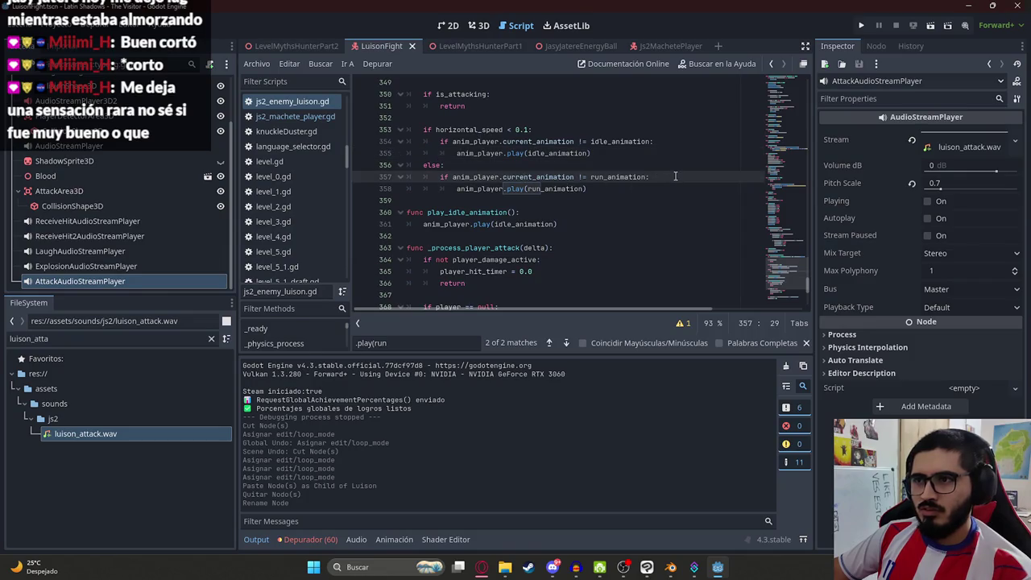
key(End)
key(Return)
text(attack_audio.play)
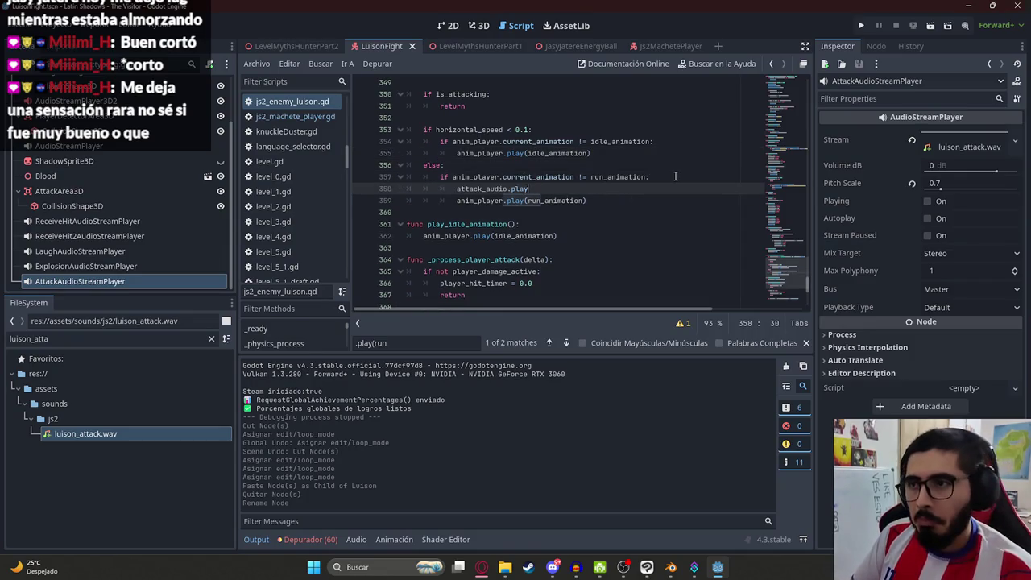
key(BackSpace)
text(st)
key(Return)
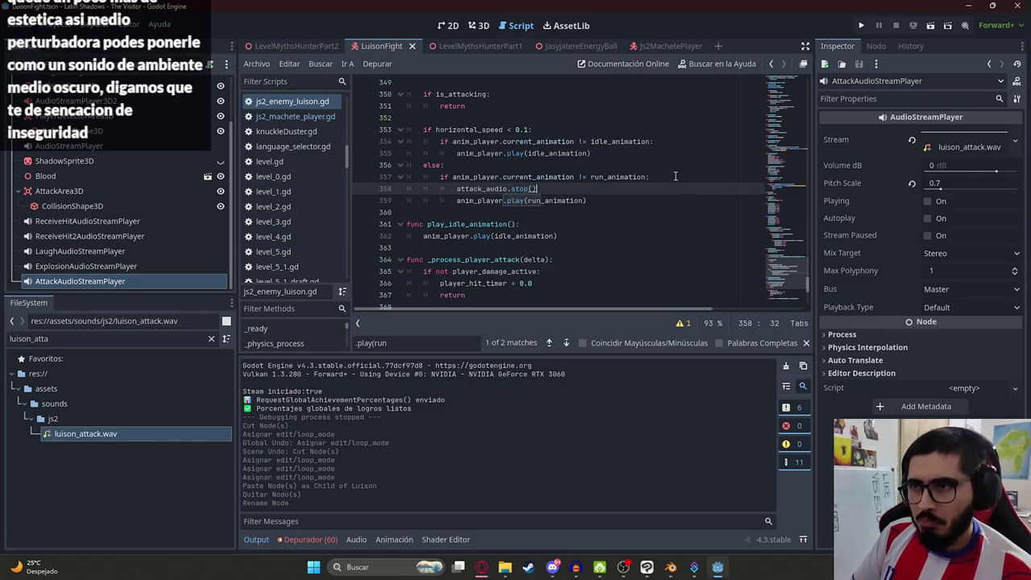
key(ctrl+s)
click(306, 47)
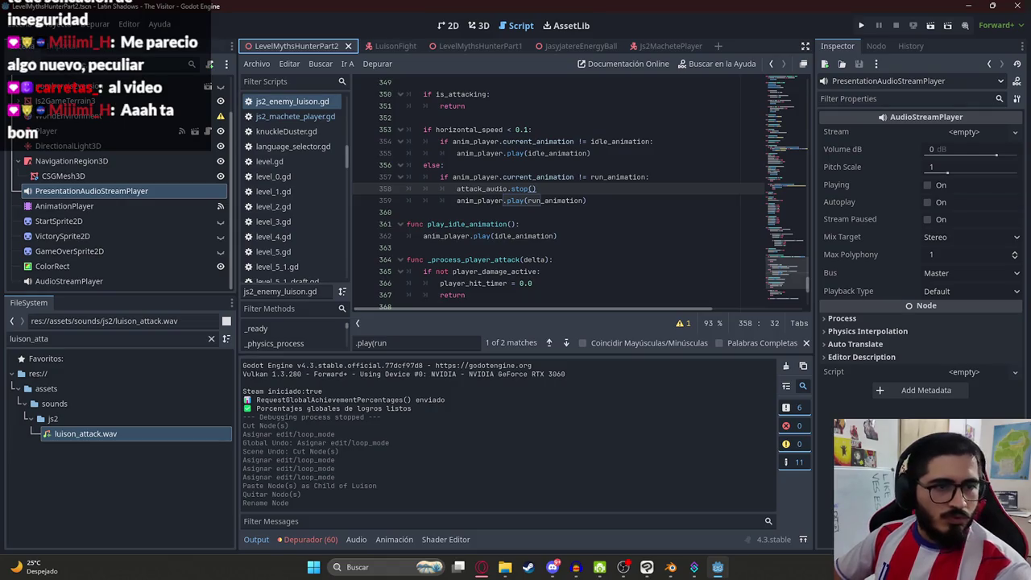
right_click(345, 45)
click(363, 122)
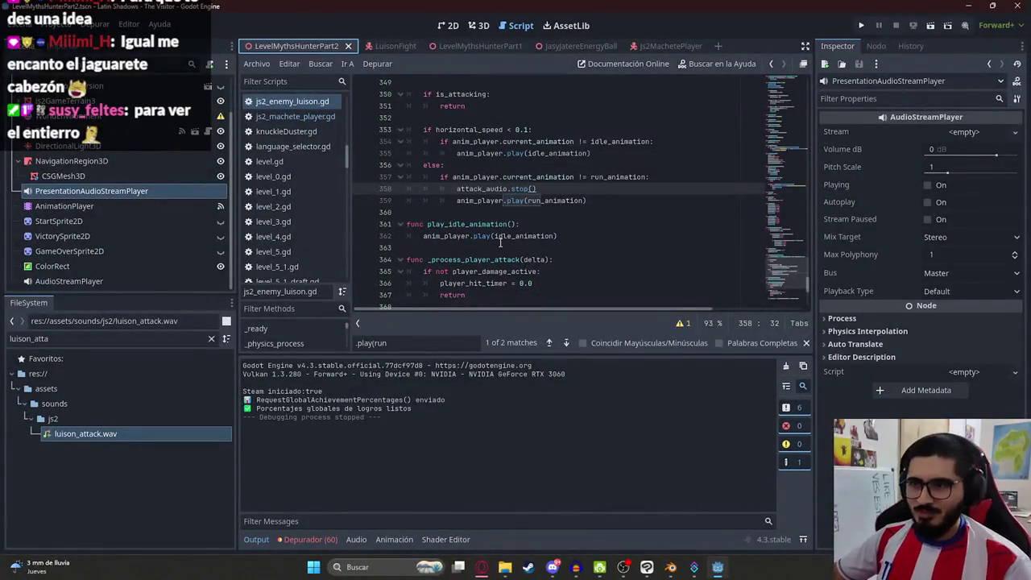
drag(557, 236, 499, 236)
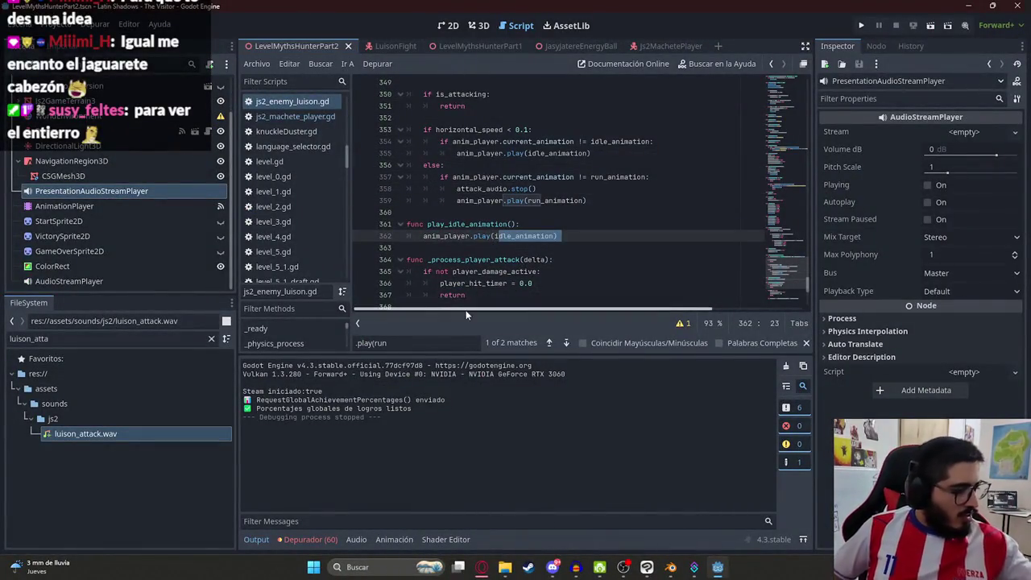
click(528, 213)
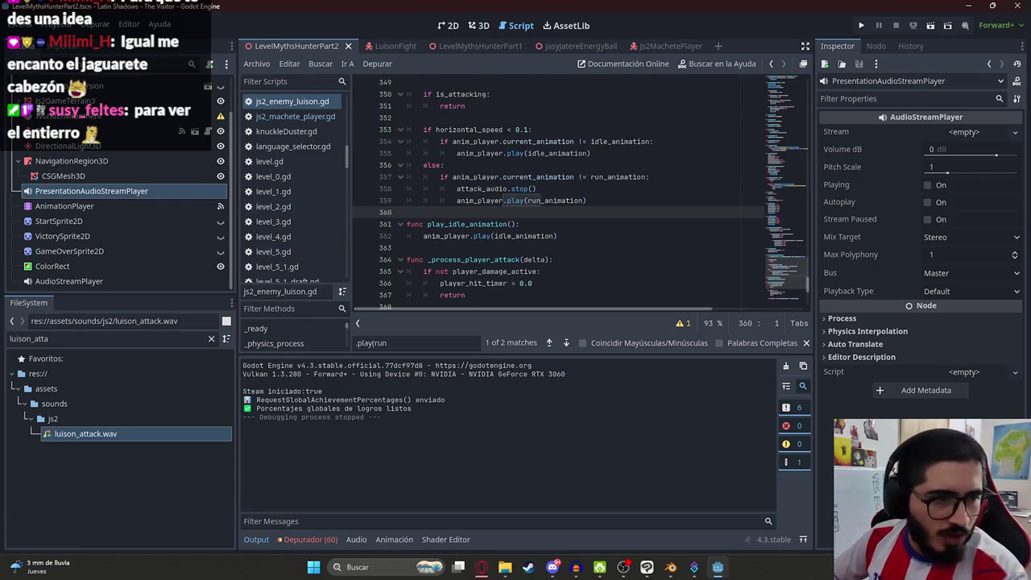
scroll(536, 272, down, 3)
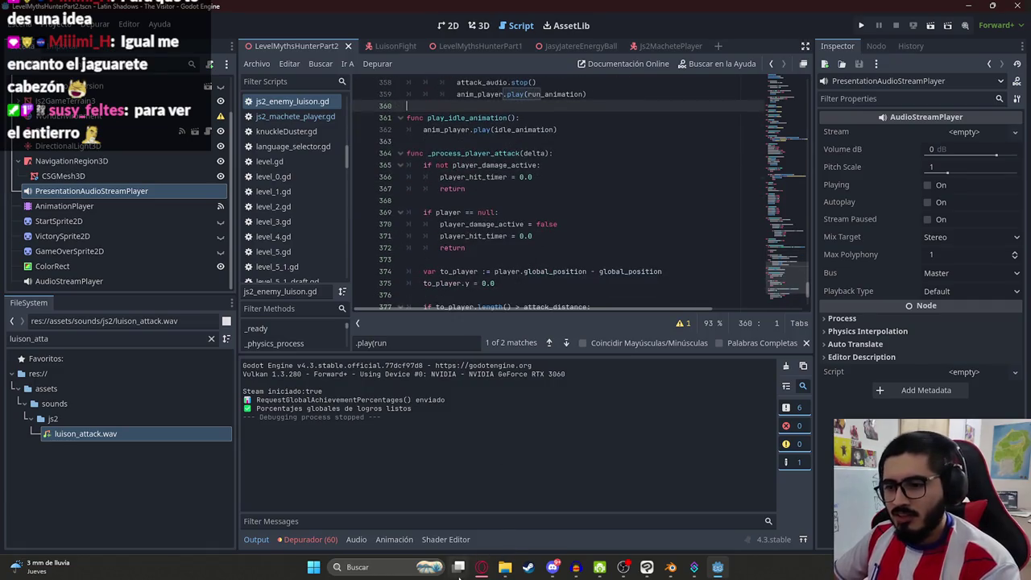
click(481, 567)
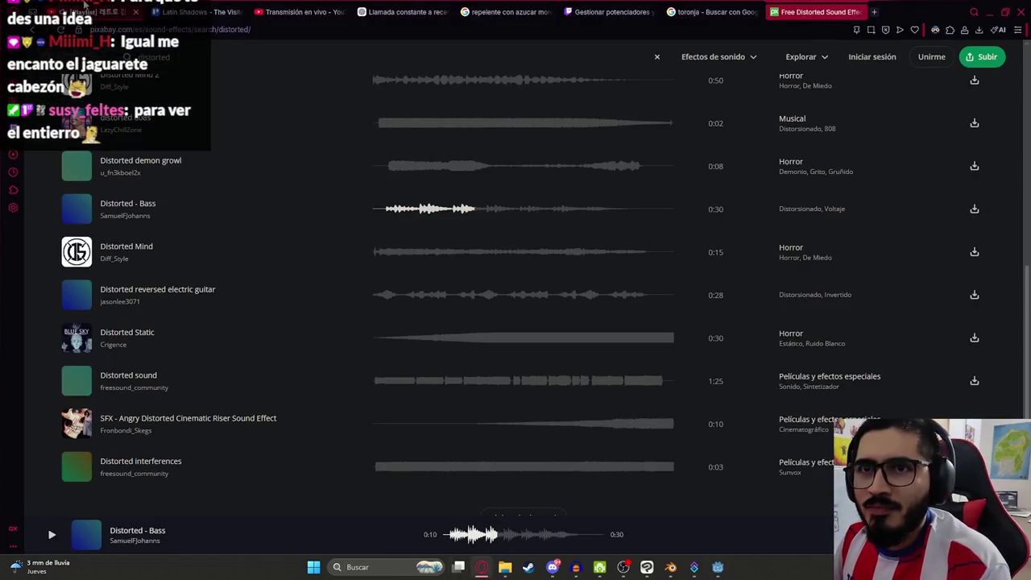
- Open the cosas girando playlist from YouTube home and watch Happy Monkey Circle fullscreen
click(100, 12)
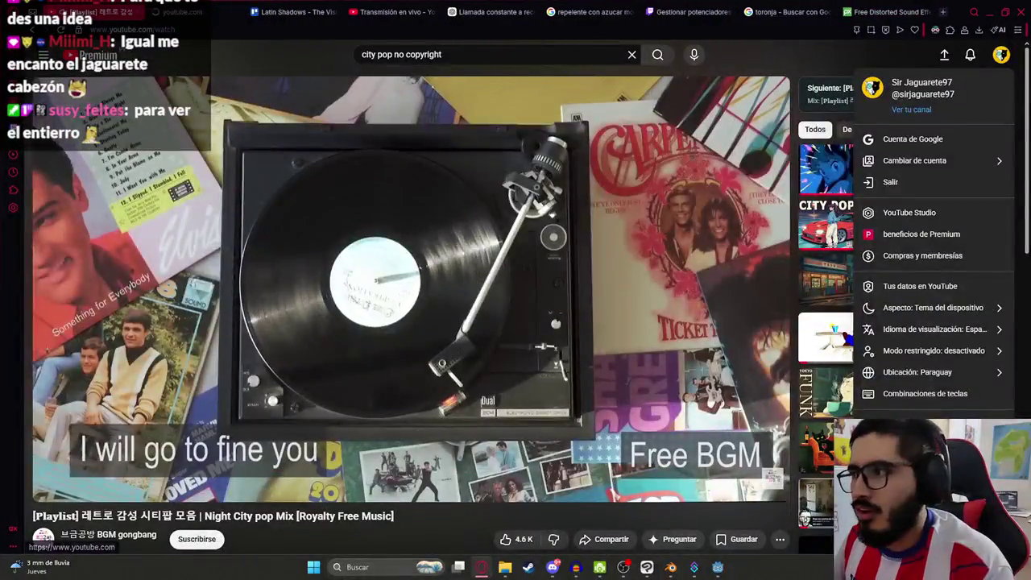
click(97, 55)
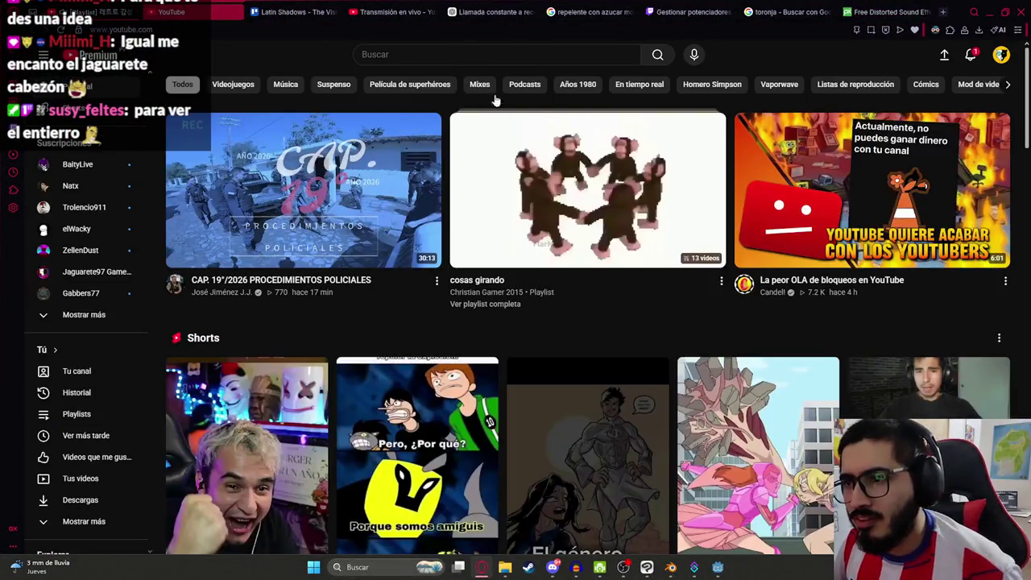
mouse_move(615, 185)
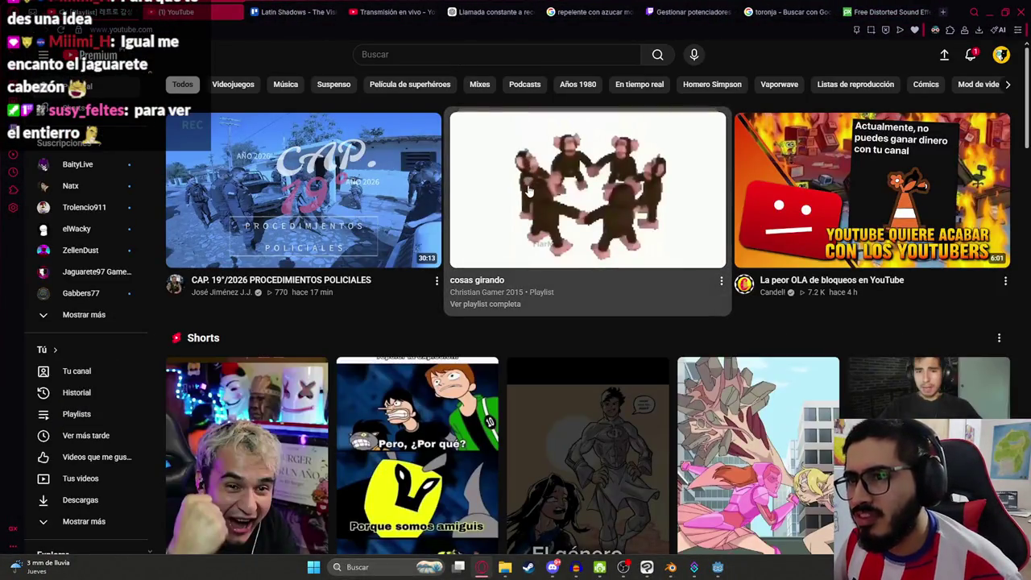
click(615, 185)
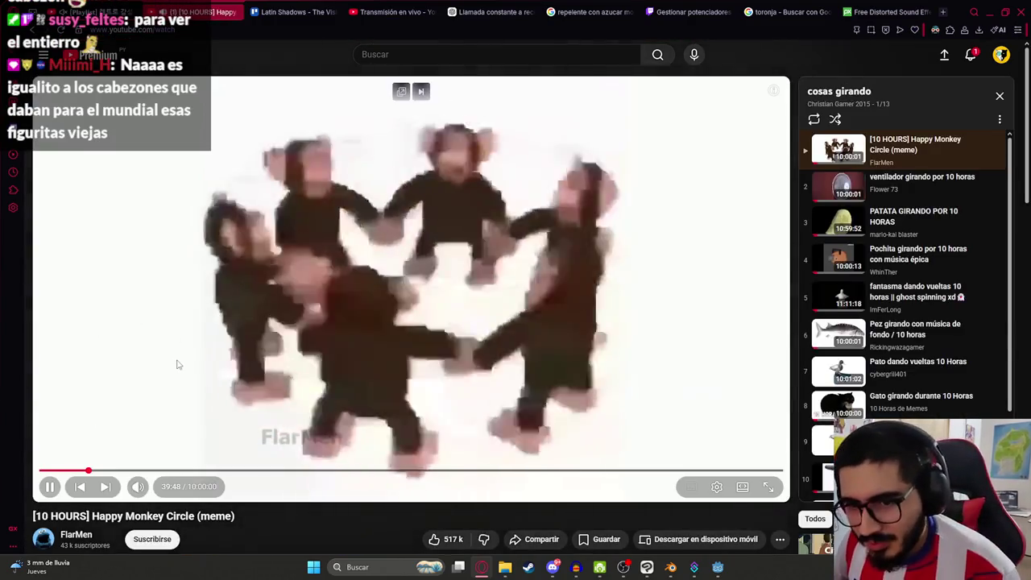
double_click(123, 388)
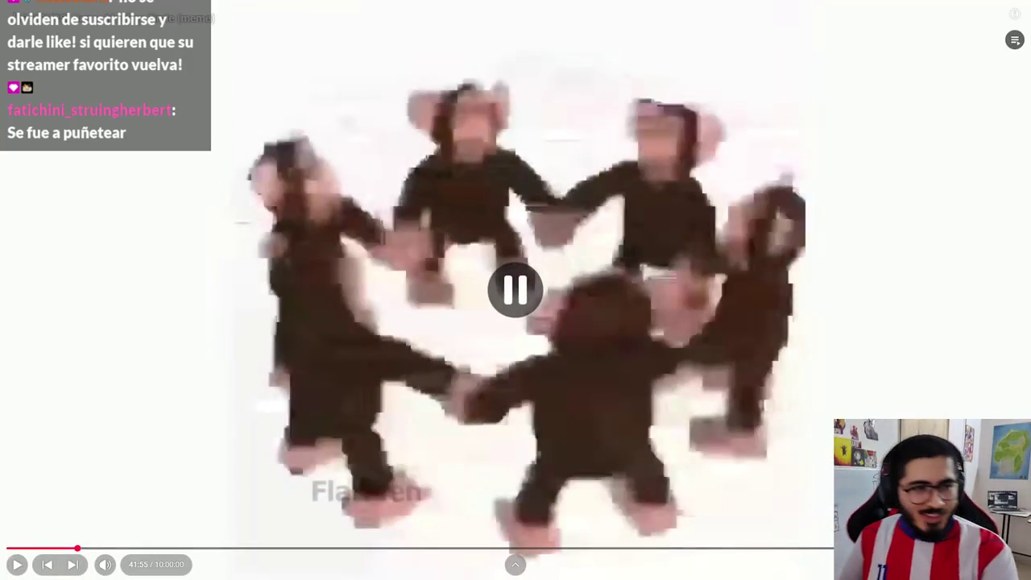
key(Escape)
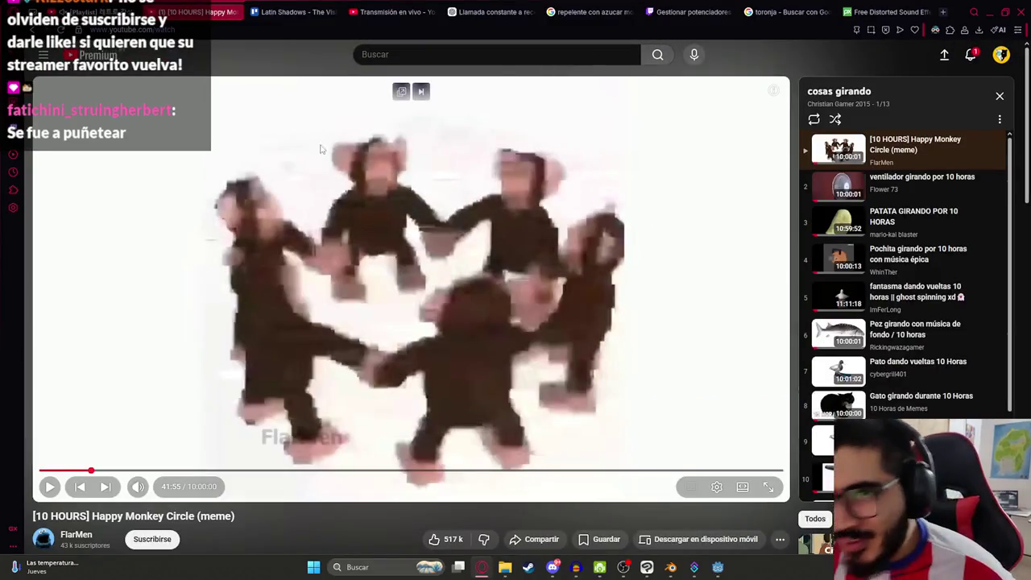
key(ctrl+Tab)
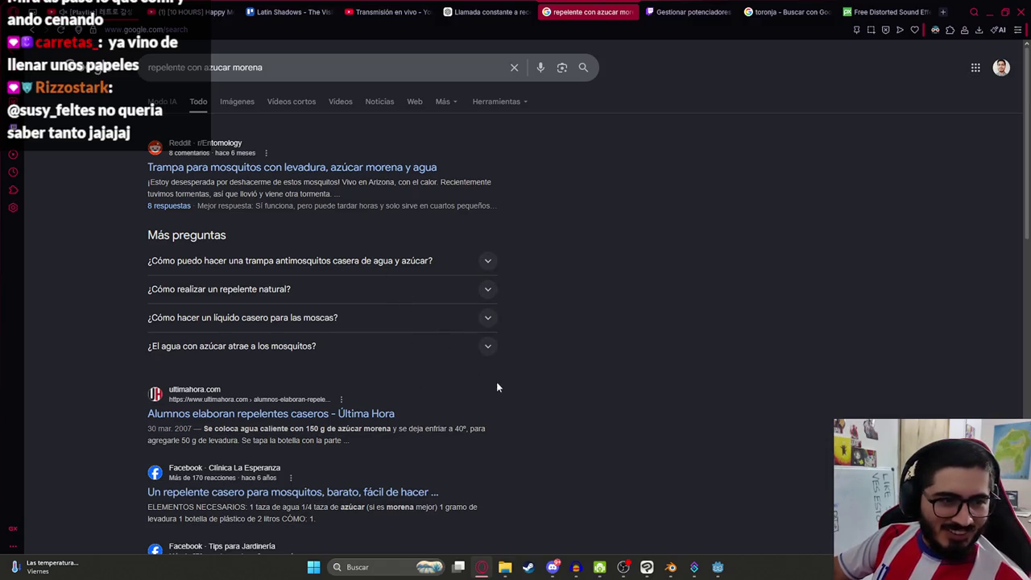
- Switch from the Google results to the Yaguarete City #general channel in Discord
click(551, 567)
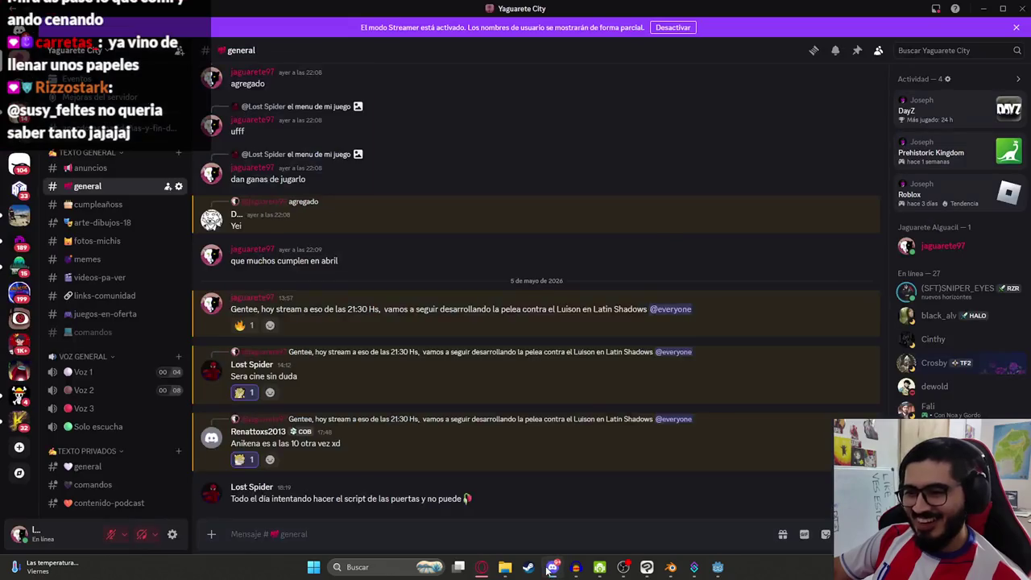
- Scroll #general and enlarge, then close, the ravioli and plate dinner photos
scroll(430, 394, up, 2)
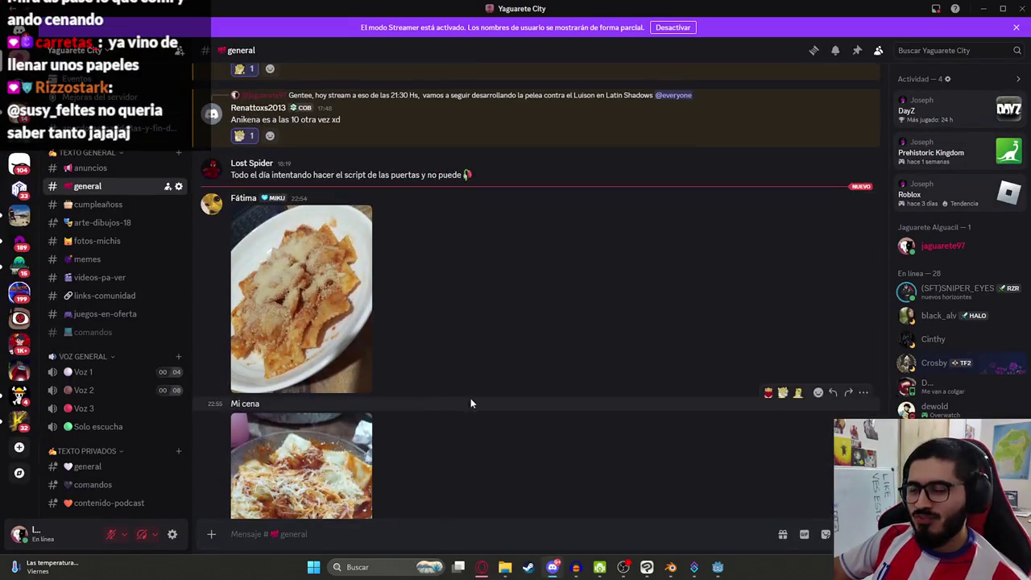
scroll(440, 372, down, 1)
scroll(439, 371, down, 1)
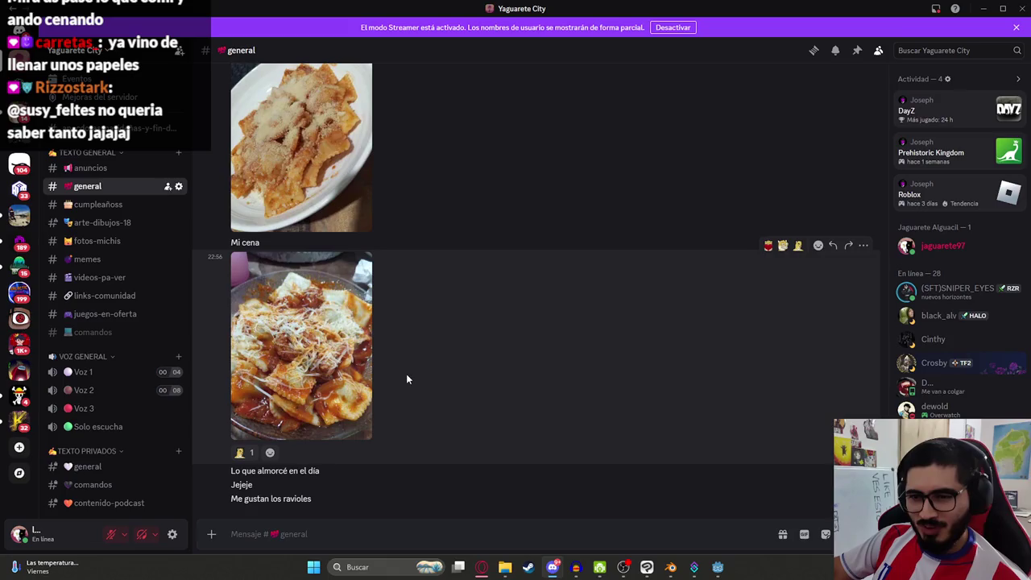
scroll(406, 373, up, 1)
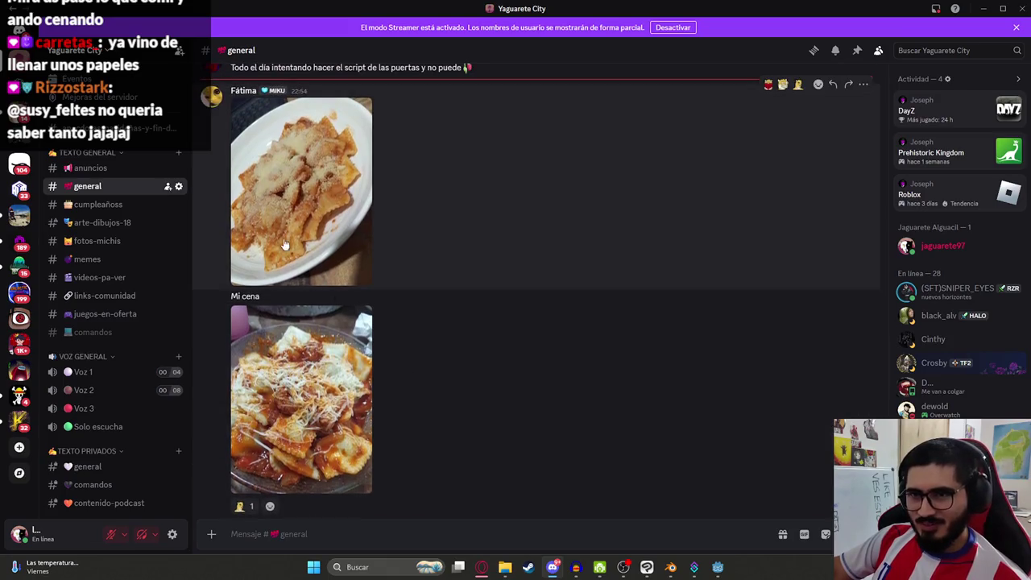
click(317, 355)
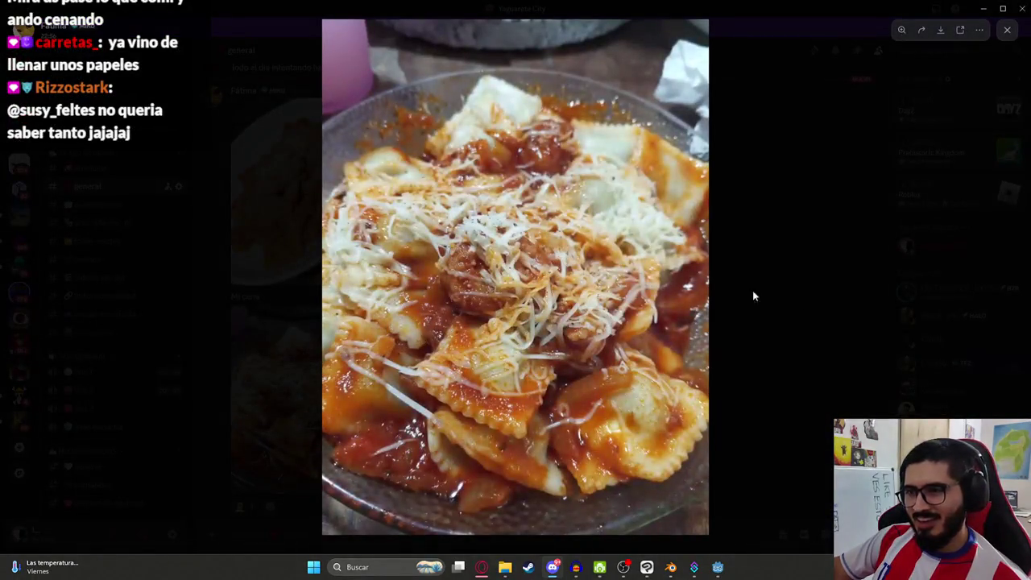
click(801, 288)
click(354, 226)
click(768, 322)
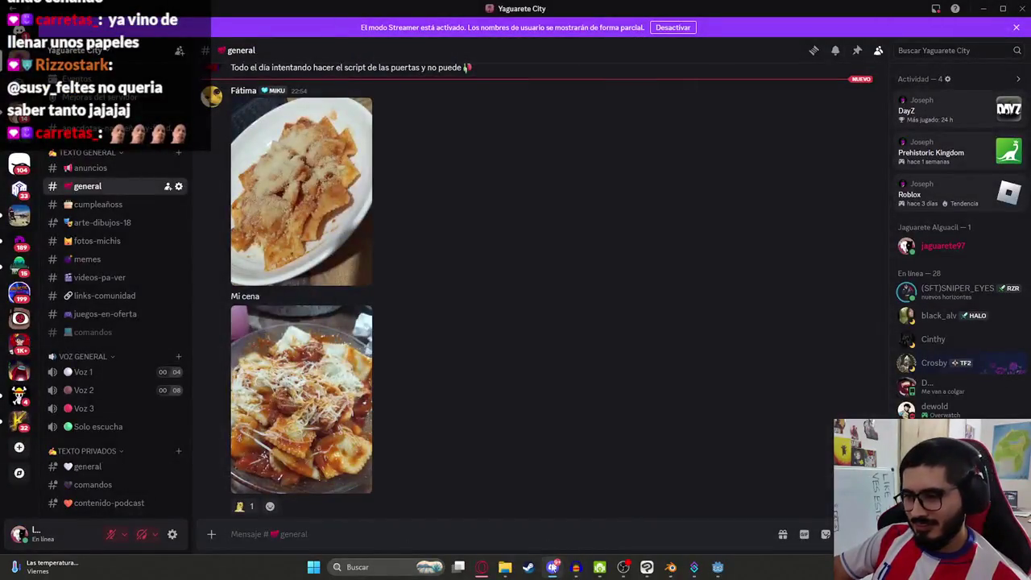
- Minimize Discord and bring the Godot editor back to the front
click(553, 567)
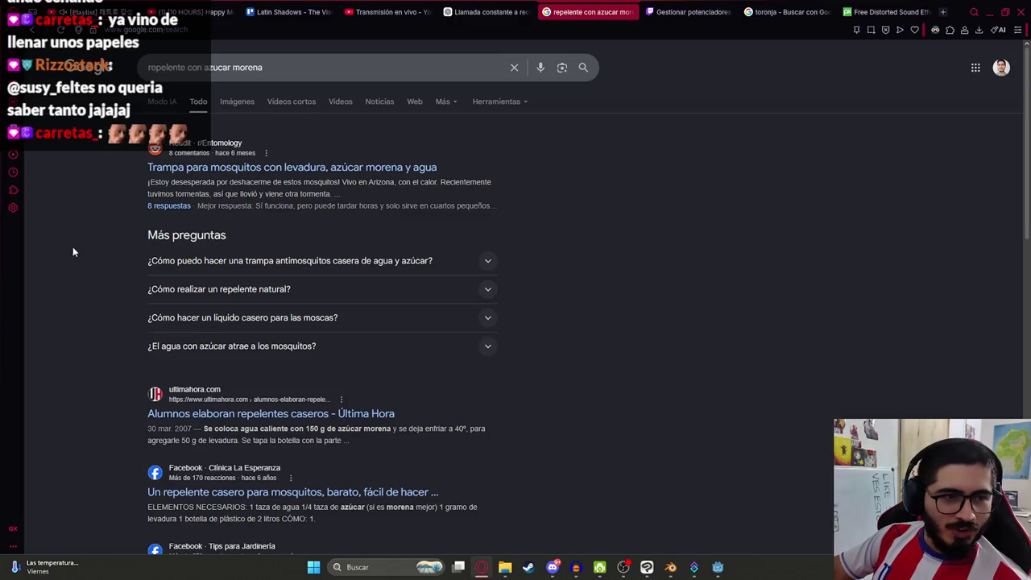
click(717, 567)
right_click(306, 42)
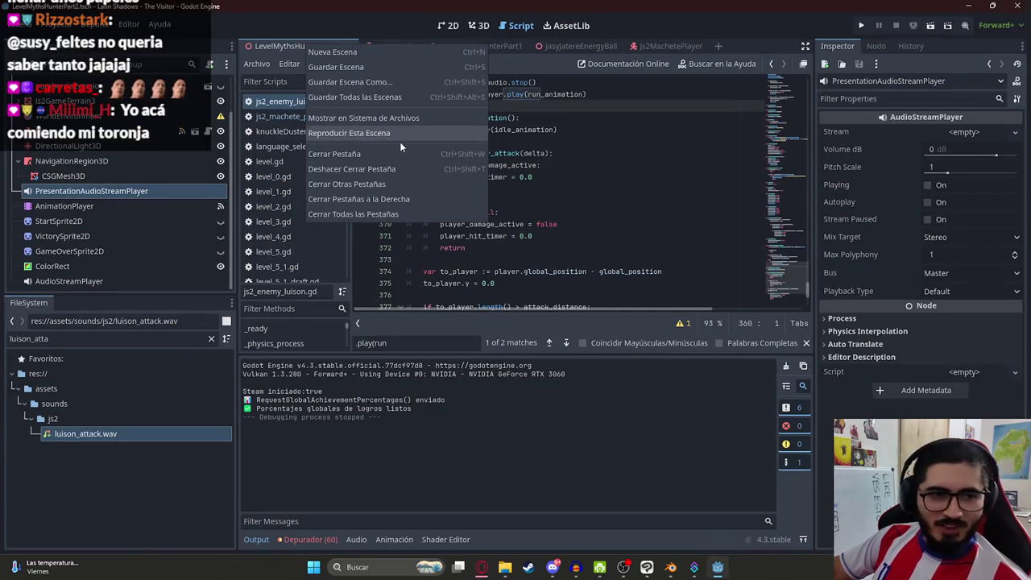
- Run the current scene briefly, stop it with F8, then reopen the earlier ChatGPT conversation
click(363, 132)
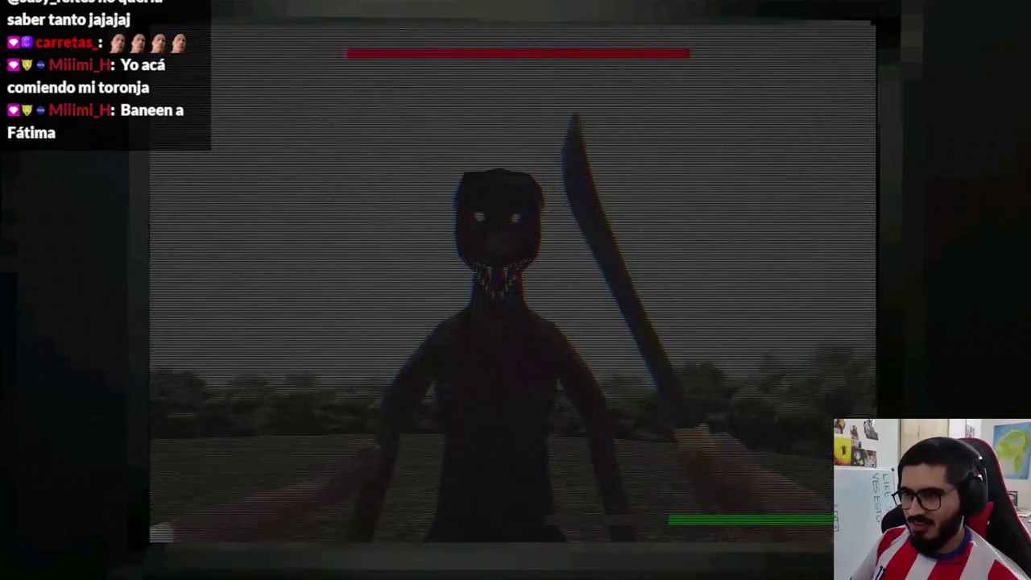
key(F8)
click(481, 567)
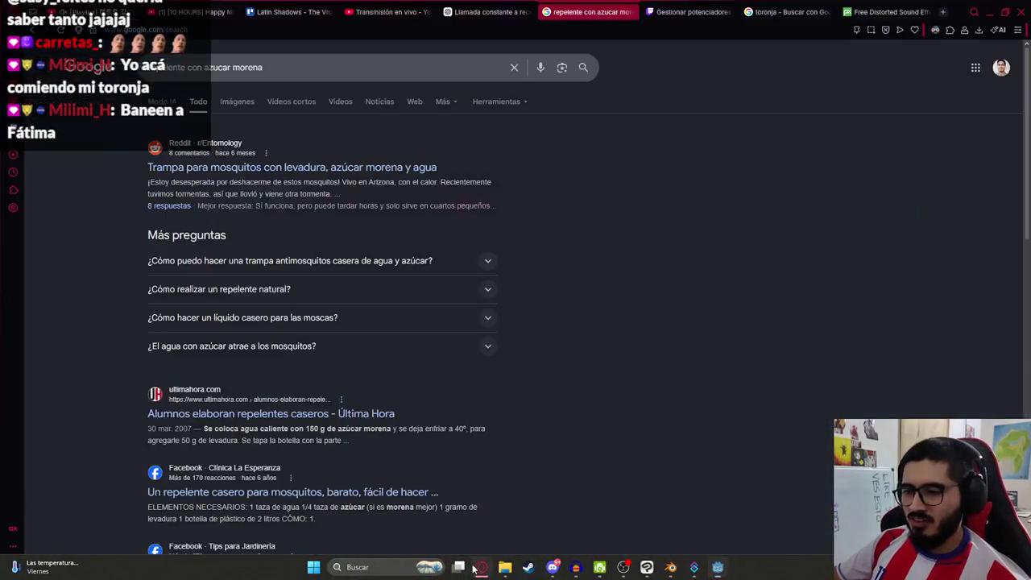
click(487, 11)
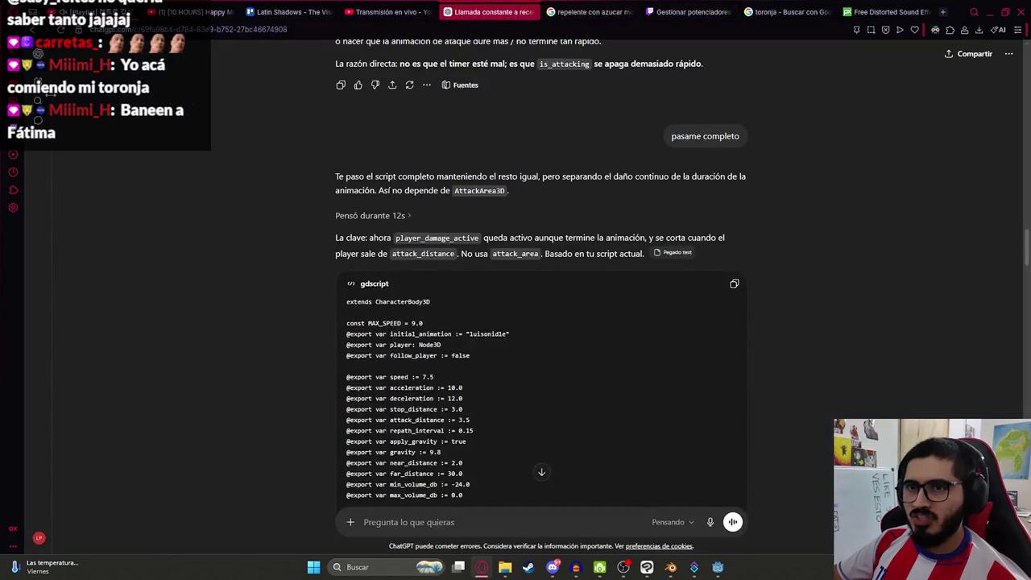
- In a new ChatGPT chat, send 'Hazme un shader para godot 4.3 que transmita putrefaccion'
key(ctrl+shift+o)
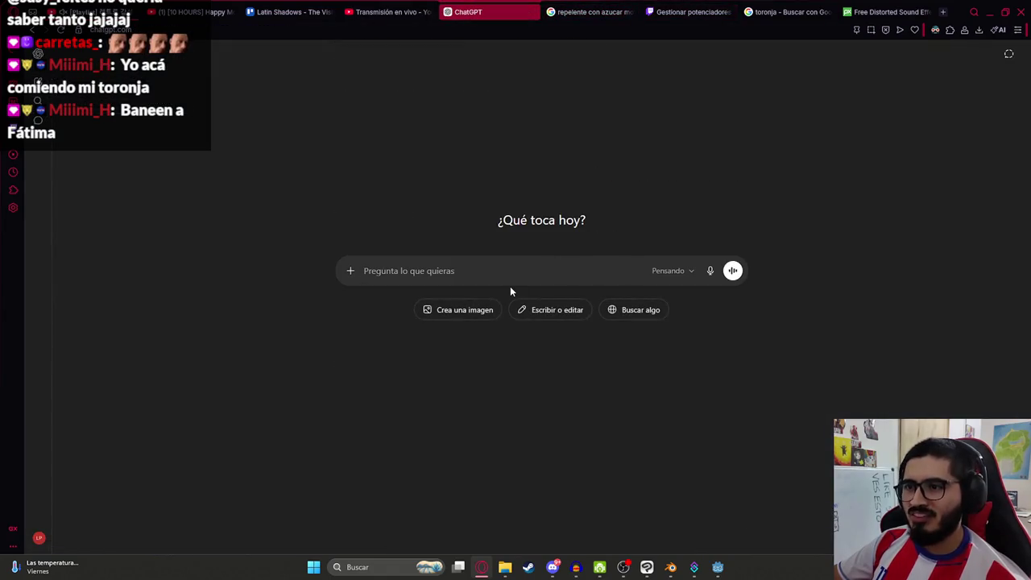
text(Hazme un sha)
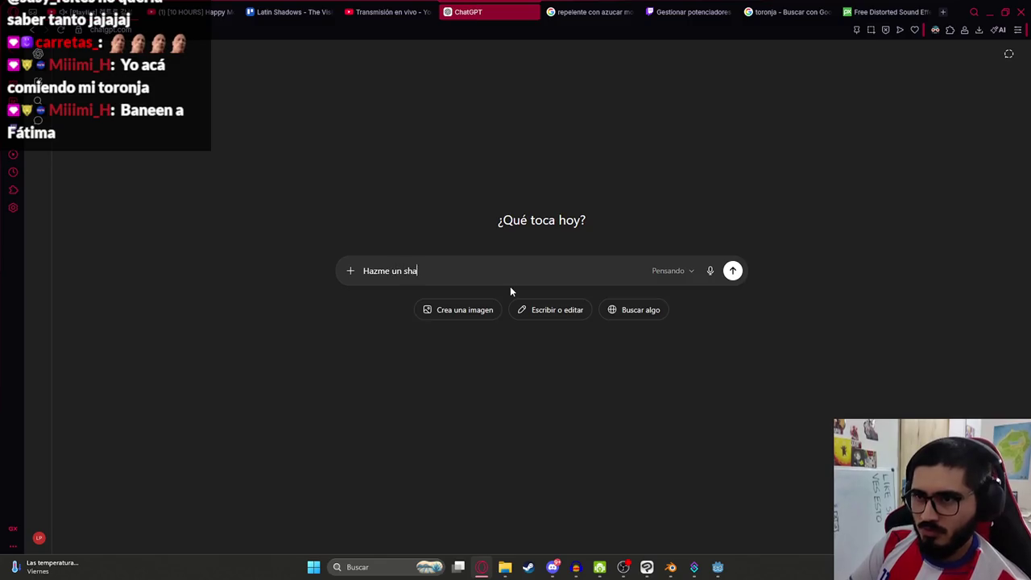
text(der para )
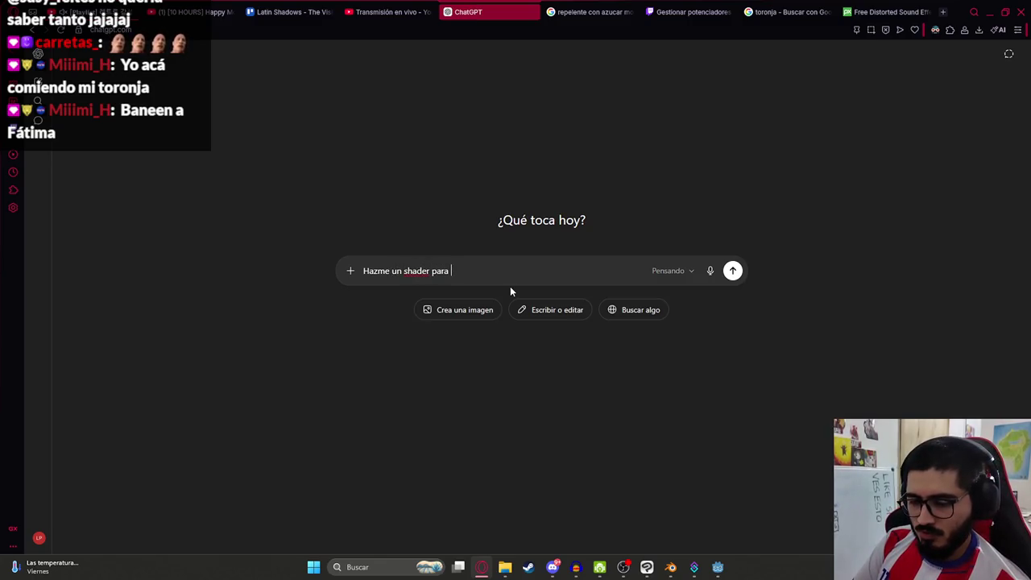
text(godot 4.3 que transmita putrefaccion)
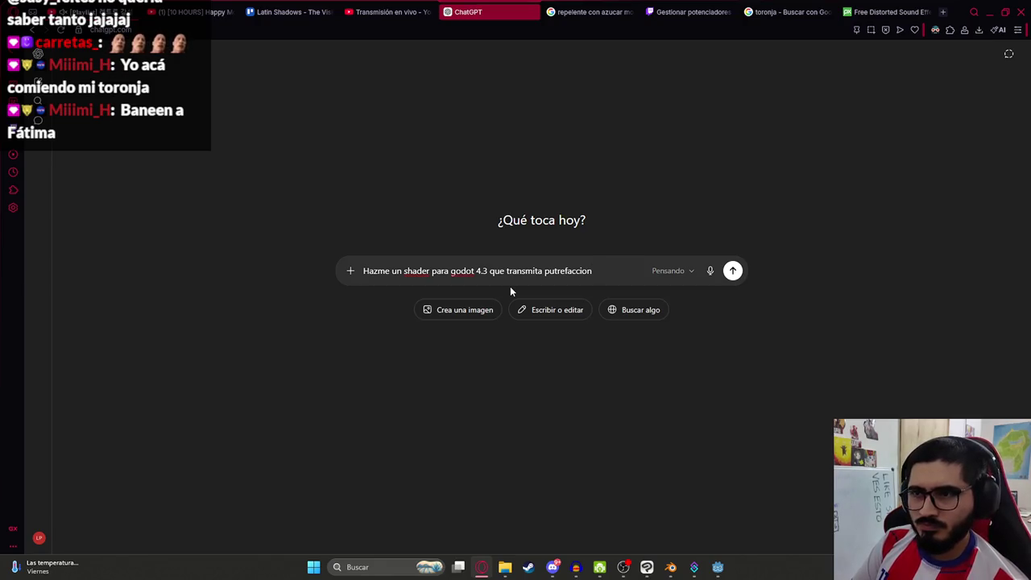
key(Return)
key(alt+Tab)
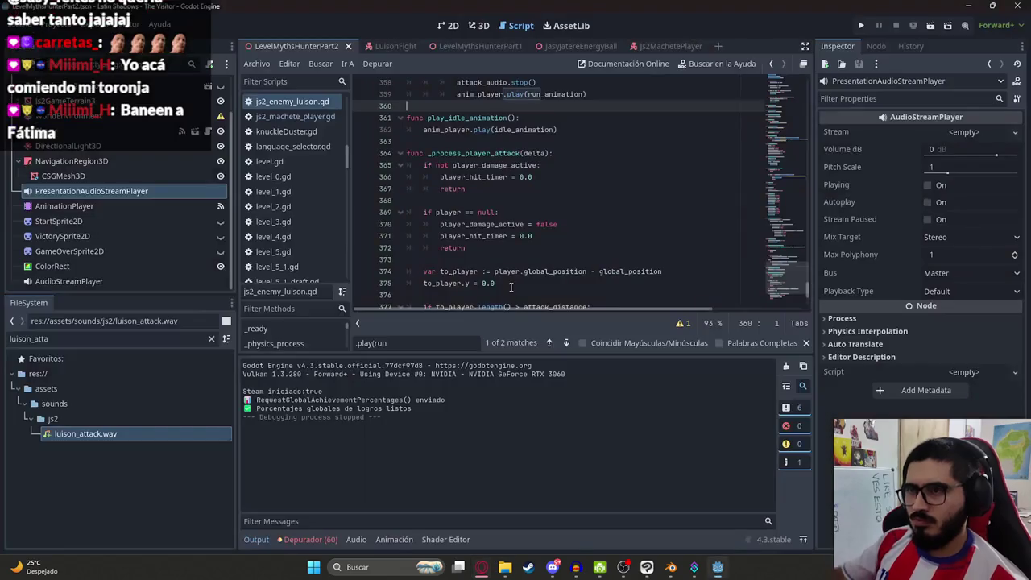
- Open the Js2MachetePlayer scene in 2D and add a ColorRect child under CanvasLayer
click(656, 46)
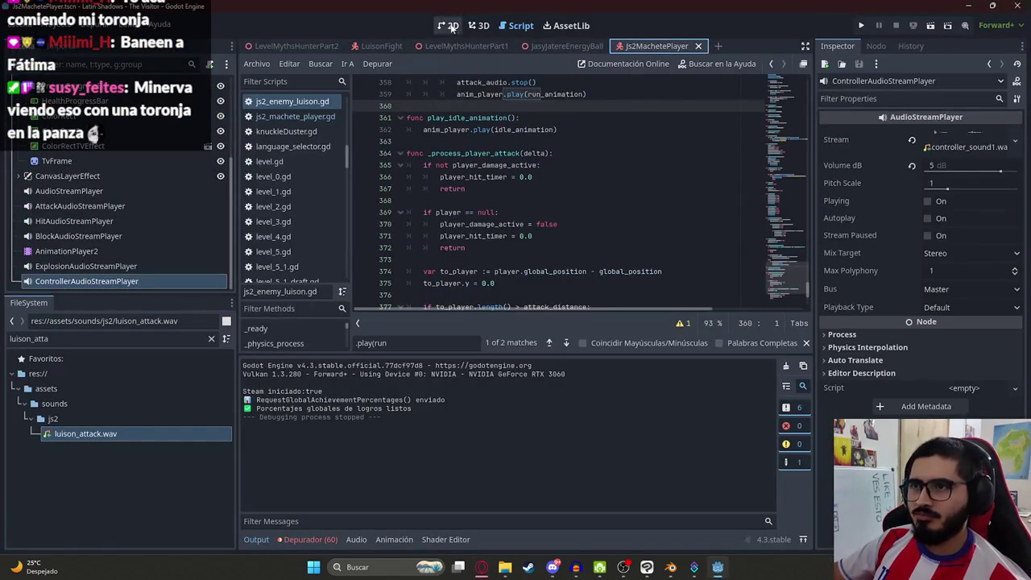
click(453, 27)
scroll(79, 152, up, 3)
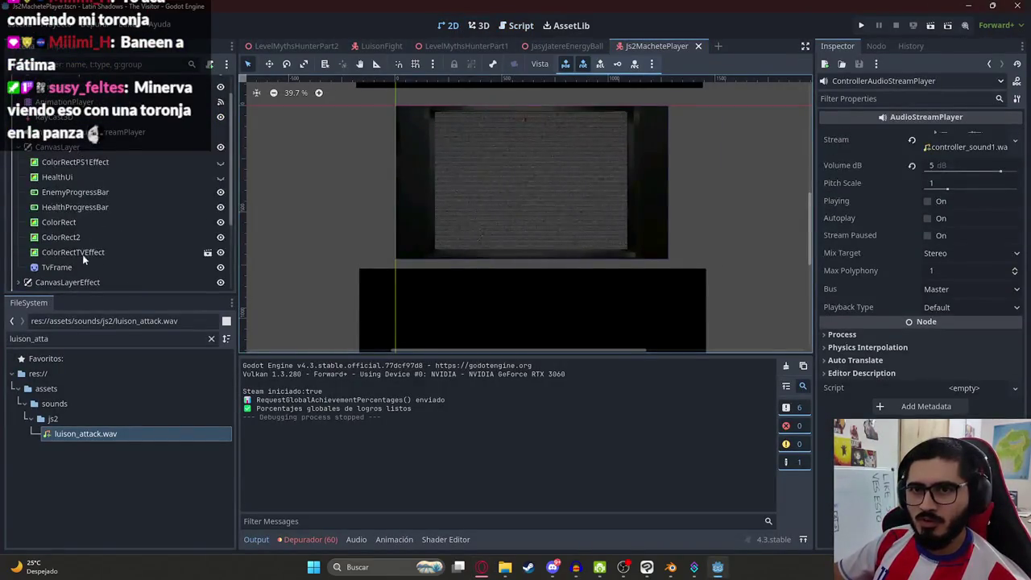
click(81, 252)
right_click(50, 148)
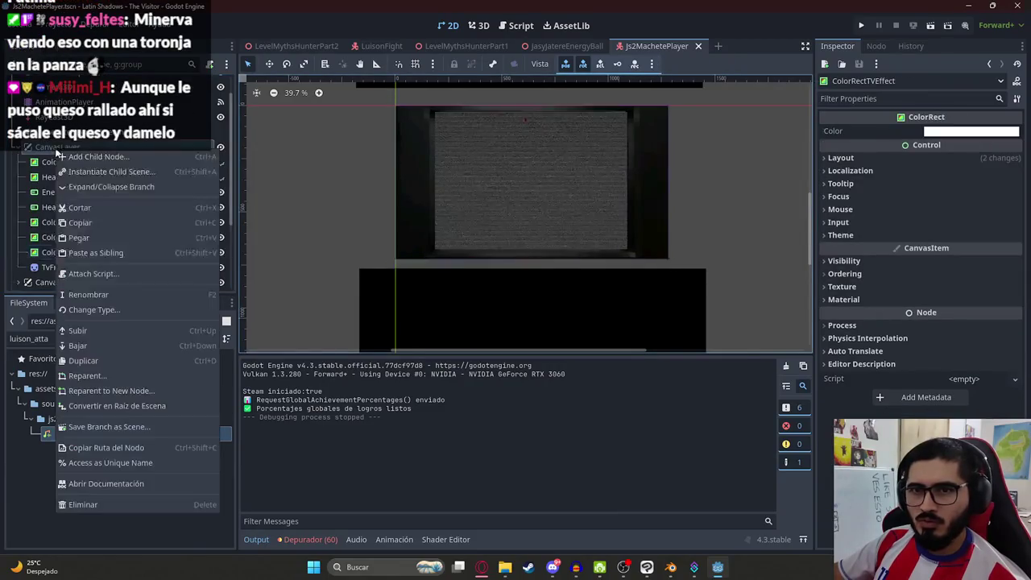
click(81, 157)
text(colorrect)
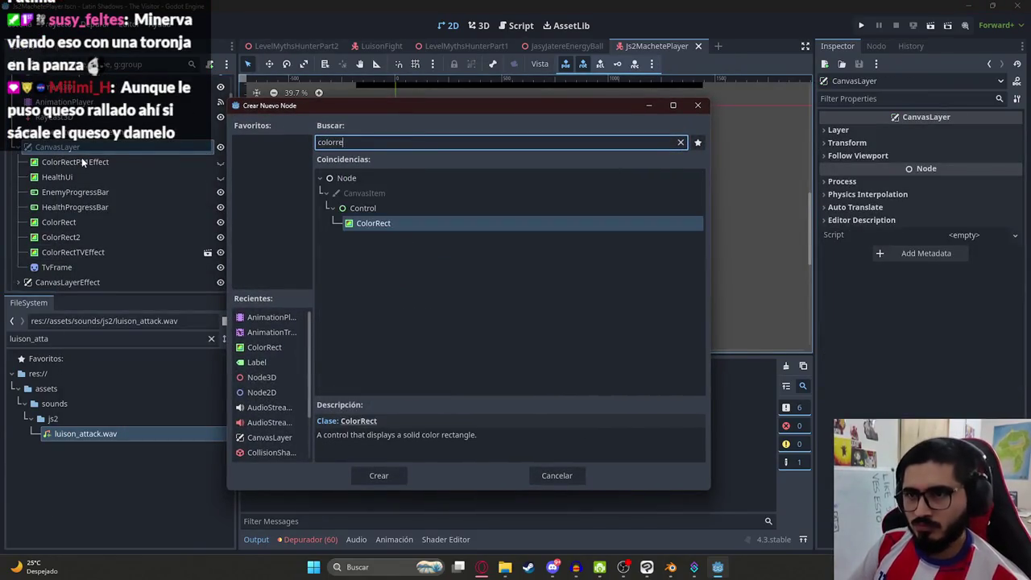
key(Return)
- Place ColorRect3 between ColorRectTVEffect and TvFrame and stretch it over the TV screen
drag(64, 282, 81, 258)
mouse_move(407, 116)
mouse_down()
mouse_move(513, 179)
mouse_move(564, 266)
mouse_move(673, 265)
mouse_up()
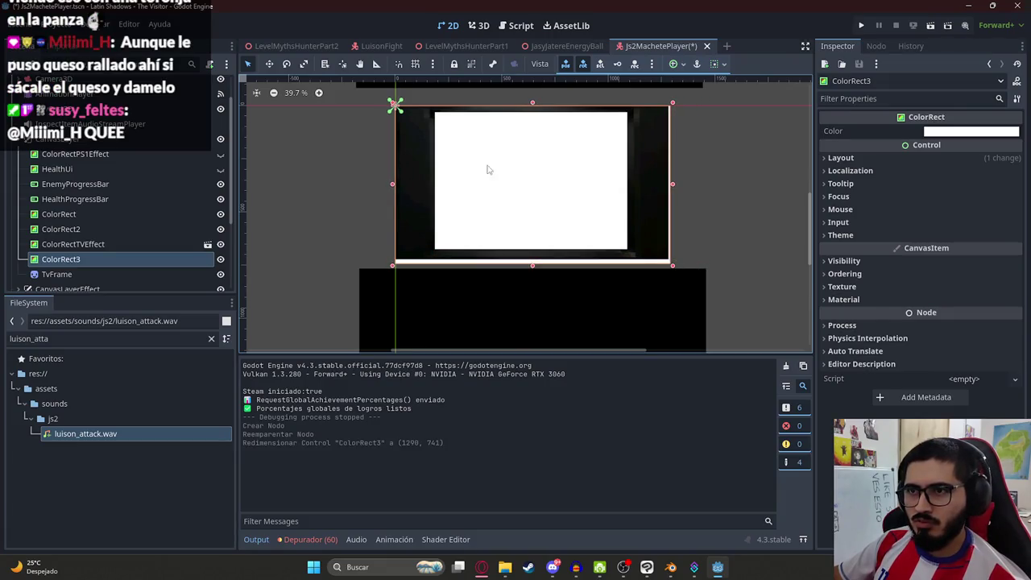
mouse_move(393, 103)
mouse_down()
mouse_move(382, 97)
mouse_move(391, 101)
mouse_up()
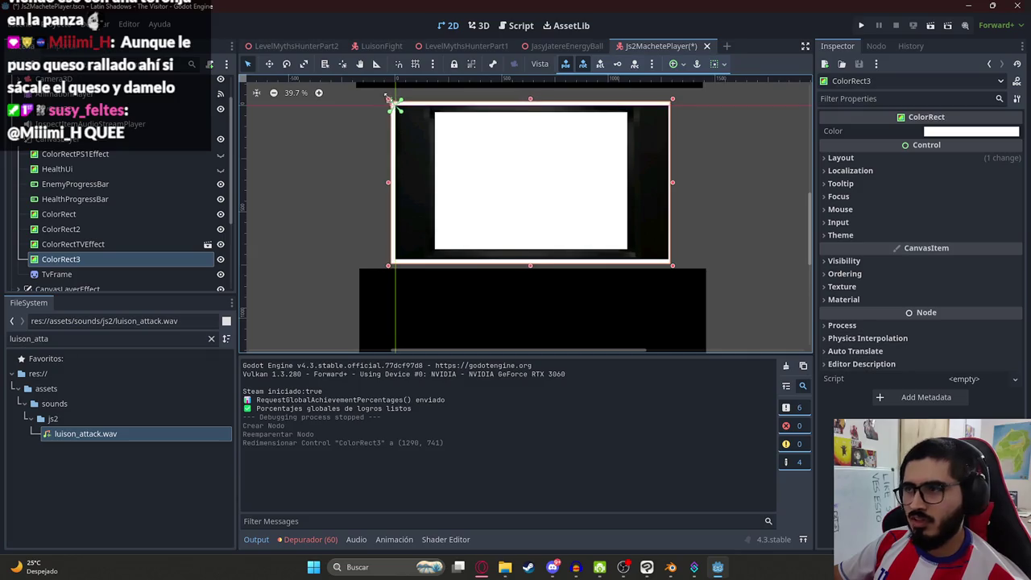
click(966, 133)
click(860, 246)
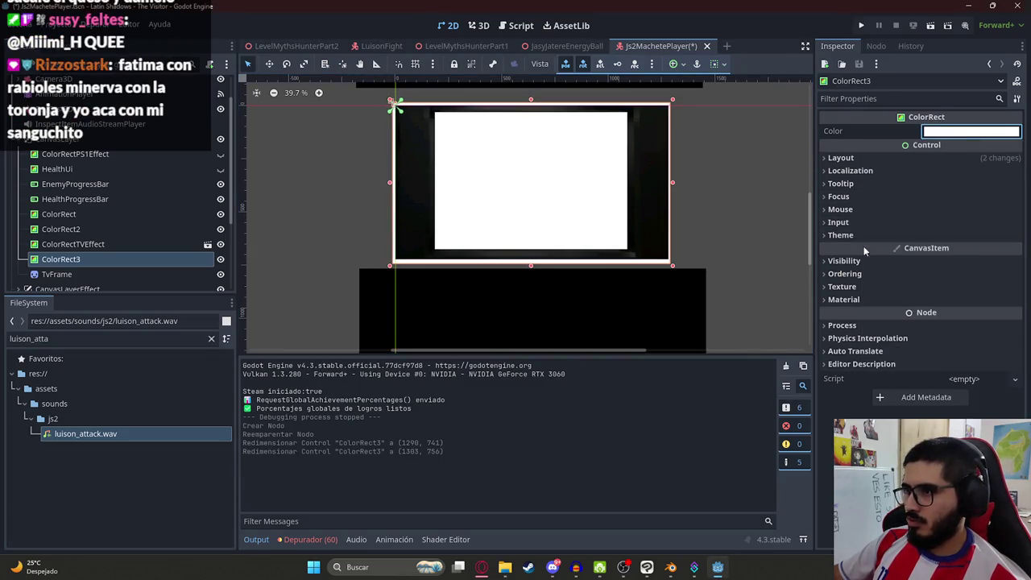
- Give ColorRect3 a new ShaderMaterial and expand it to reach the Shader slot
click(852, 288)
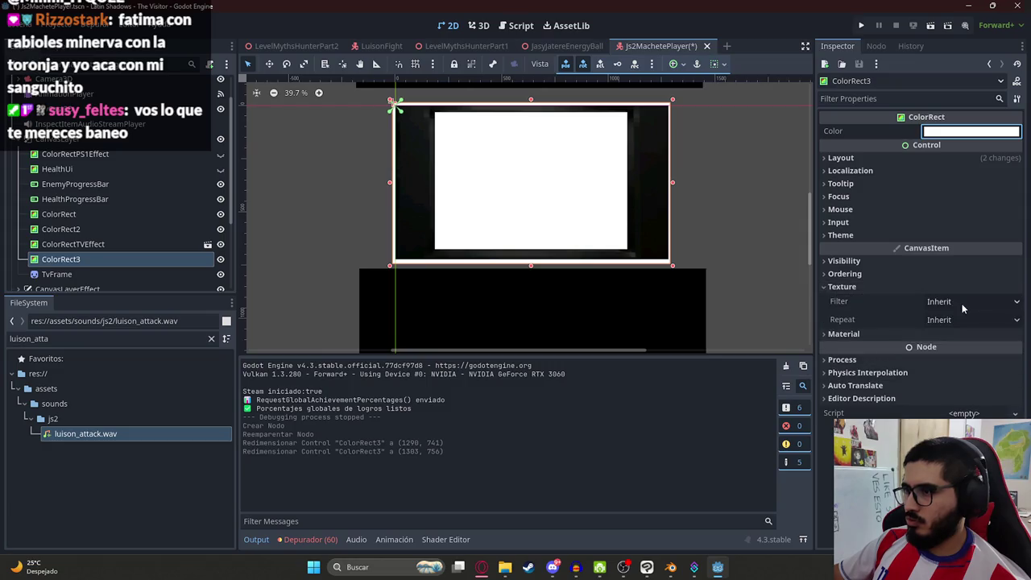
click(846, 333)
click(967, 348)
click(967, 368)
click(965, 369)
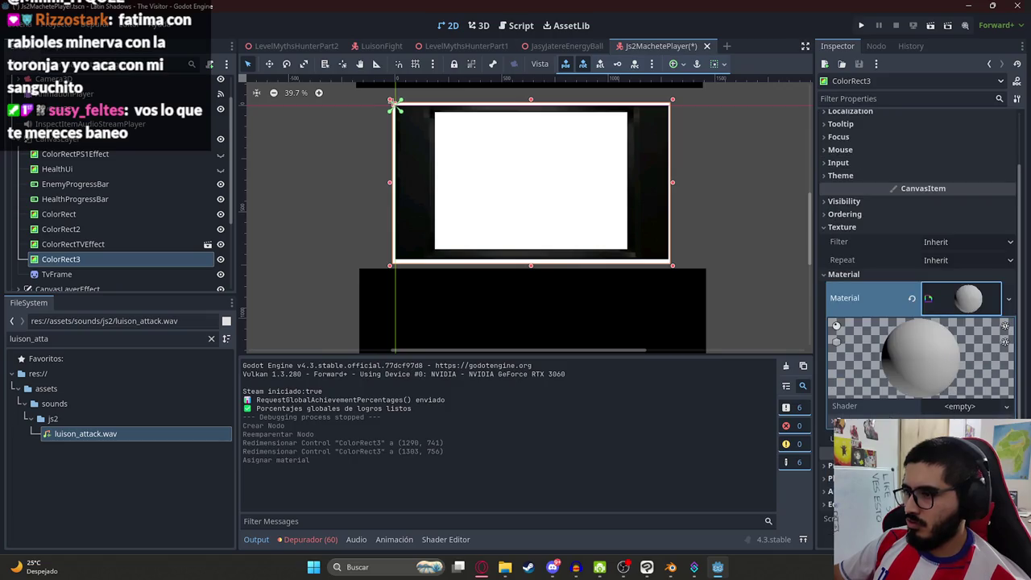
click(961, 407)
- Create a new shader saved as Luison.gdshader in res://scenes/Shaders and open it for editing
click(967, 427)
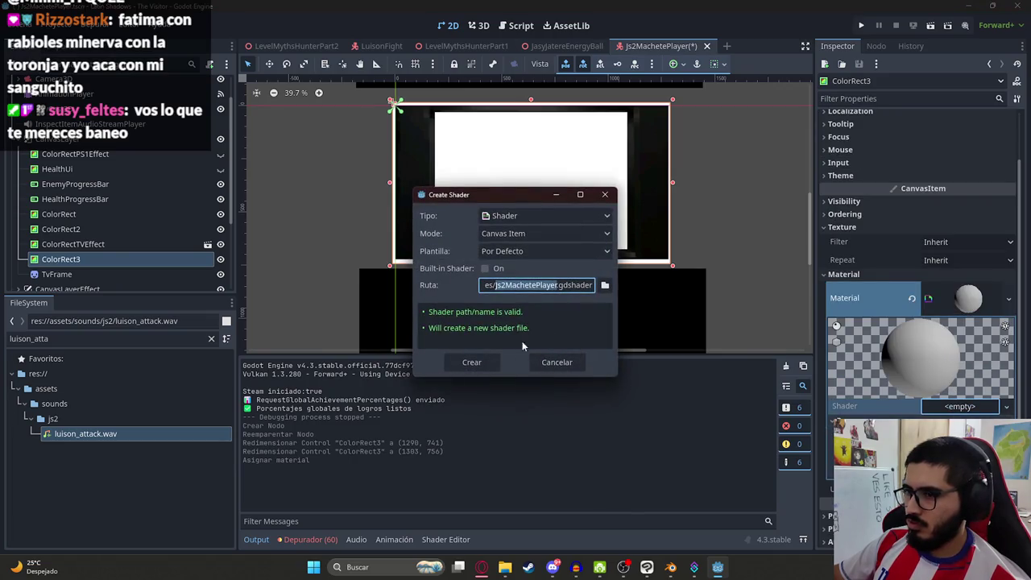
click(605, 285)
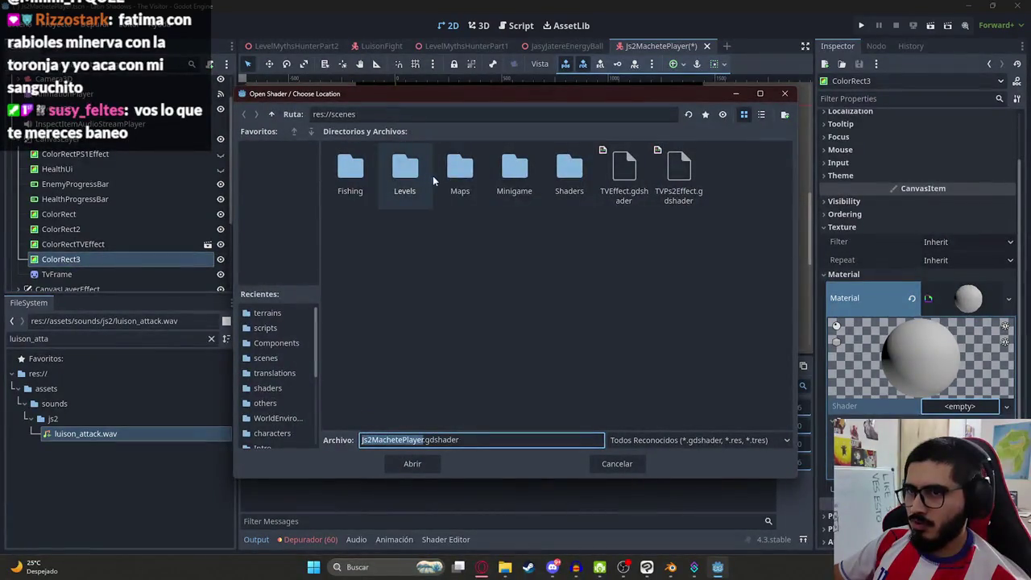
double_click(572, 175)
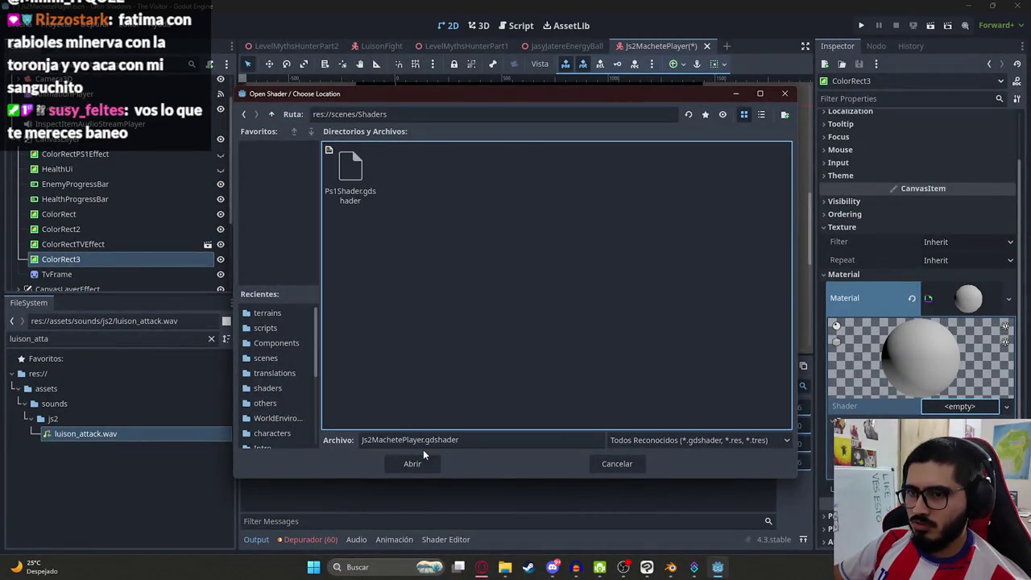
double_click(392, 440)
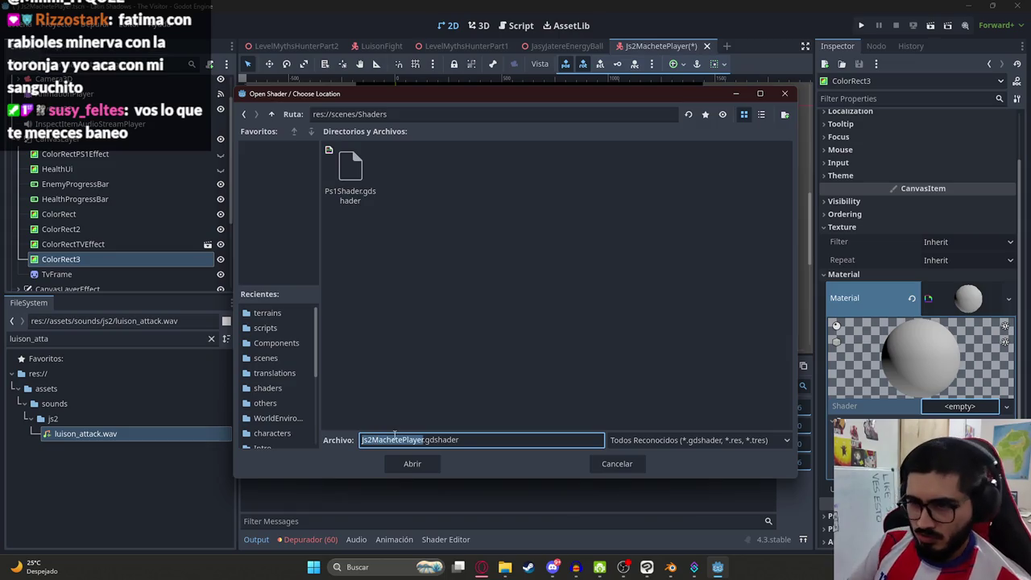
text(Luison)
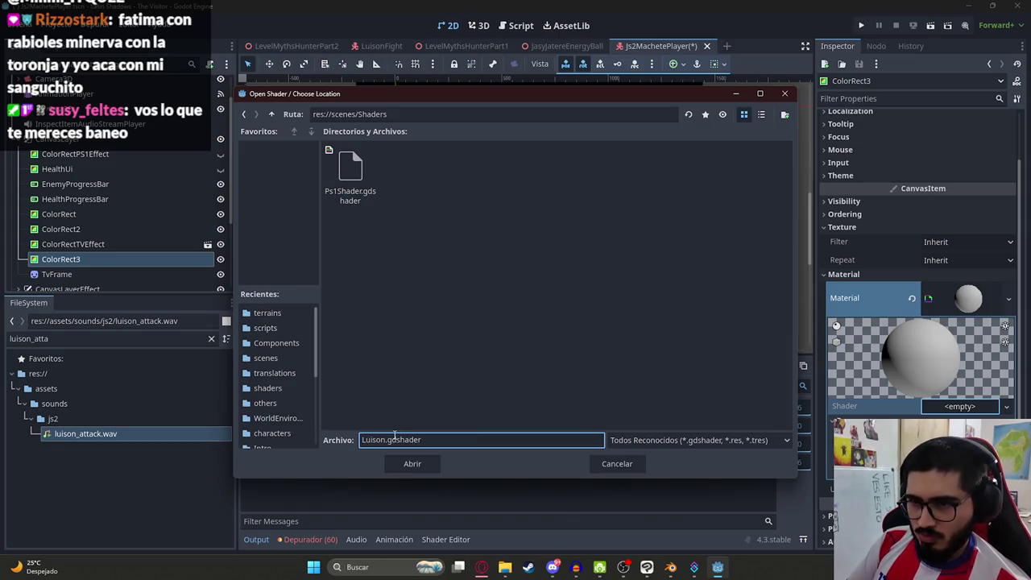
key(Return)
click(474, 357)
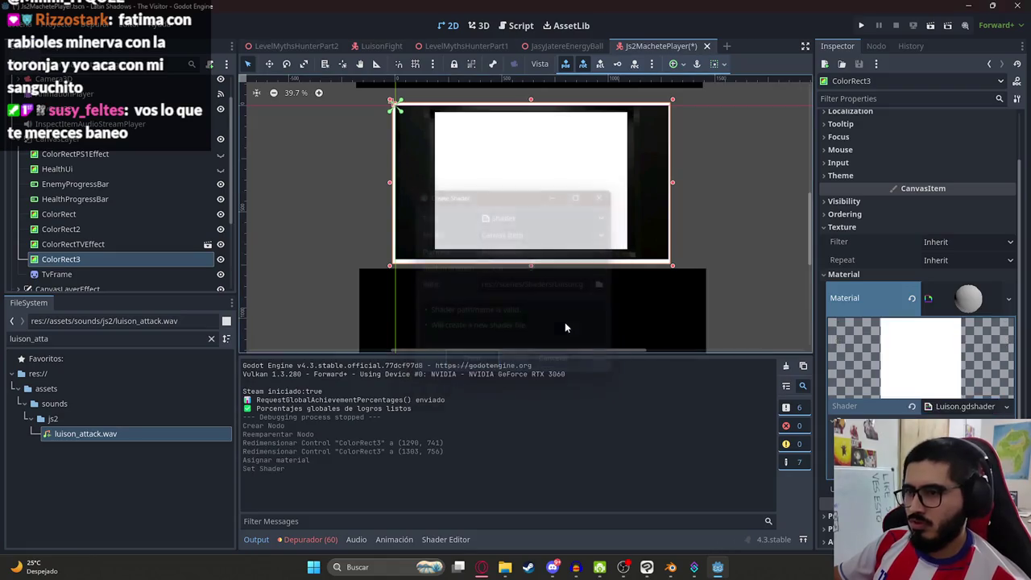
click(963, 356)
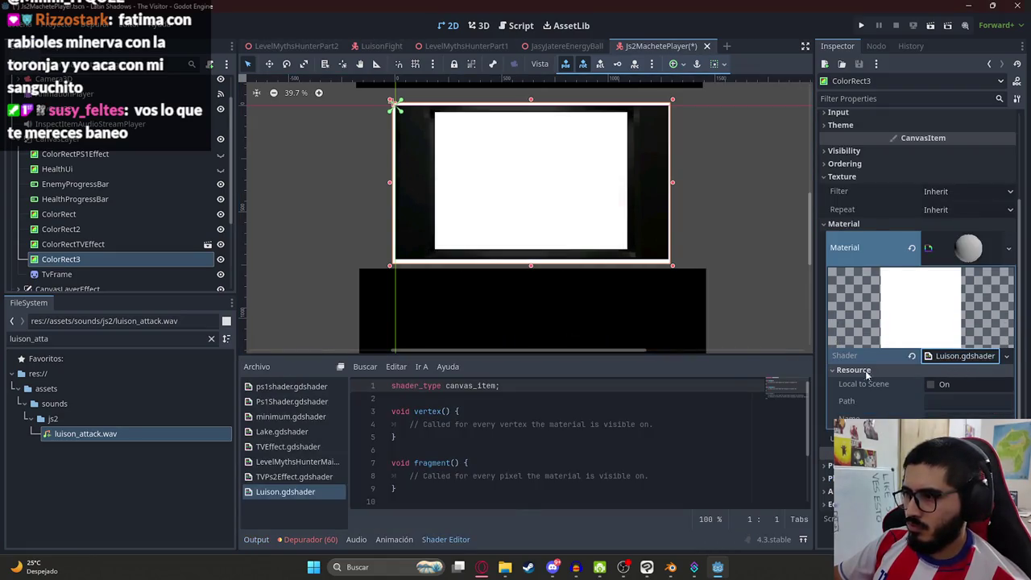
key(alt+Tab)
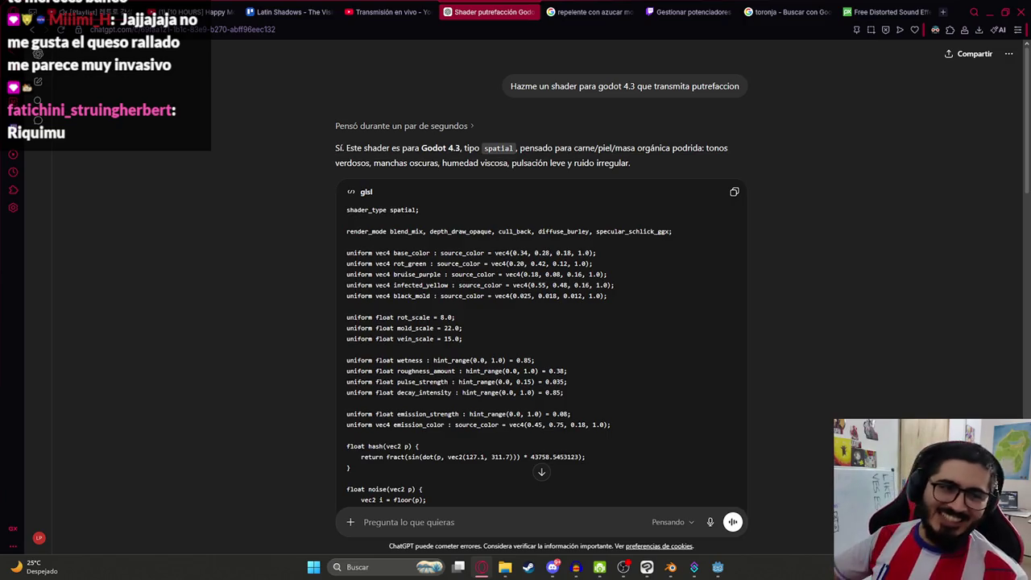
- Scroll through ChatGPT's rotting-flesh spatial shader code with its rot, mold and vein parameters
scroll(179, 265, down, 1)
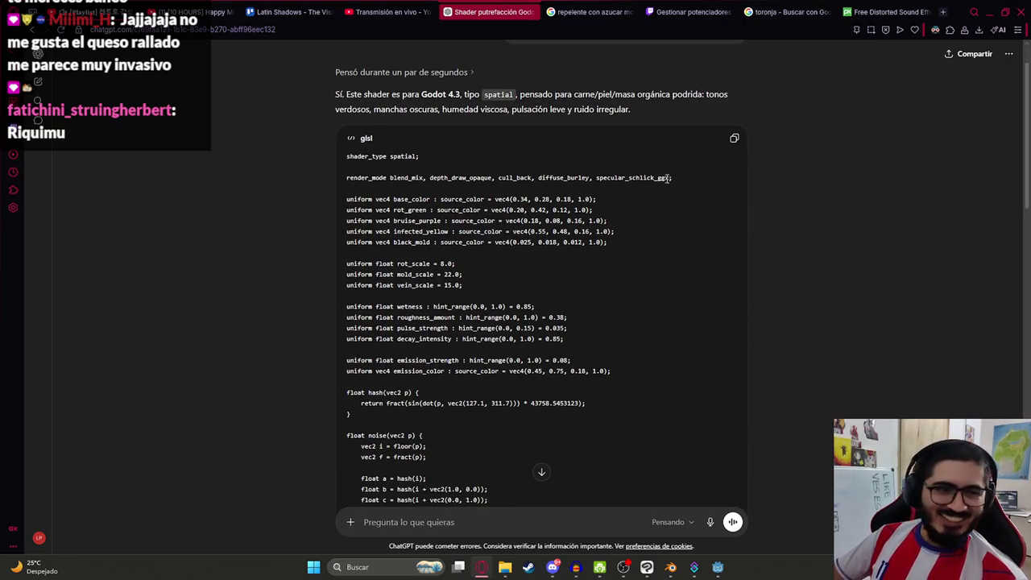
- Replace Luison.gdshader's default code with ChatGPT's putrefaction shader and save
click(734, 138)
key(alt+Tab)
key(ctrl+a)
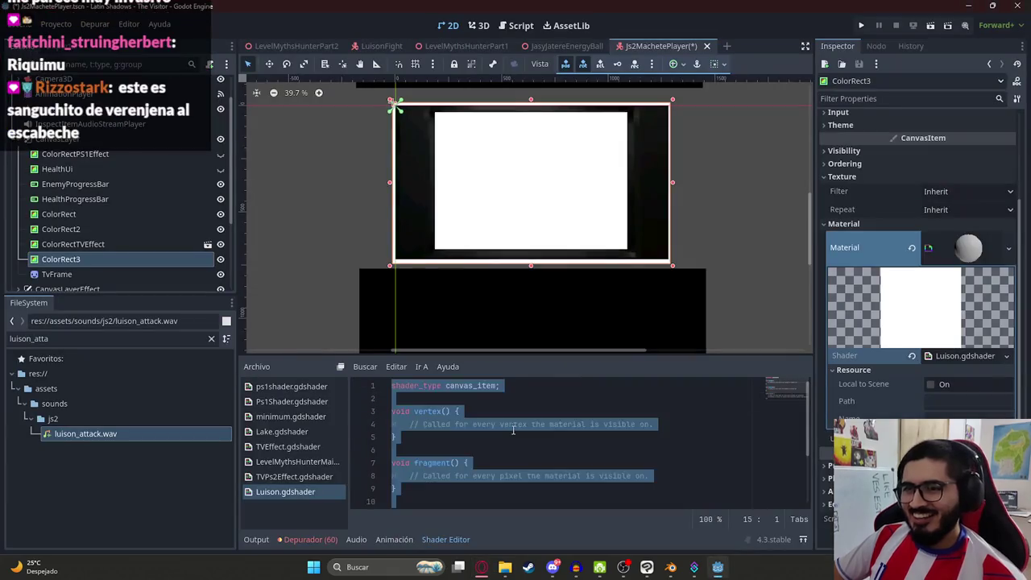
key(ctrl+v)
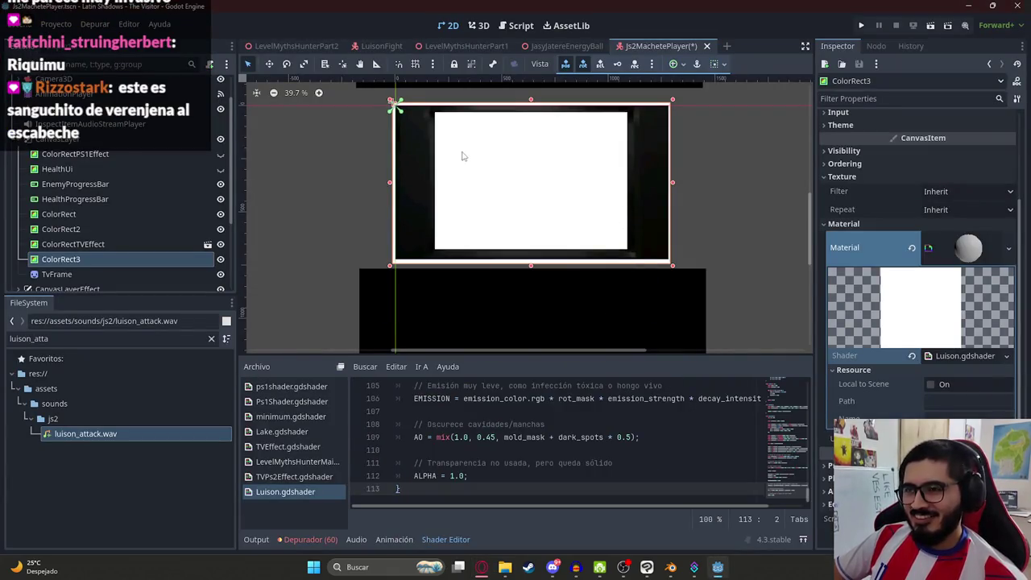
key(ctrl+s)
scroll(469, 161, up, 1)
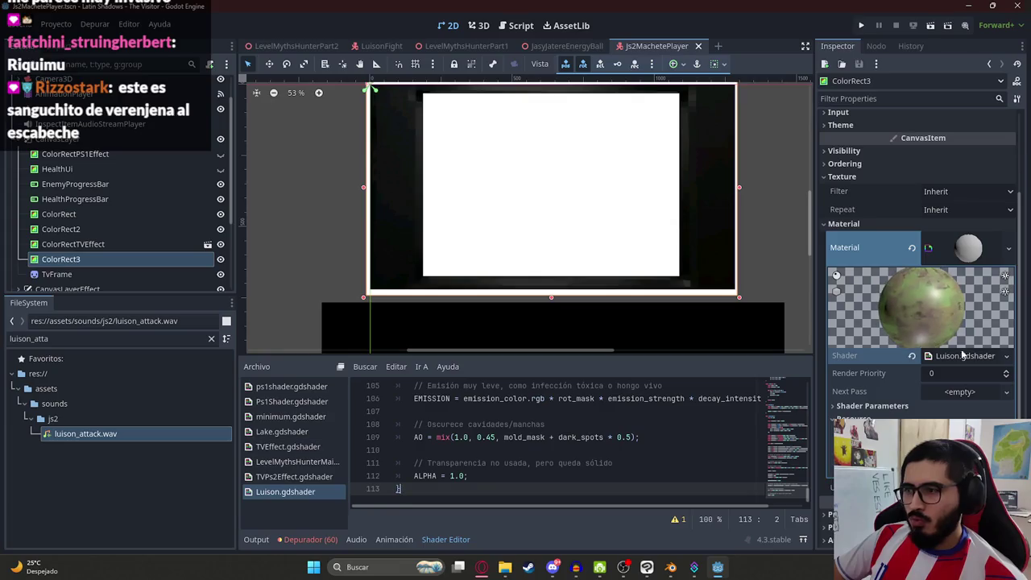
scroll(908, 208, up, 3)
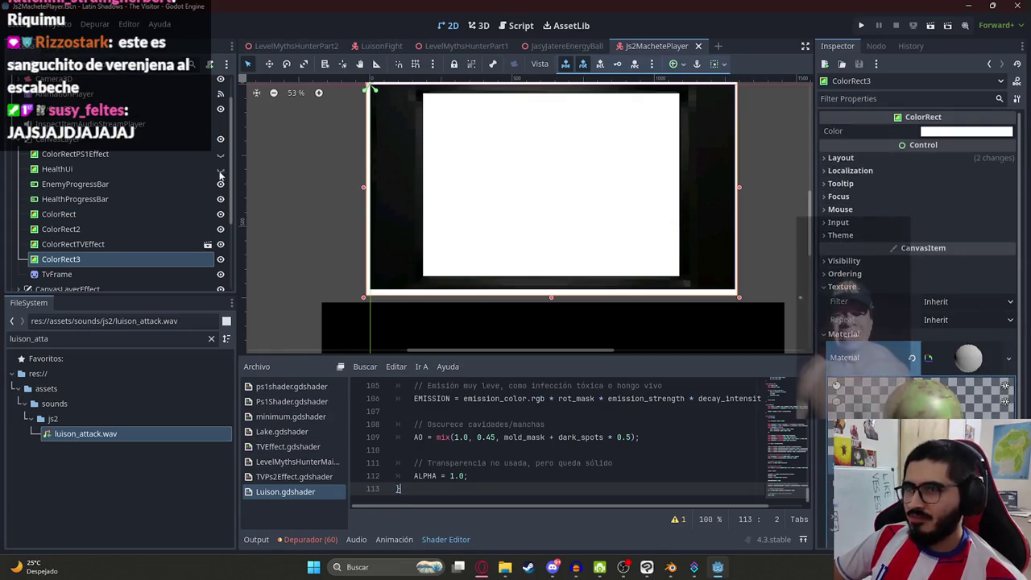
- Expand ColorRectTVEffect's material to see its ShaderMaterial uses TVEffect.gdshader
key(Up)
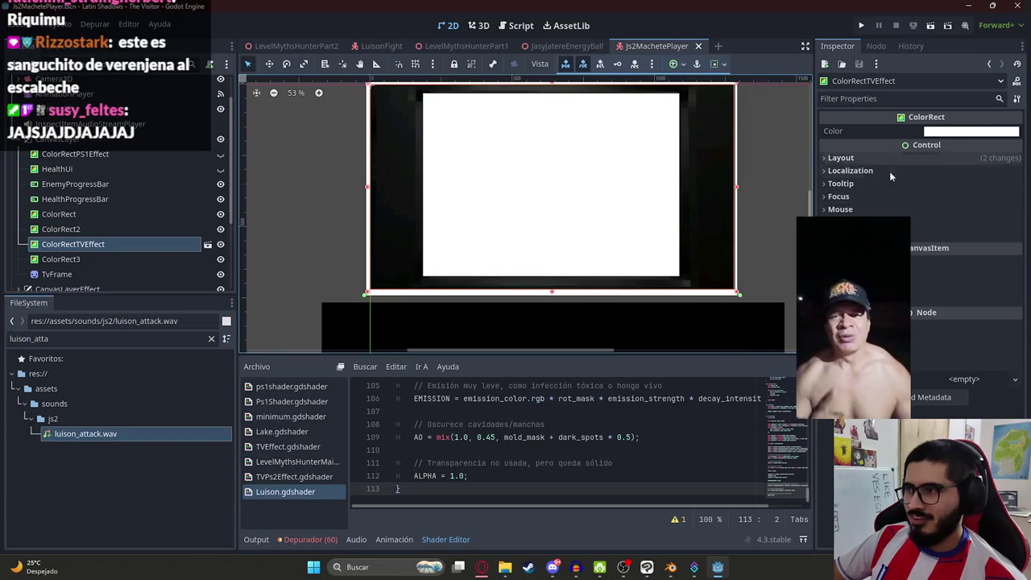
click(959, 300)
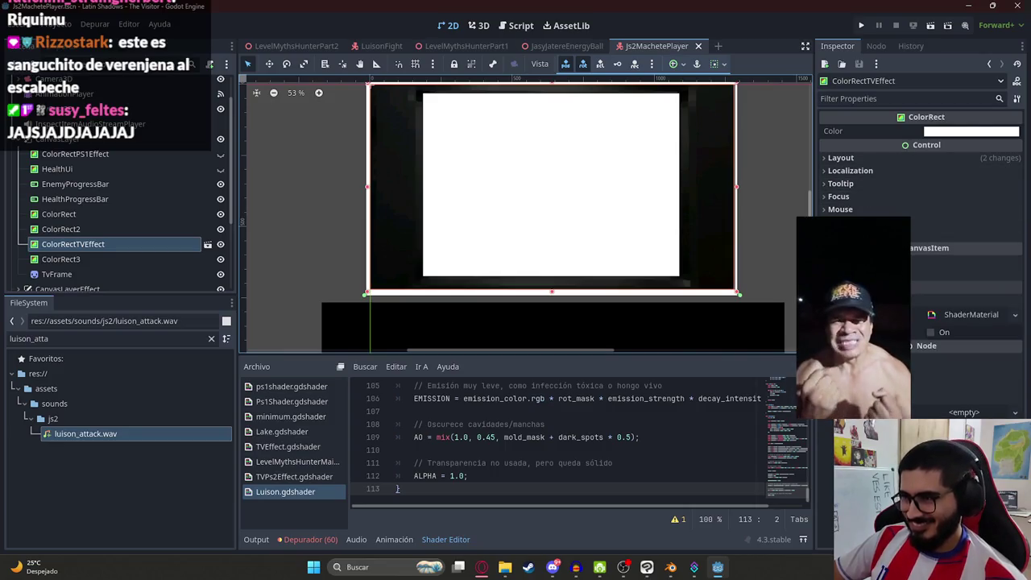
click(971, 314)
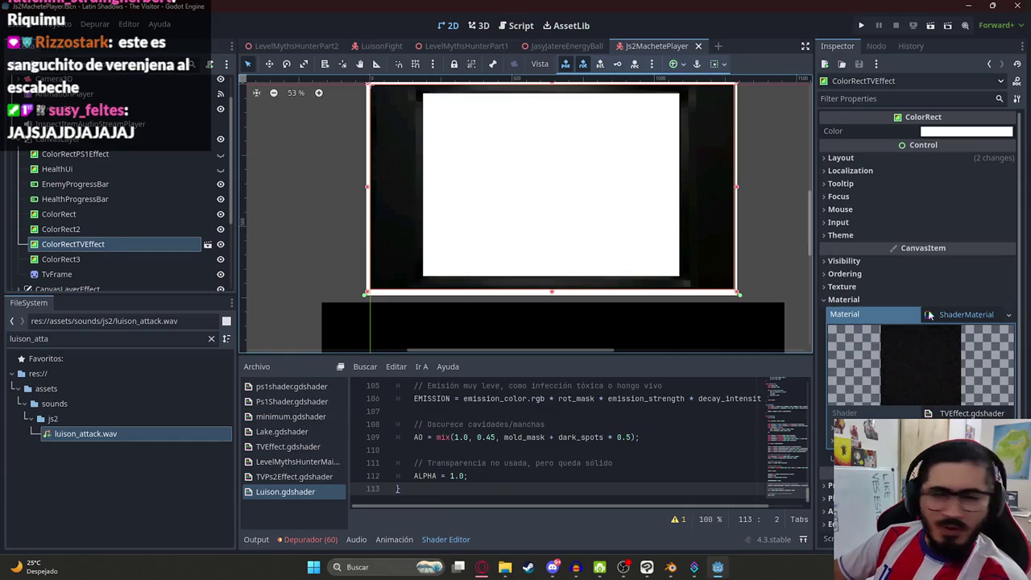
- Open TVEffect.gdshader from ColorRectTVEffect's material in the shader editor
scroll(936, 348, down, 1)
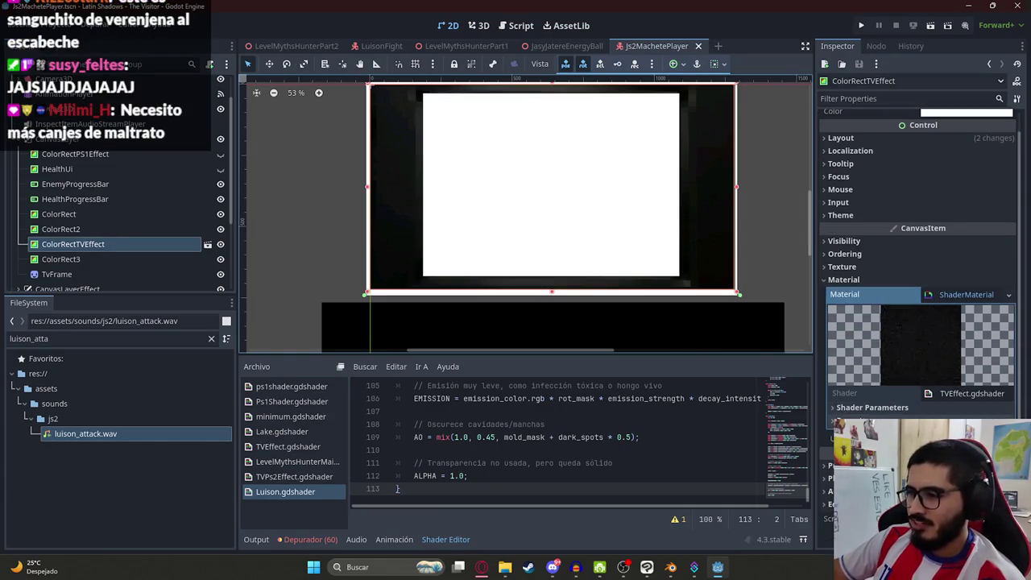
click(967, 393)
scroll(892, 391, down, 1)
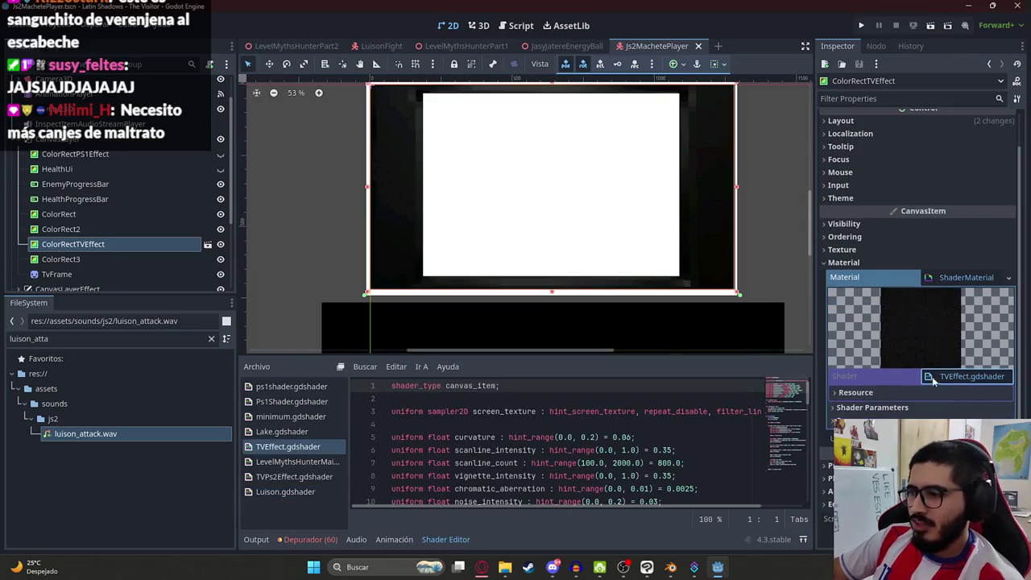
click(122, 228)
click(116, 245)
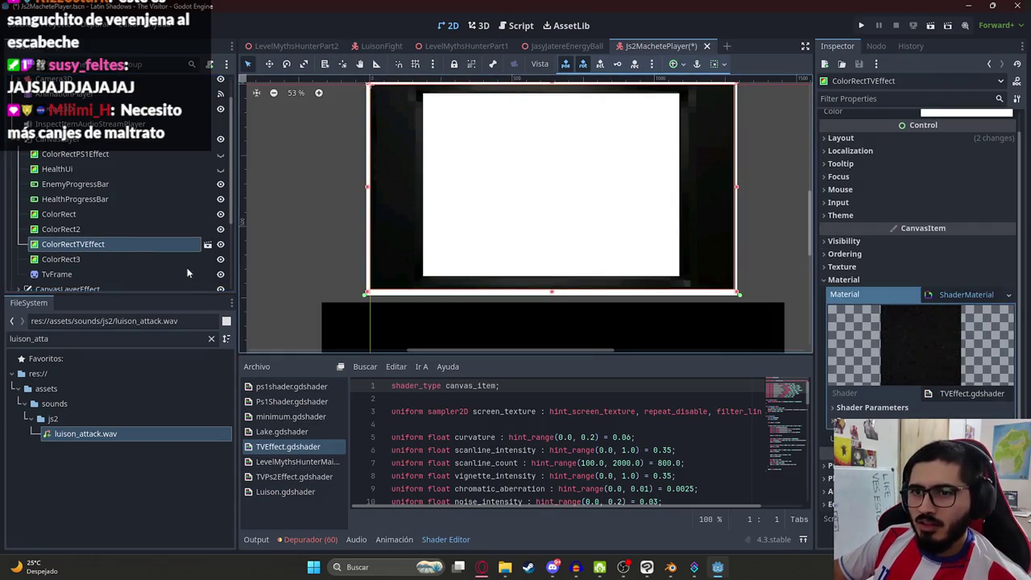
click(480, 449)
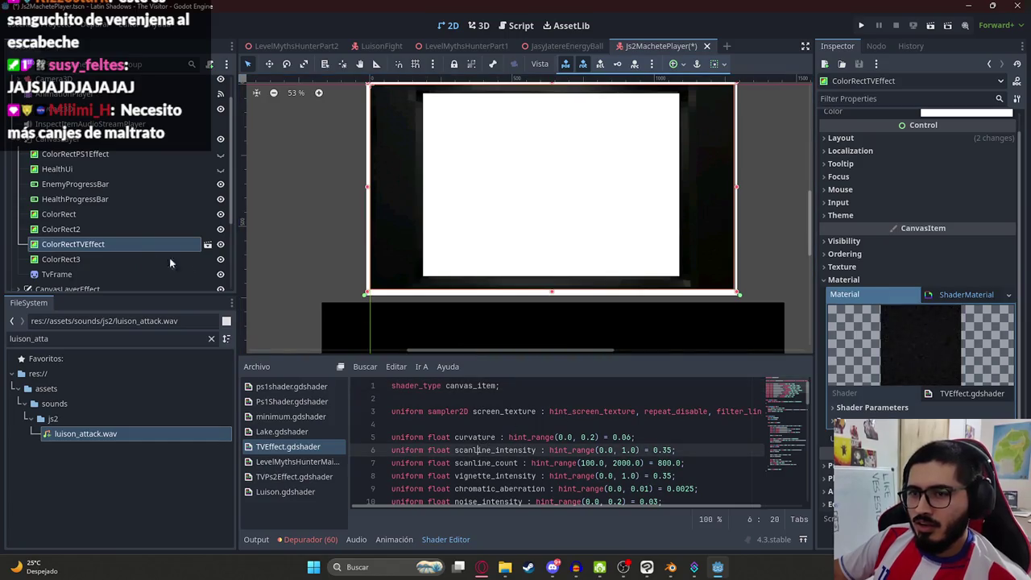
- Hide and reshow ColorRect3, then select it to check its still-empty material
click(105, 228)
click(221, 259)
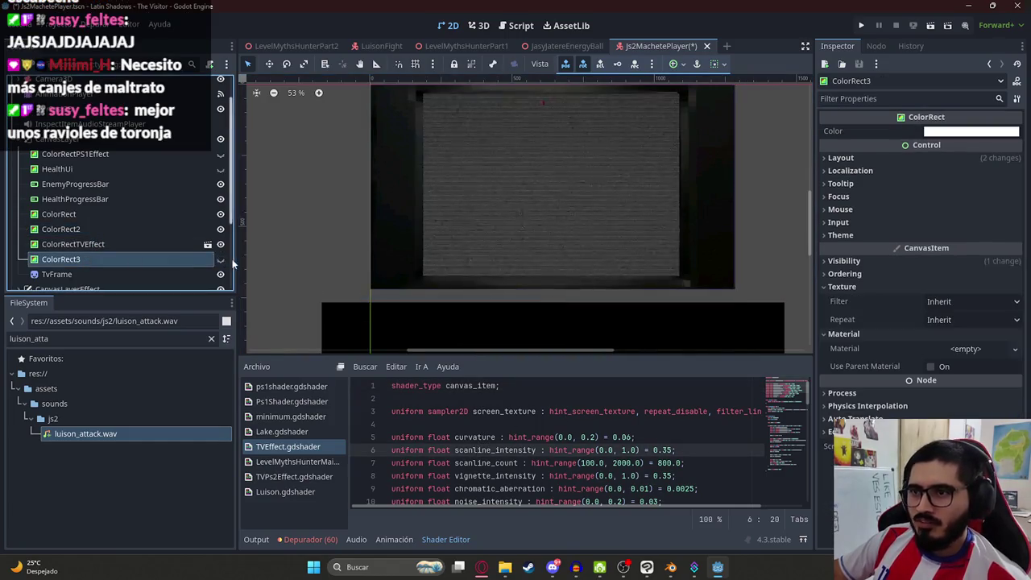
click(171, 249)
click(170, 259)
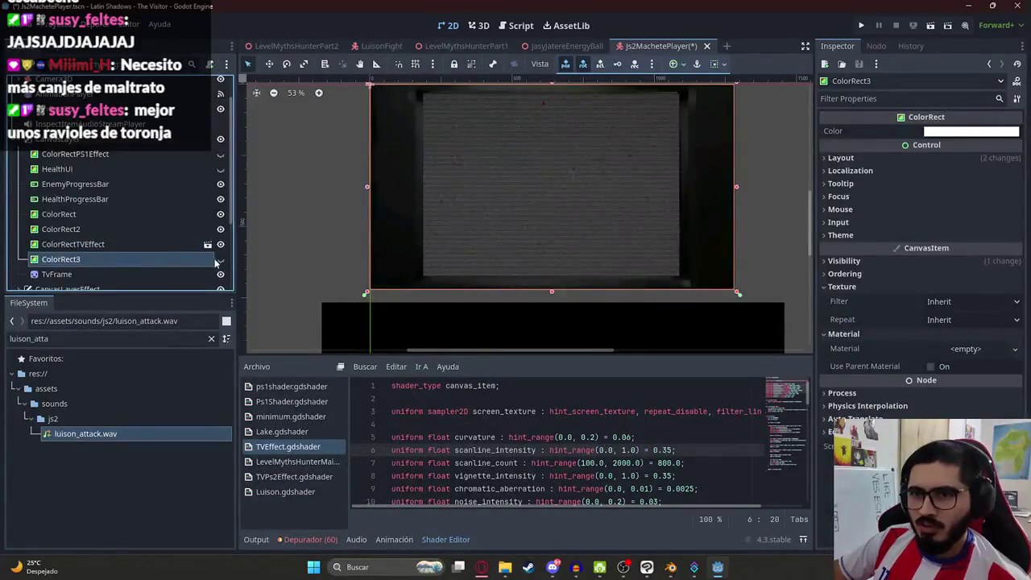
click(220, 259)
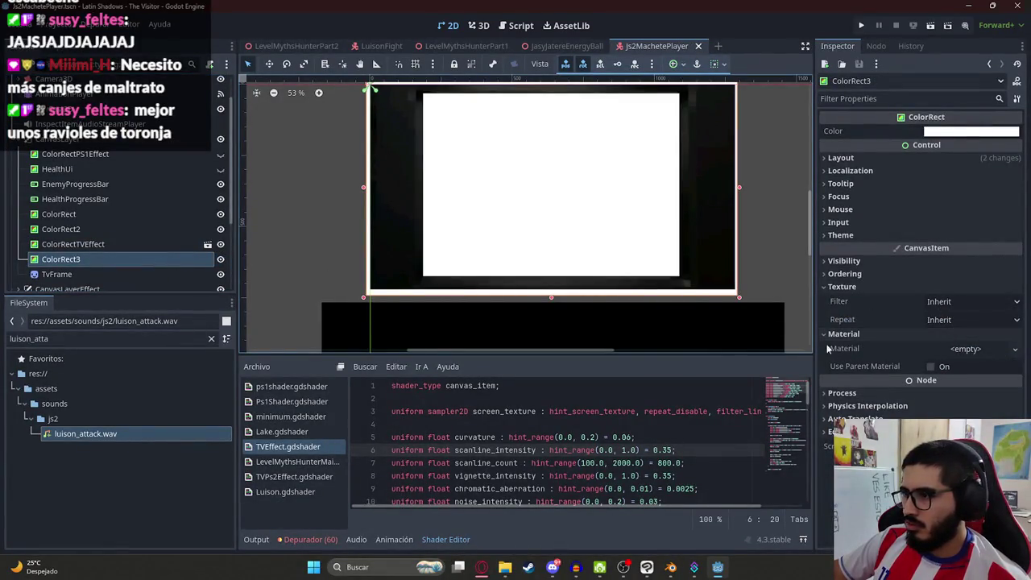
key(Up)
key(Down)
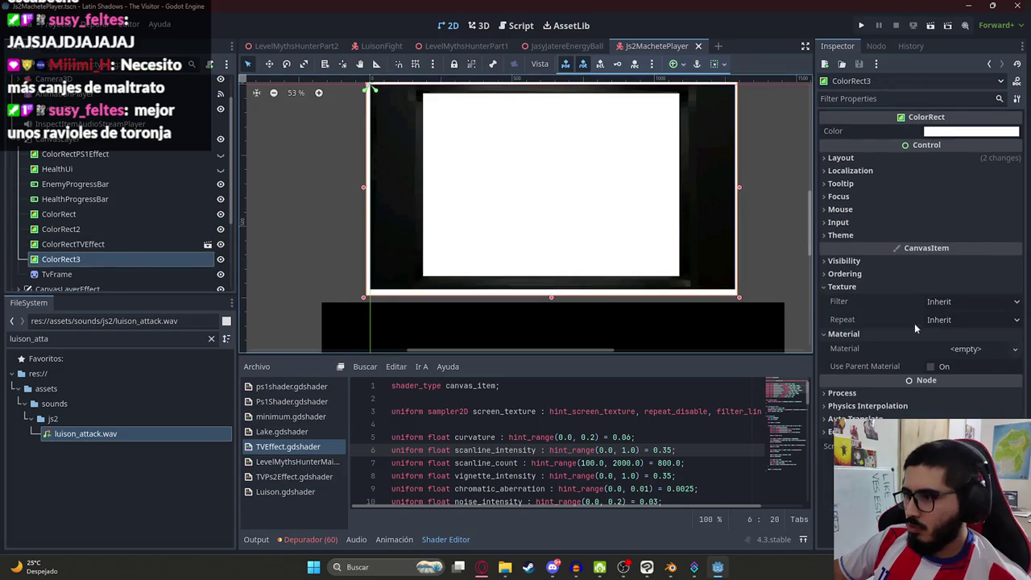
- Give ColorRect3 a ShaderMaterial using Luison.gdshader via Quick Load and save the scene
key(ctrl+v)
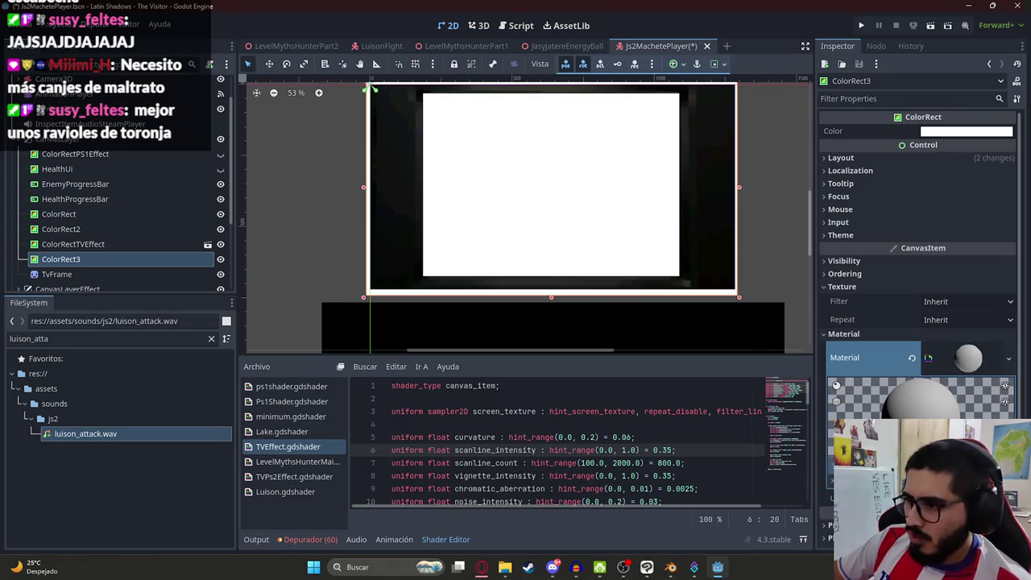
click(926, 451)
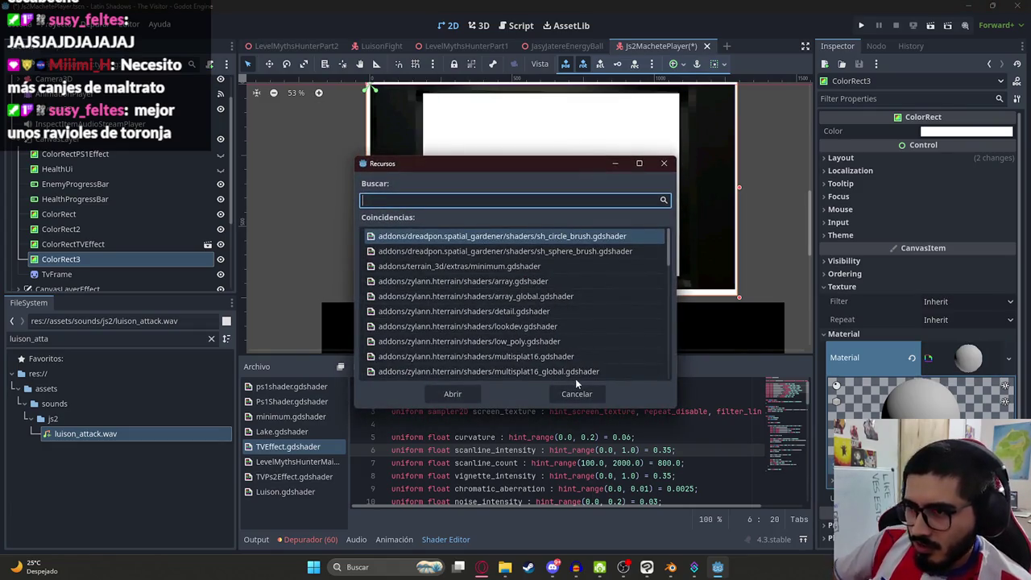
text(tve)
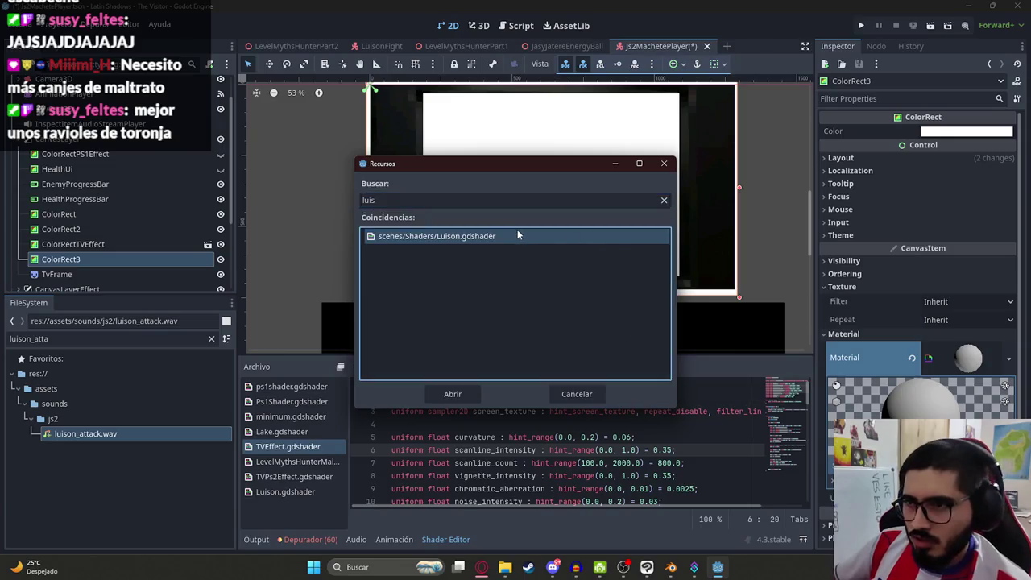
double_click(517, 234)
click(883, 388)
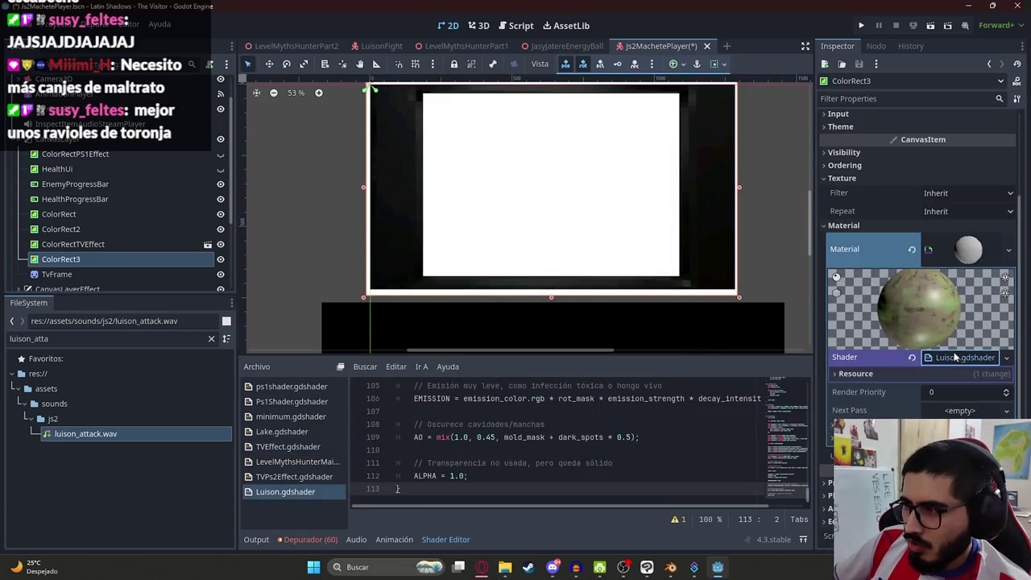
click(886, 375)
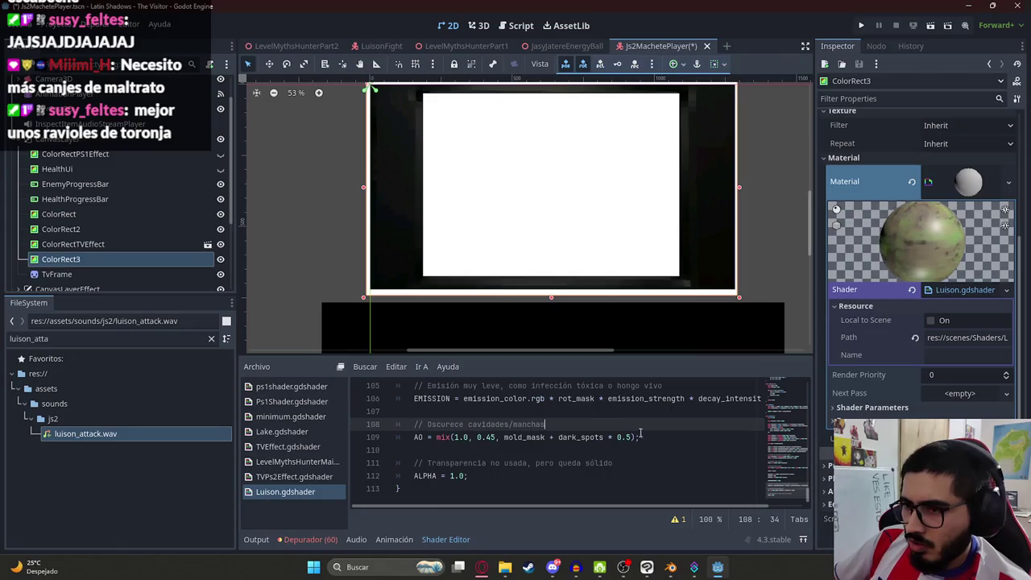
key(ctrl+s)
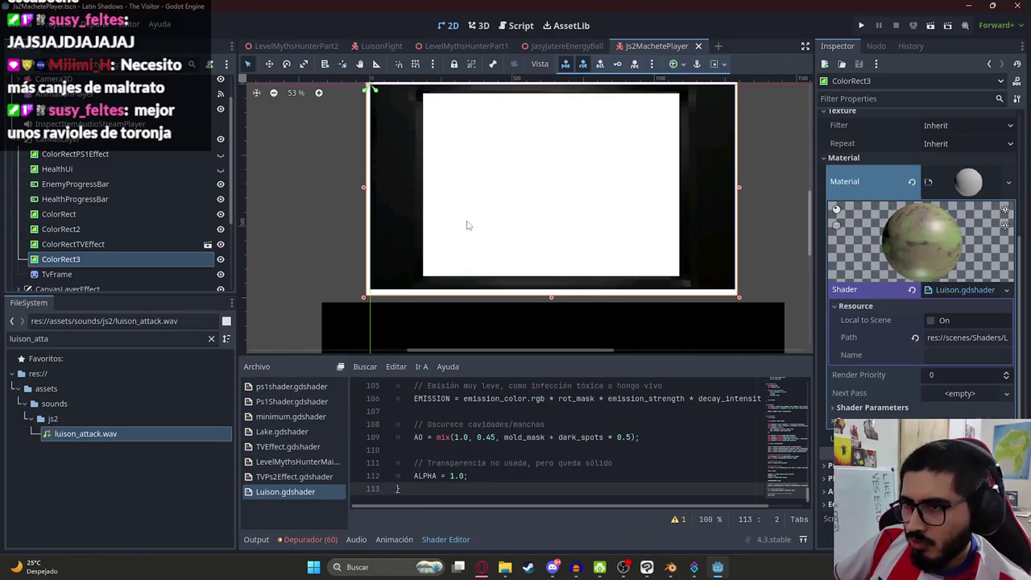
scroll(522, 238, up, 1)
- Toggle ColorRect3's visibility and review Luison's shader parameters such as Rot Scale 8 and Wetness 0.85
click(220, 257)
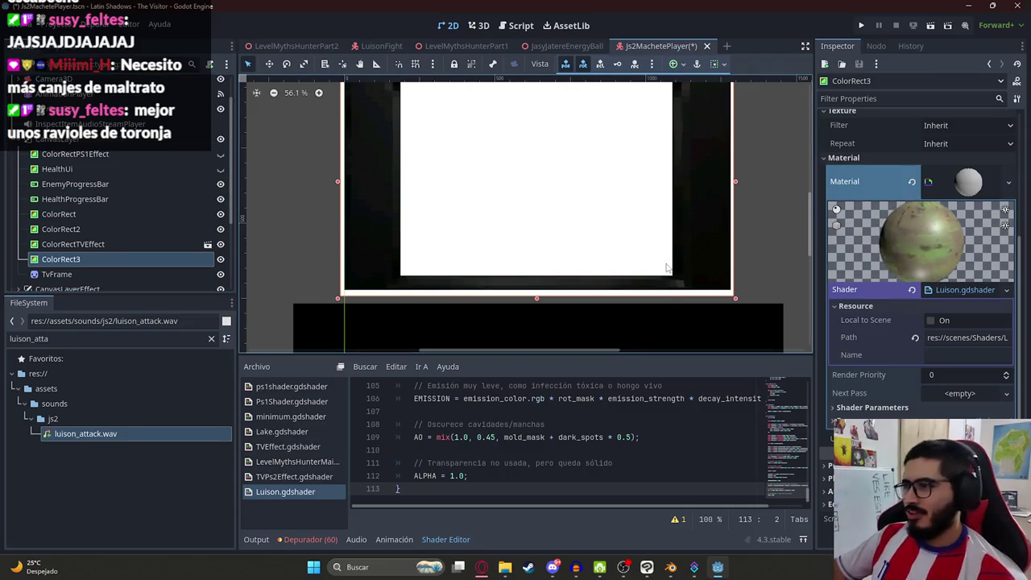
key(alt+Tab)
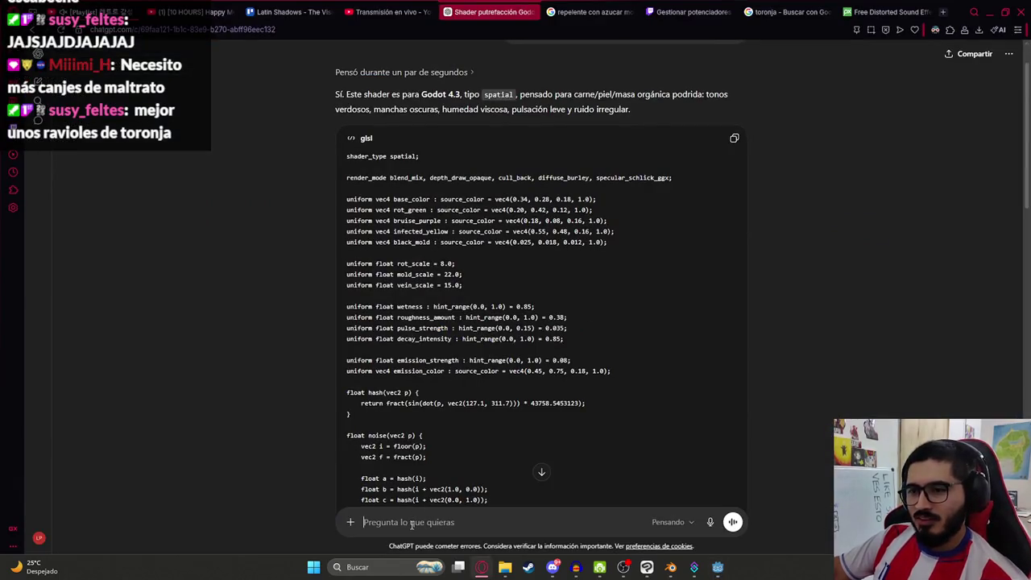
key(alt+Tab)
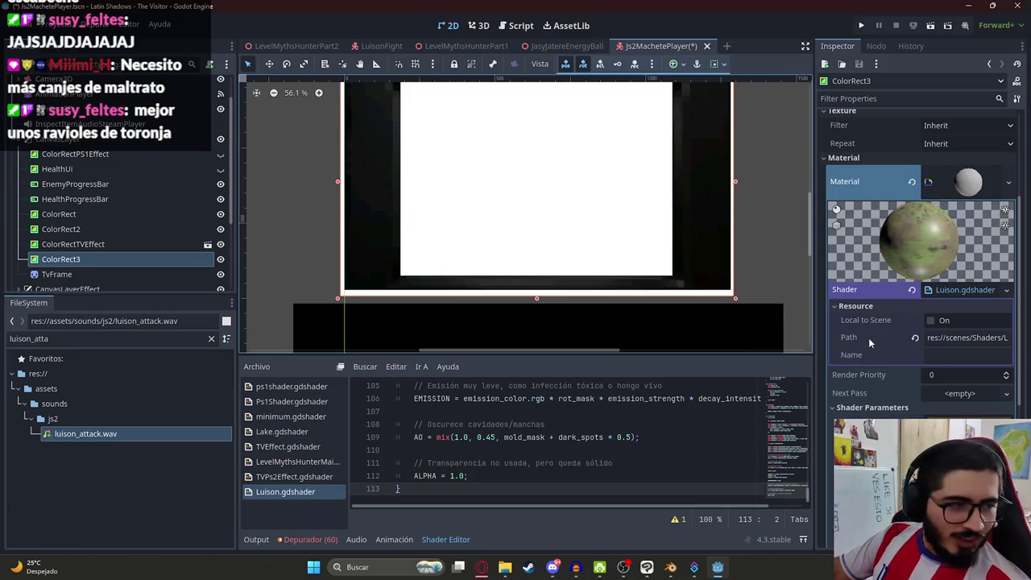
mouse_move(886, 403)
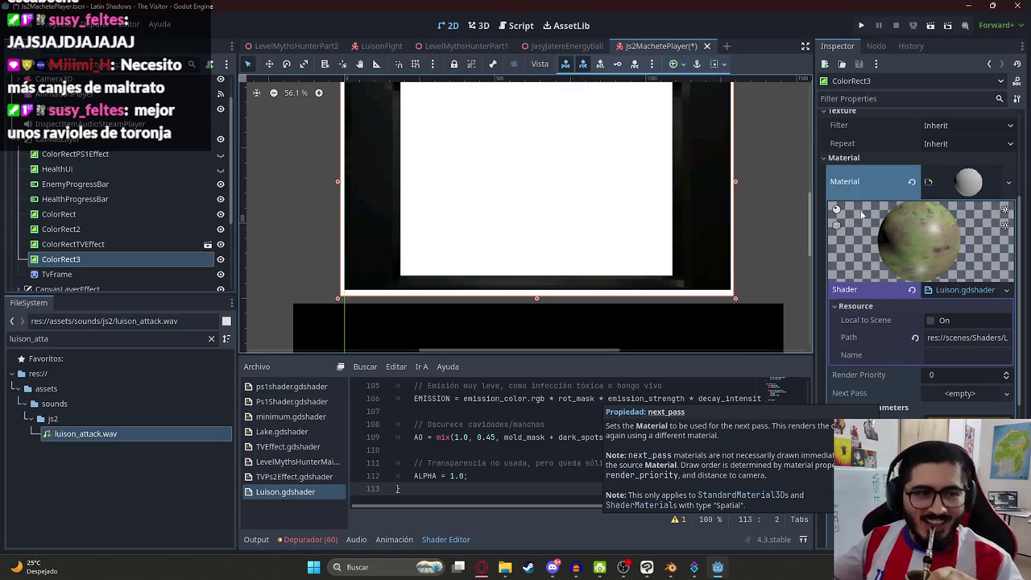
scroll(888, 349, down, 5)
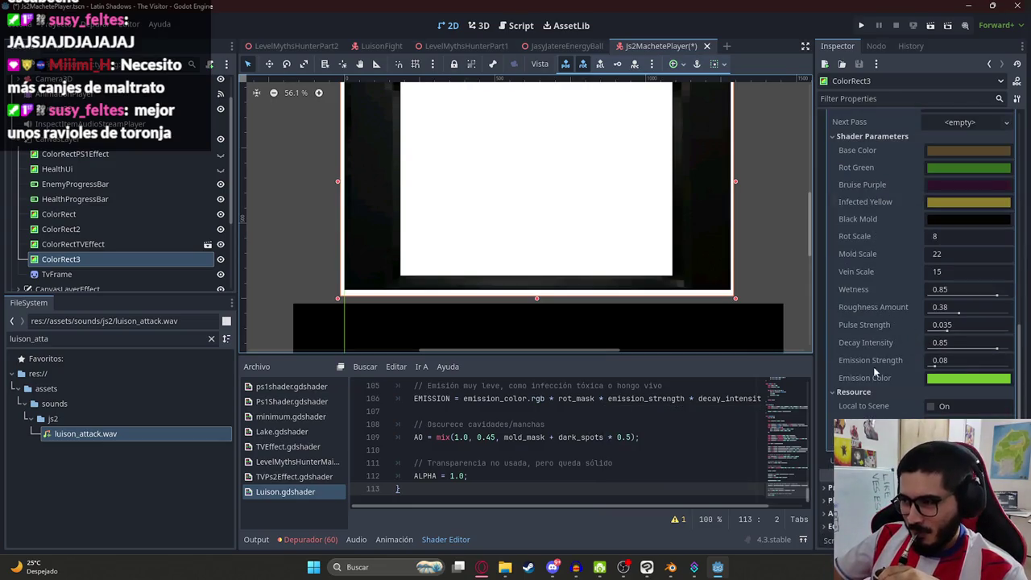
- Enlarge the shader editor panel and scroll to the shader_type spatial line at the top
drag(785, 493, 791, 372)
click(627, 411)
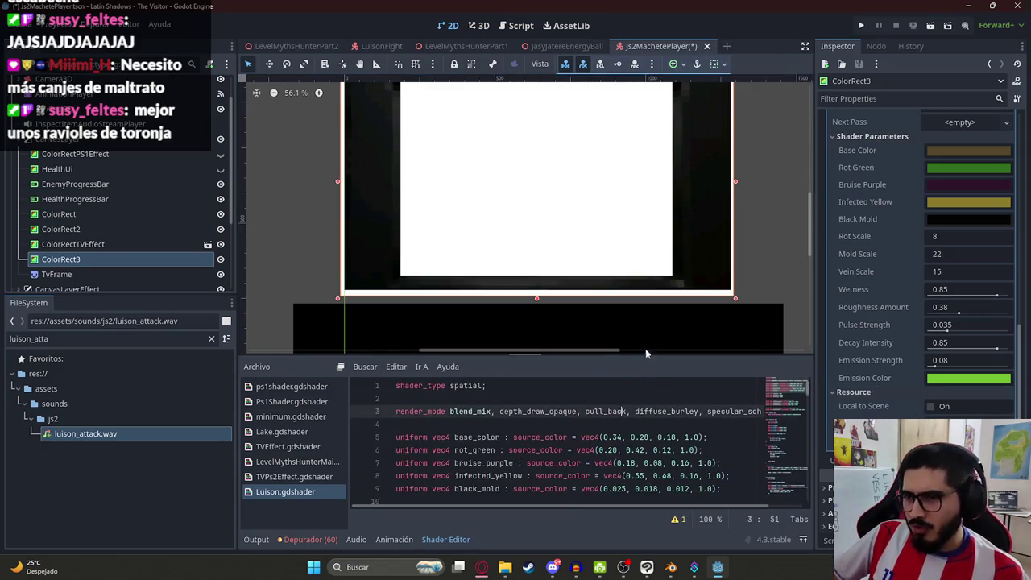
drag(647, 352, 648, 271)
click(788, 496)
drag(788, 496, 785, 305)
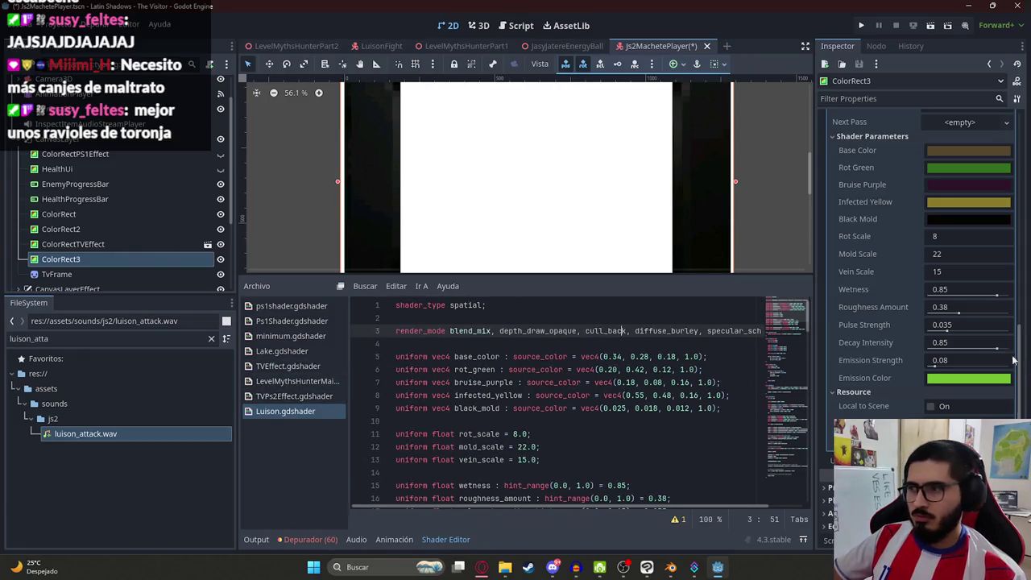
scroll(888, 352, up, 5)
scroll(576, 214, down, 1)
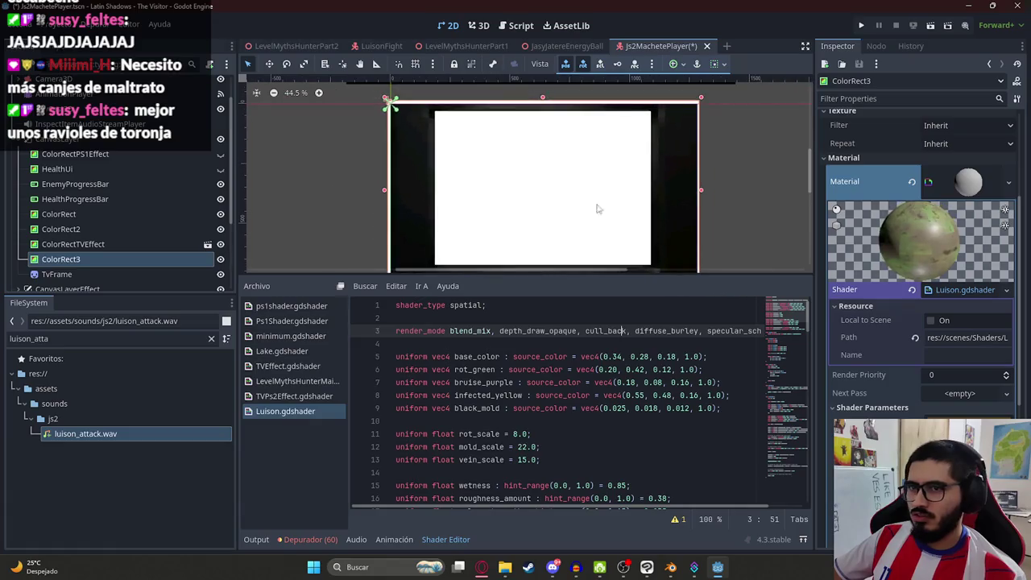
click(793, 175)
click(576, 194)
click(120, 244)
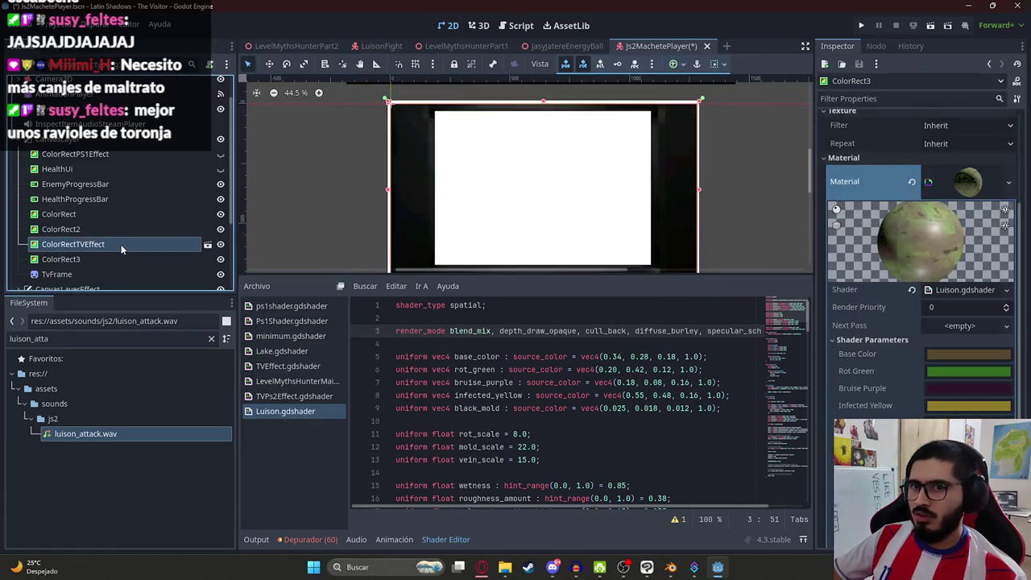
scroll(878, 165, up, 1)
click(885, 157)
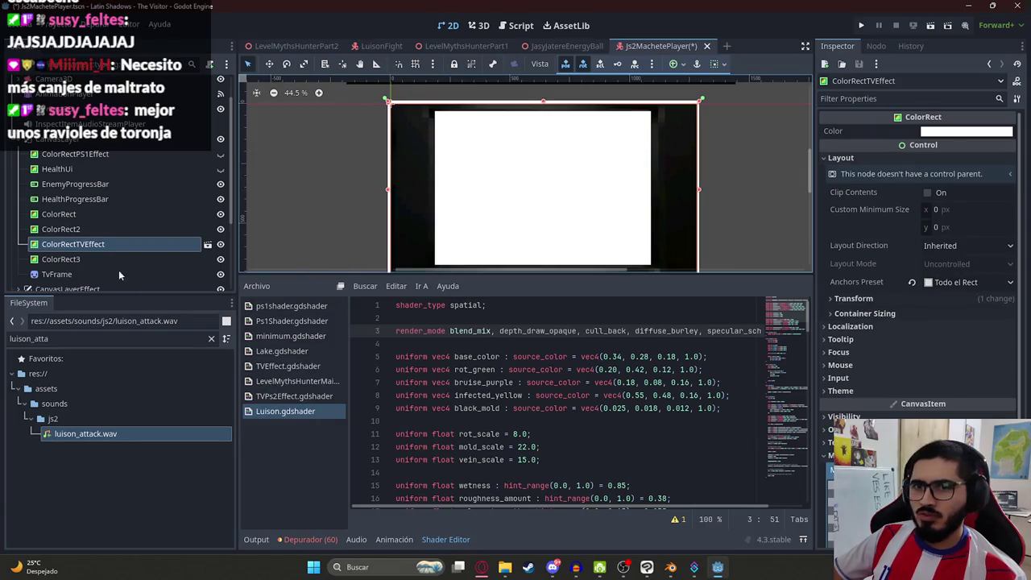
scroll(936, 294, down, 4)
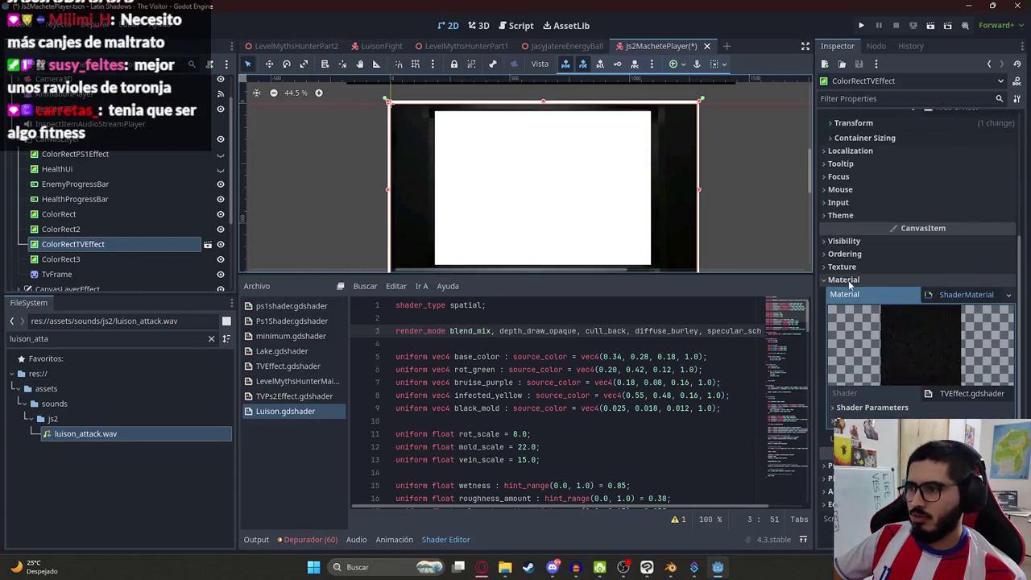
click(60, 258)
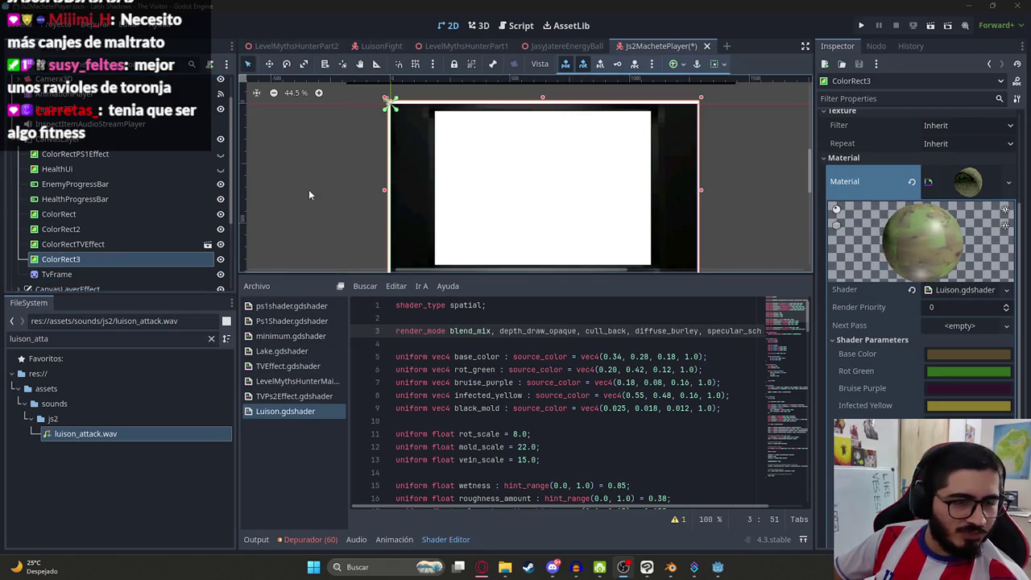
- Load the eggplant recipe page in a new Opera GX tab
click(481, 567)
click(942, 11)
text(https://alicante.com.ar/receta/173-receta-berenjenas-en-escabeche-sin-tacc/)
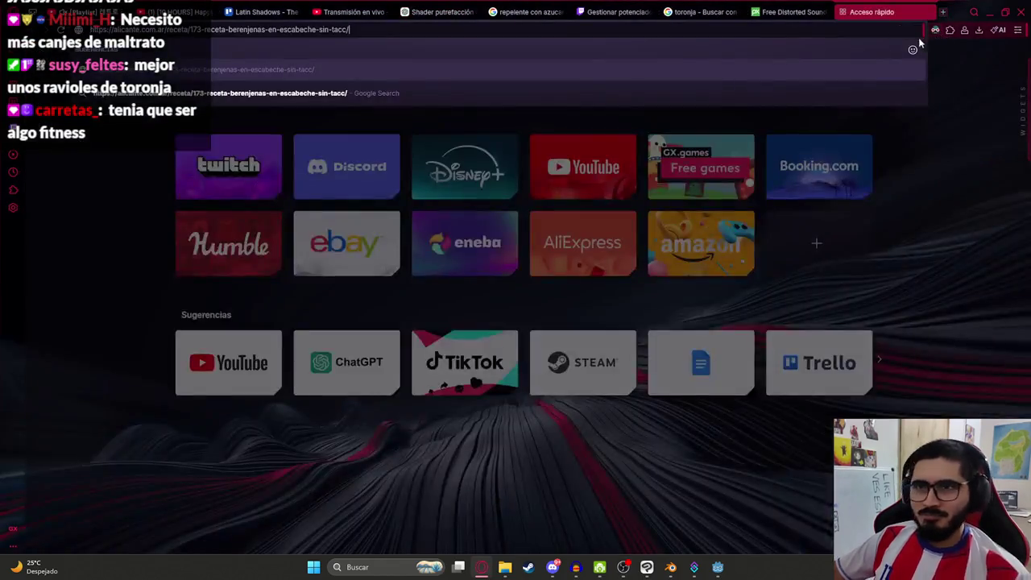
key(Return)
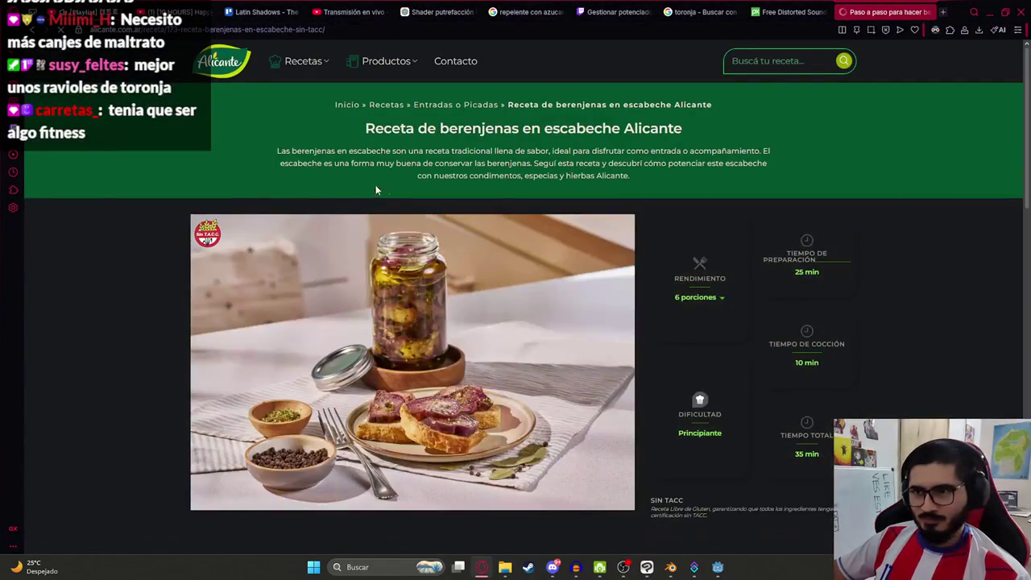
scroll(392, 413, down, 2)
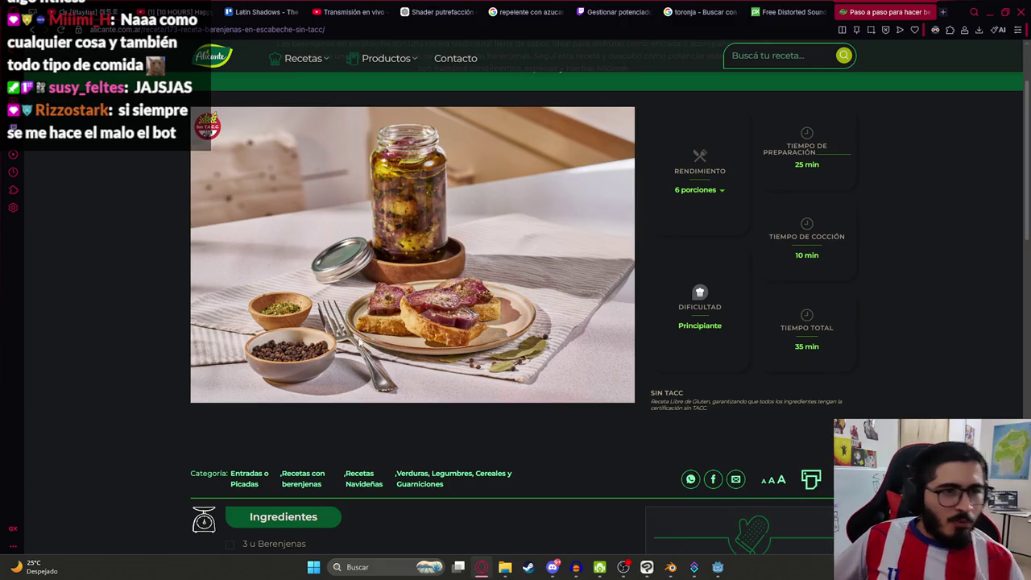
- Check the sugar repellent search results, minimize the browser, and open Discord's #fotos-michis channel
key(ctrl+Tab)
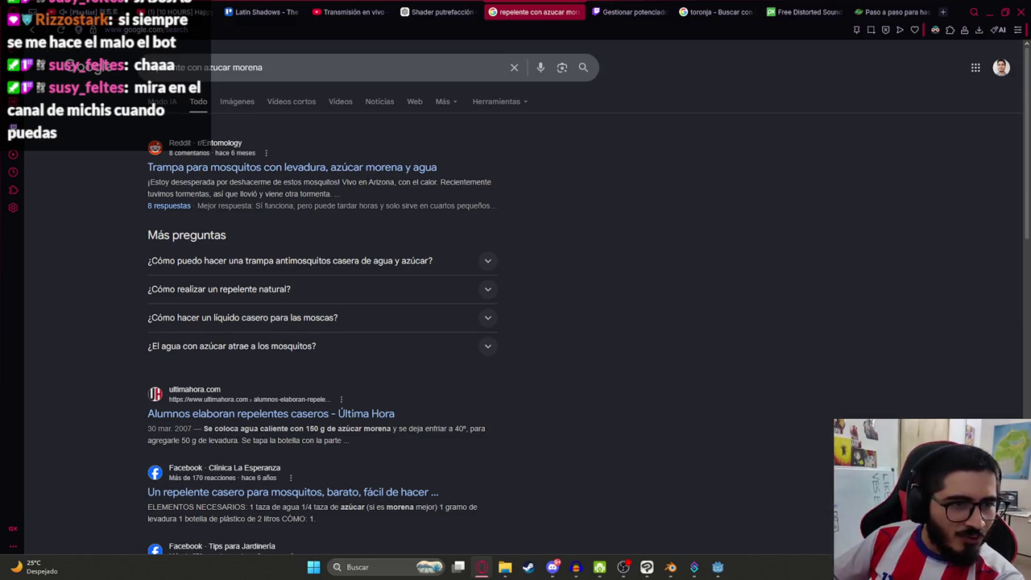
click(993, 18)
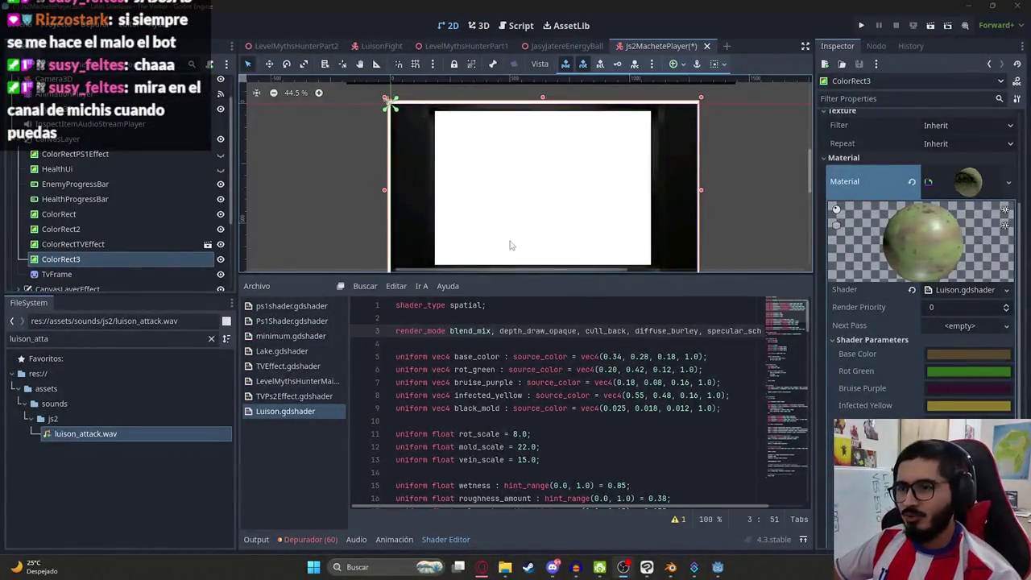
scroll(662, 391, down, 5)
scroll(662, 391, up, 5)
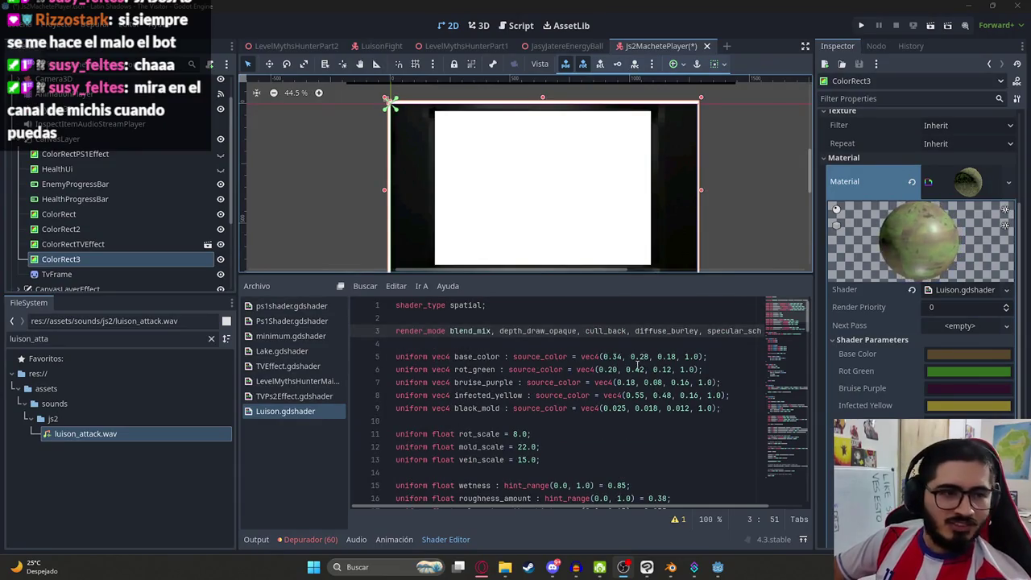
click(552, 567)
click(90, 241)
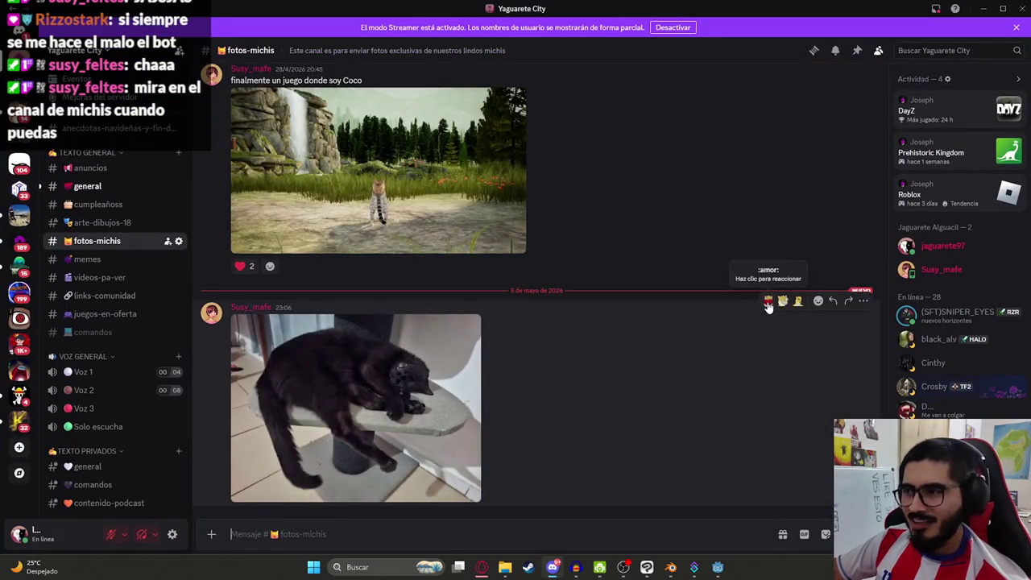
- View the black cat photo full size, look through #general, then minimize Discord
click(451, 338)
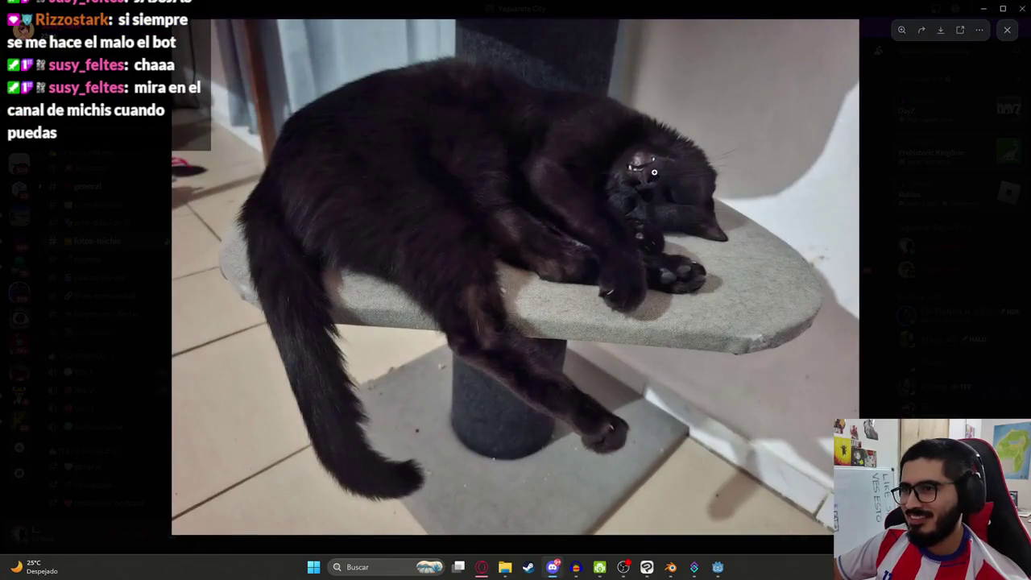
click(922, 185)
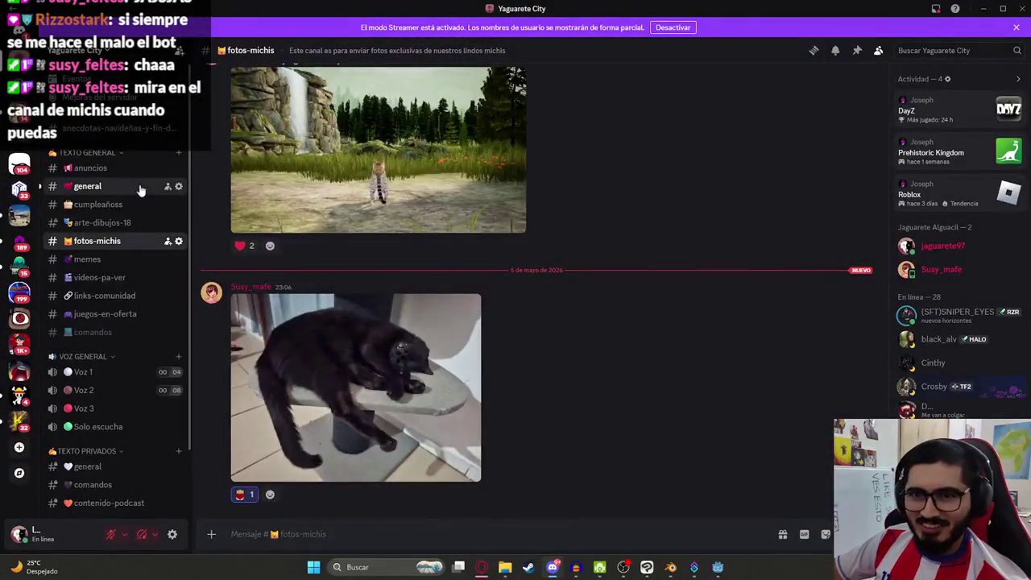
click(87, 186)
scroll(304, 330, up, 3)
scroll(304, 330, down, 3)
key(alt+Tab)
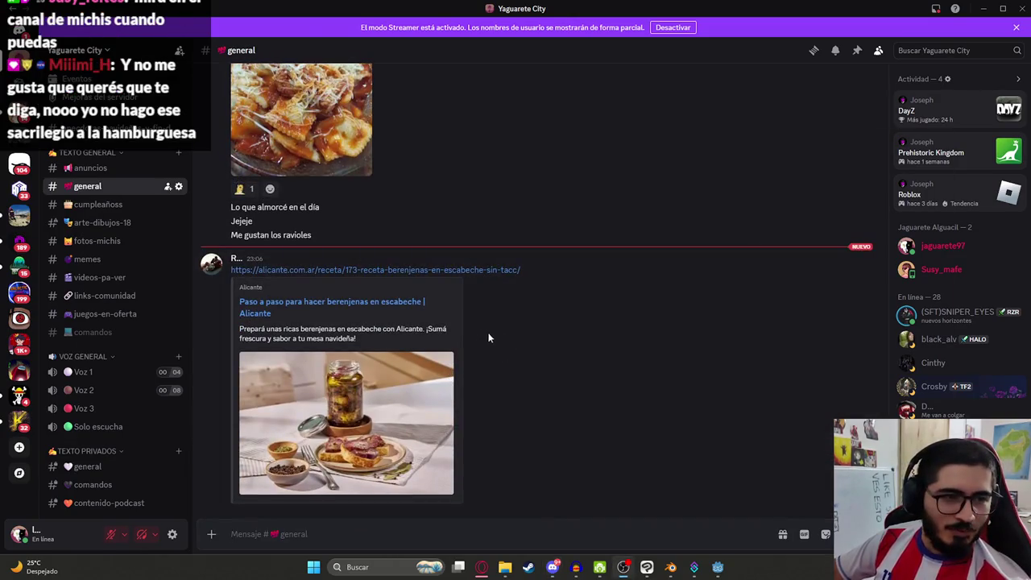
click(983, 8)
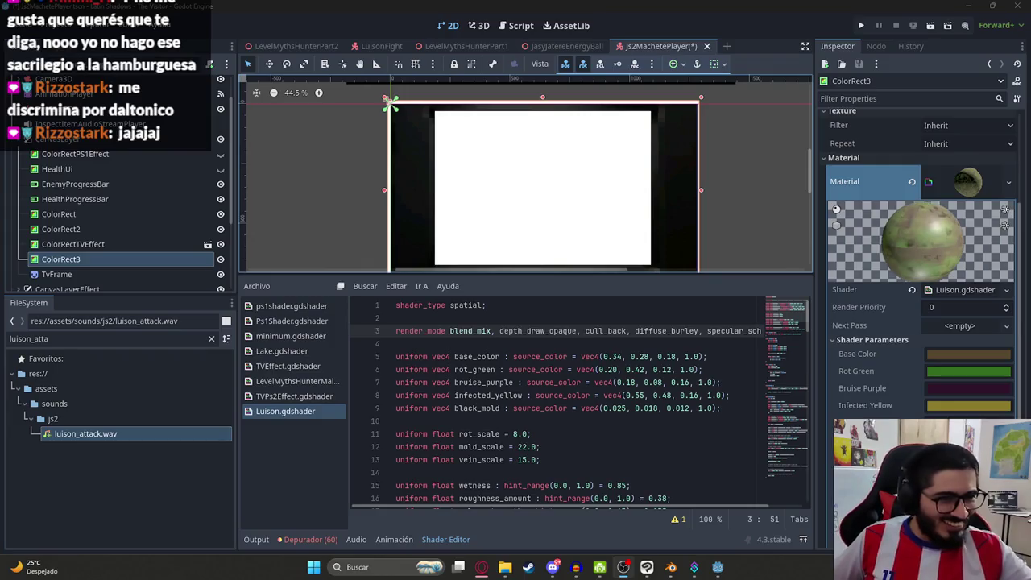
- Toggle ColorRectTVEffect and ColorRect3 visibility to see the layers beneath
scroll(541, 165, down, 1)
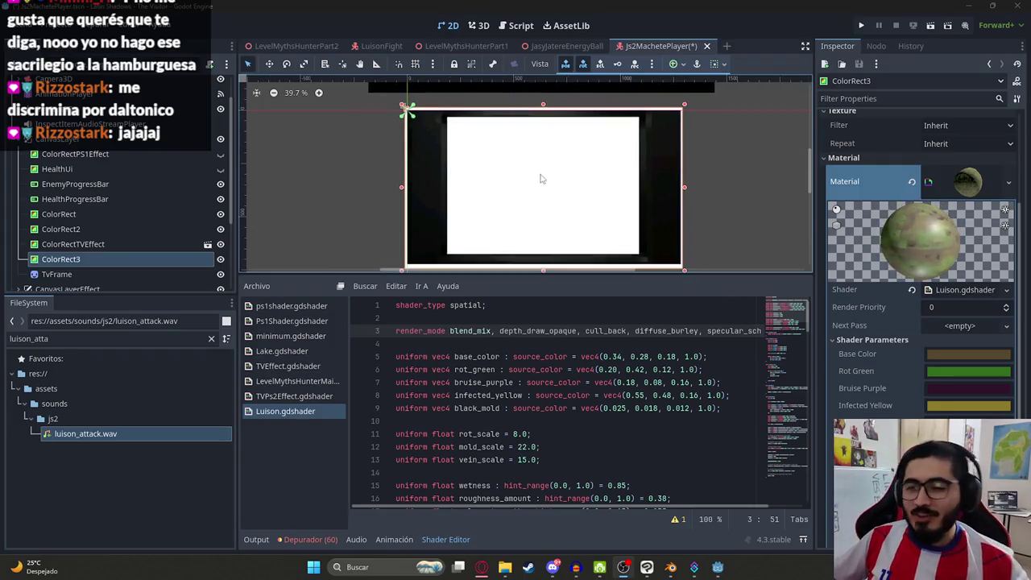
click(221, 244)
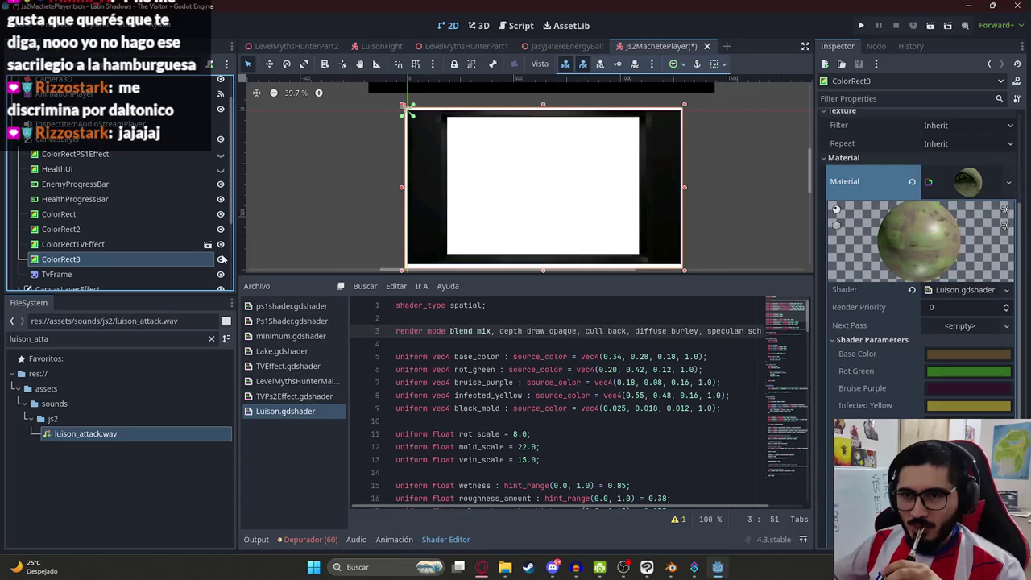
click(221, 258)
scroll(489, 183, up, 7)
scroll(548, 209, up, 4)
scroll(579, 220, down, 4)
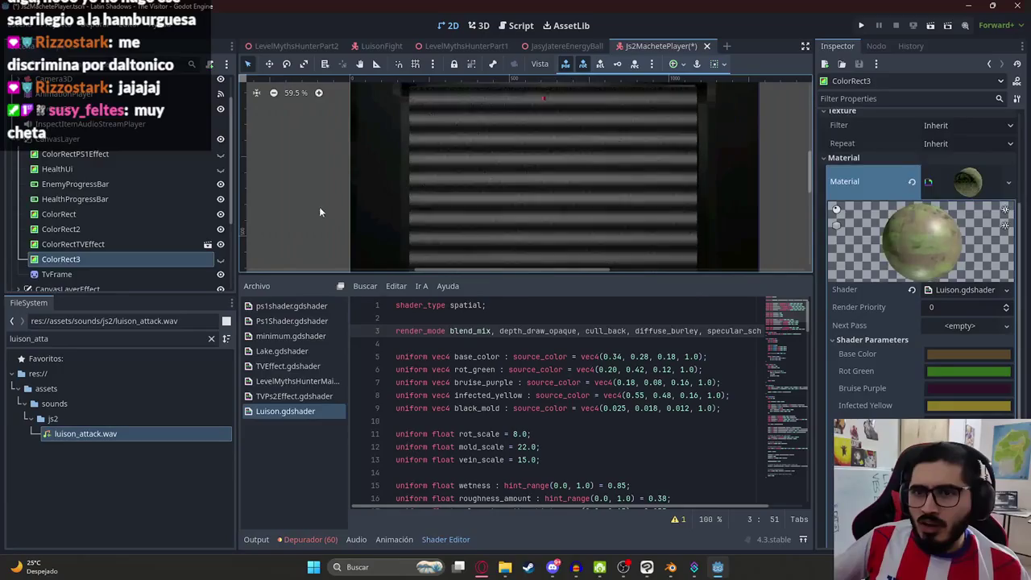
click(145, 244)
click(150, 259)
scroll(507, 207, down, 3)
- Undo the Luison shader material assignment on ColorRect3
click(507, 207)
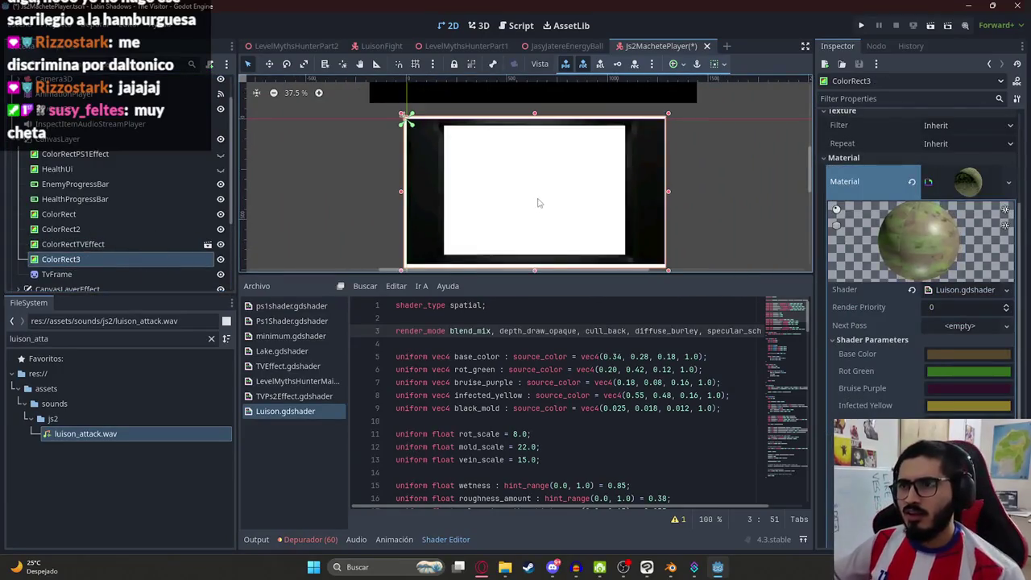
key(ctrl+z)
key(ctrl+z)
key(ctrl+shift+z)
key(ctrl+z)
key(ctrl+z)
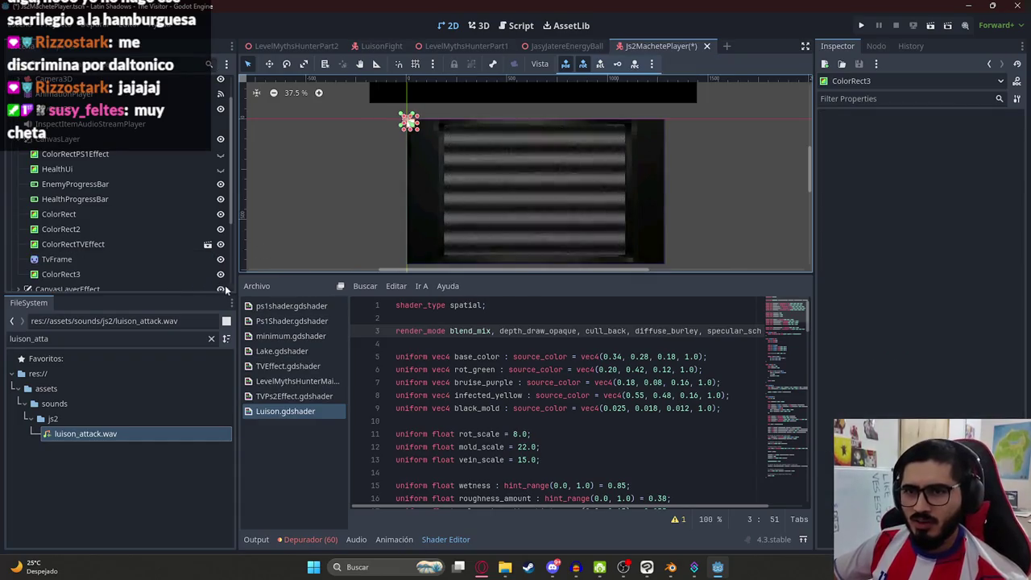
- Select ColorRectTVEffect and save the Js2MachetePlayer scene
click(148, 246)
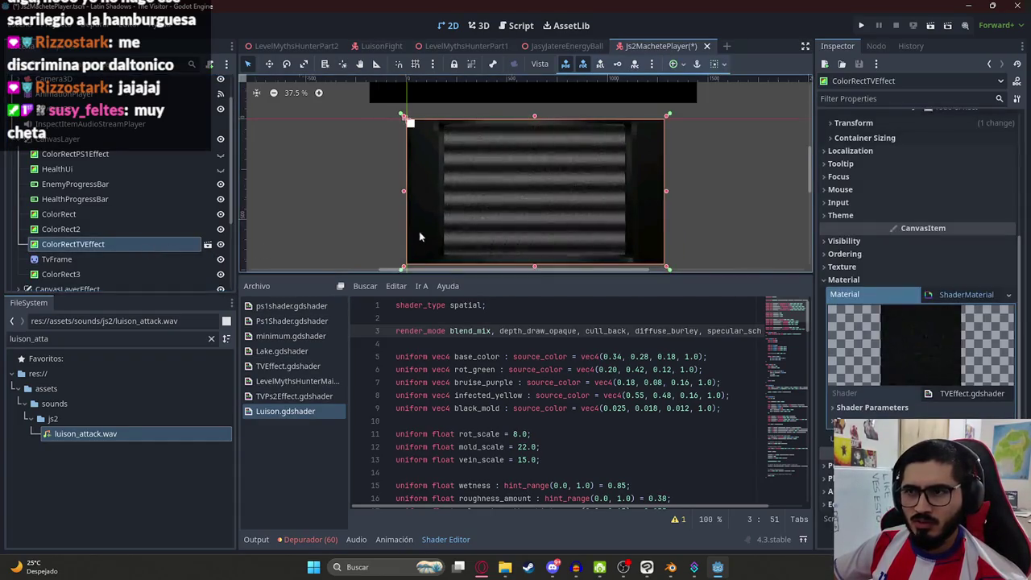
scroll(532, 193, up, 4)
key(ctrl+s)
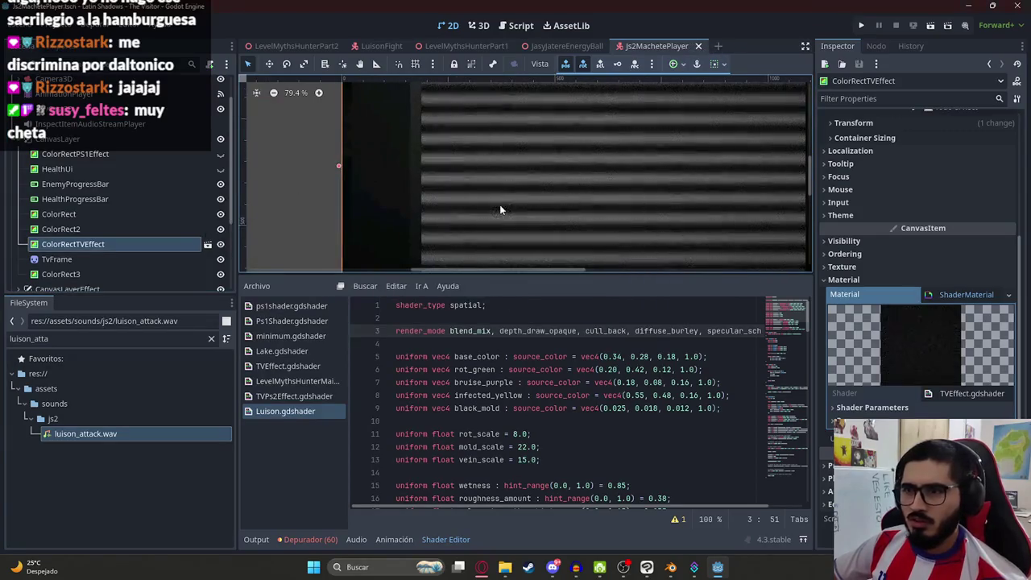
scroll(499, 205, down, 2)
click(493, 48)
- Test-run the game from LevelMythsHunterPart1, then stop it
right_click(483, 48)
click(513, 135)
key(ctrl+s)
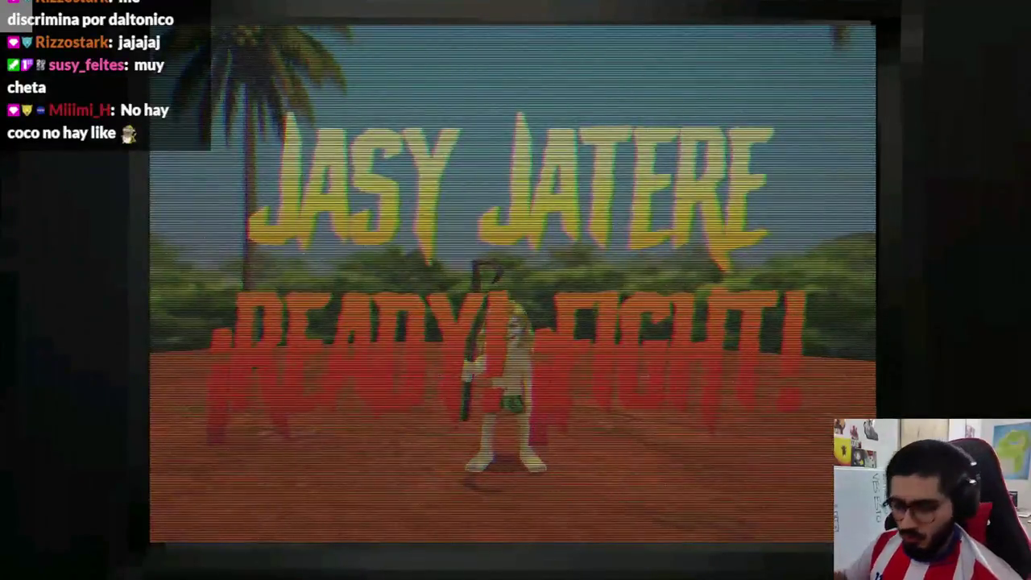
key(F8)
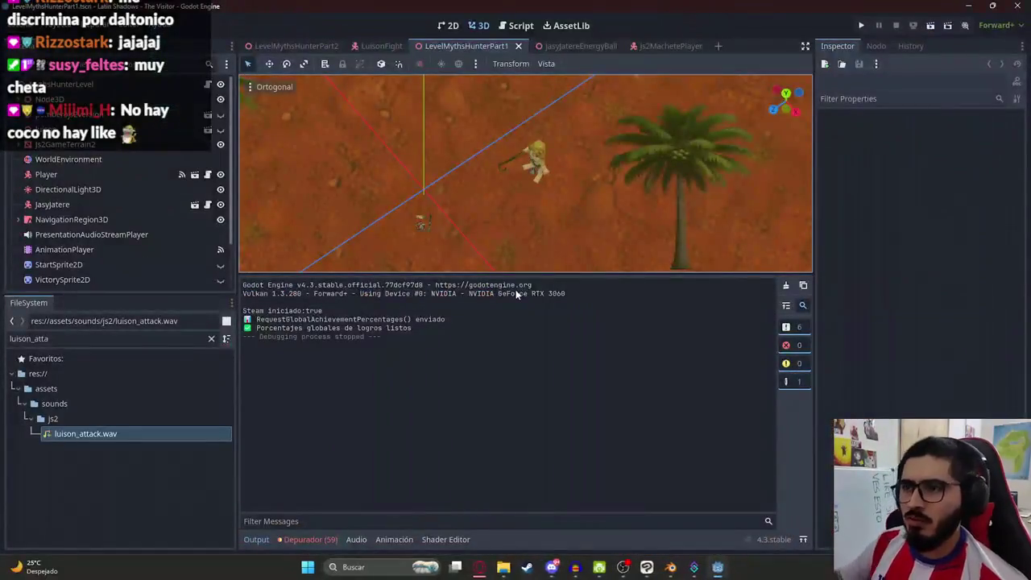
- Close the Js2MachetePlayer tab and reopen Js2MachetePlayer.tscn via the 'js2mac' filter in 2D
click(656, 46)
click(698, 46)
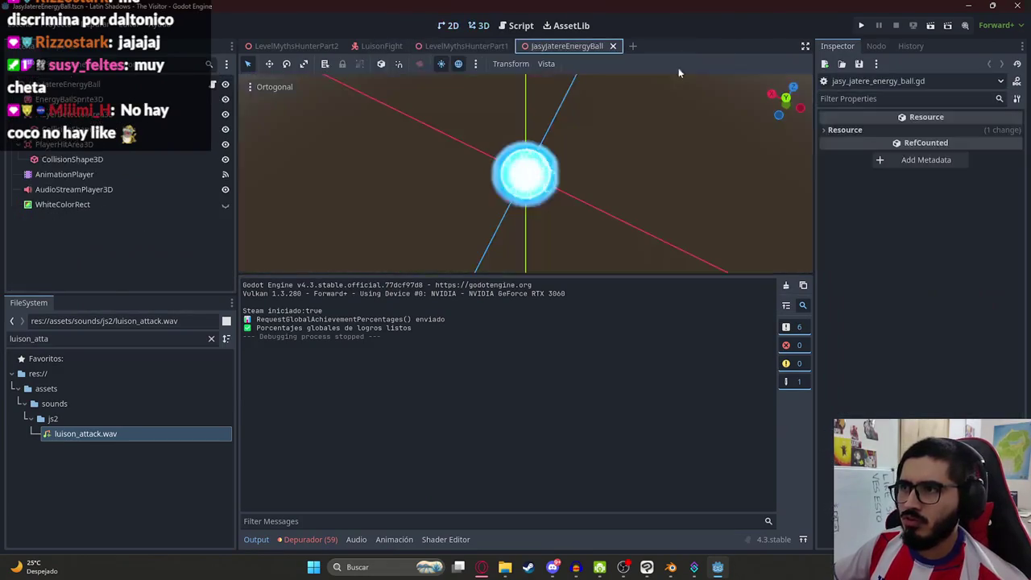
double_click(120, 339)
text(js2)
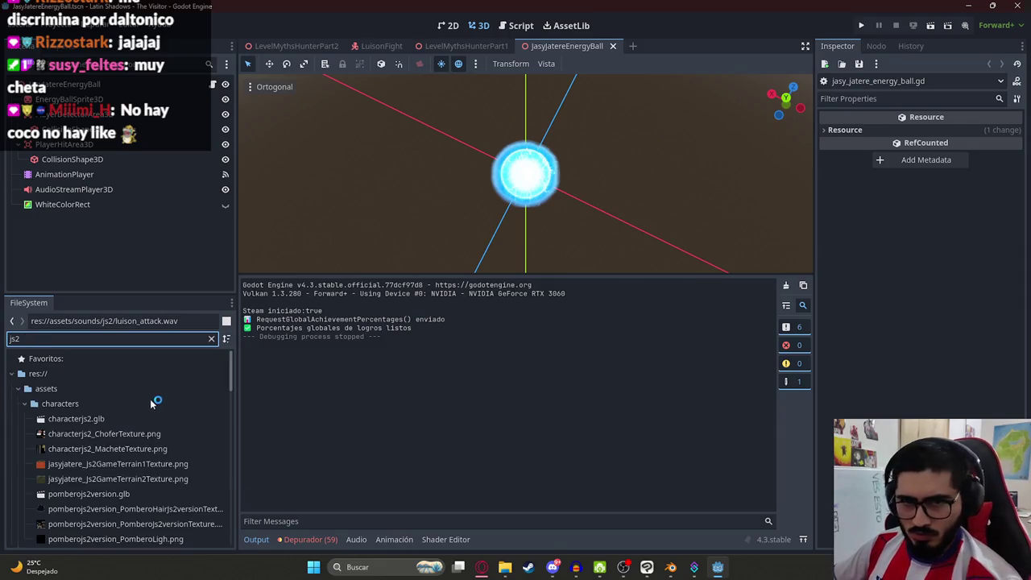
text(mac)
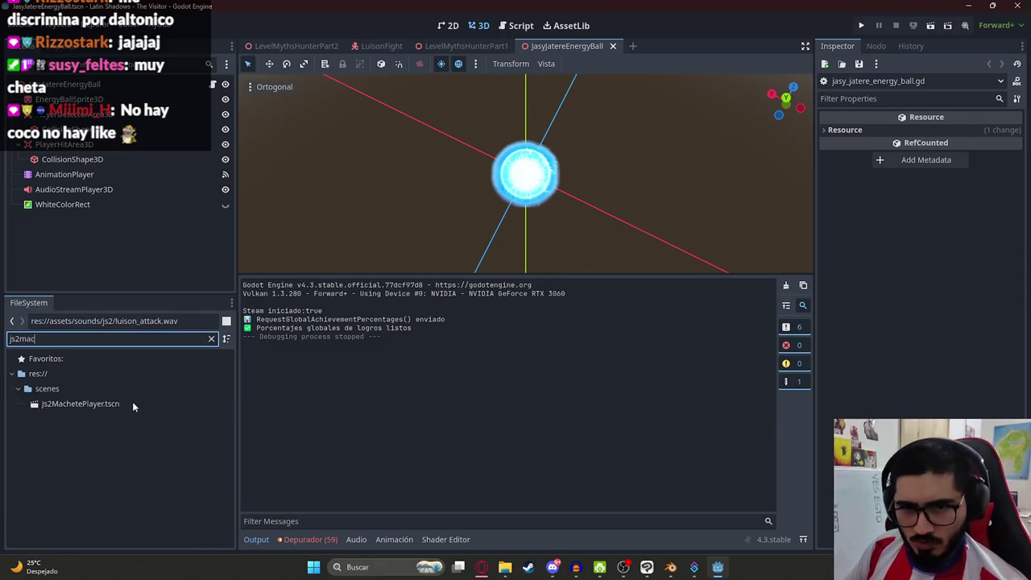
double_click(80, 404)
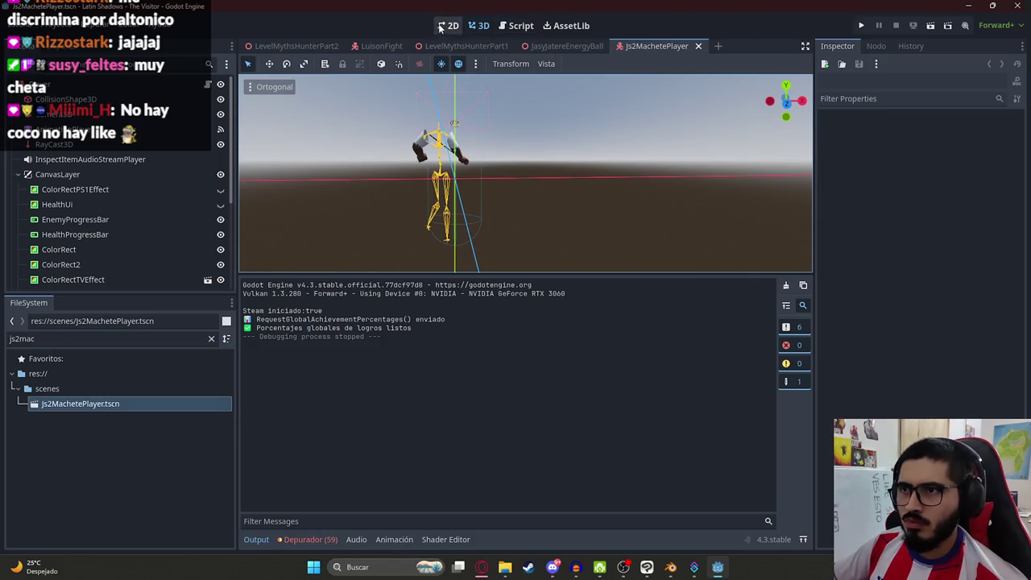
click(449, 25)
click(75, 219)
scroll(115, 221, down, 3)
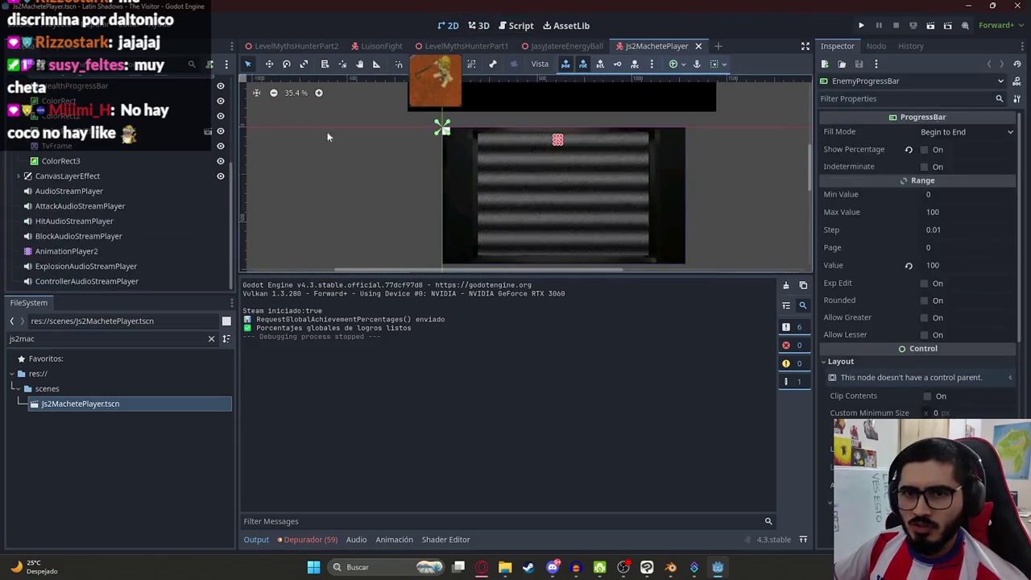
- Resize ColorRect3 over the TV screen and move it above TvFrame in the tree
click(121, 162)
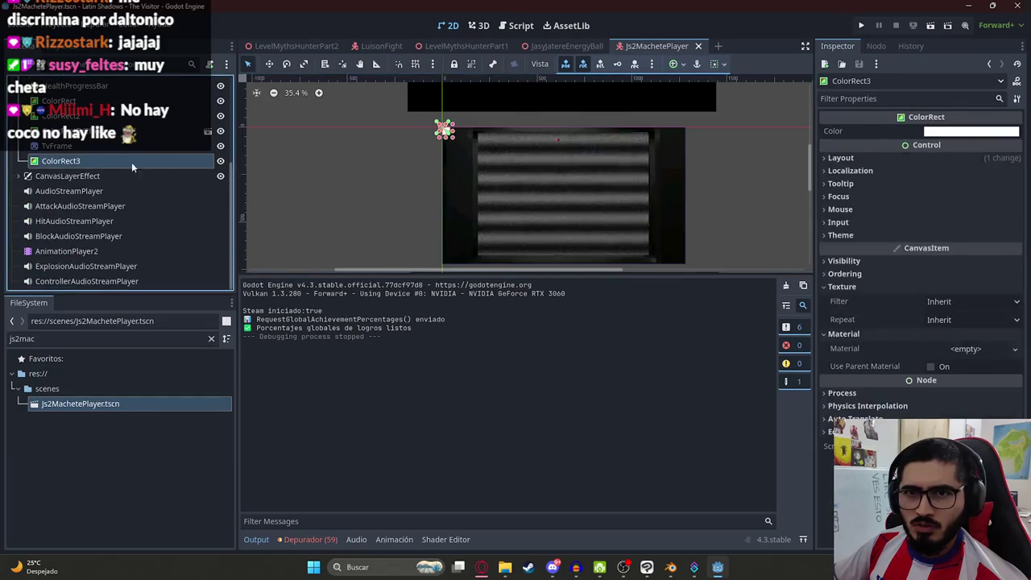
mouse_move(453, 140)
mouse_down()
mouse_move(699, 272)
mouse_move(692, 264)
mouse_up()
click(92, 164)
drag(92, 164, 88, 143)
- Give ColorRect3 a new ShaderMaterial using Luison.gdshader and save the scene
click(966, 348)
click(964, 370)
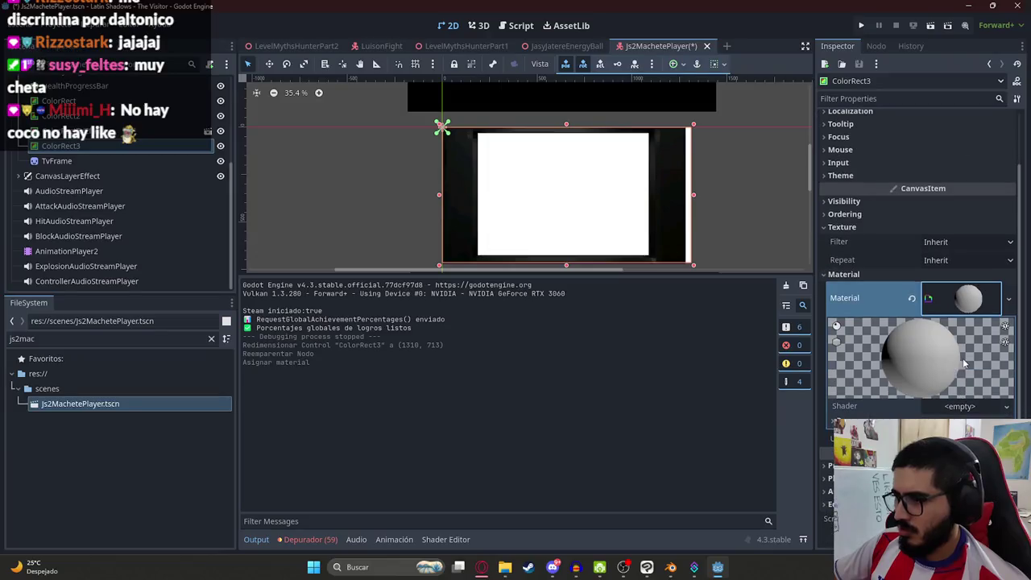
key(ctrl+z)
click(966, 348)
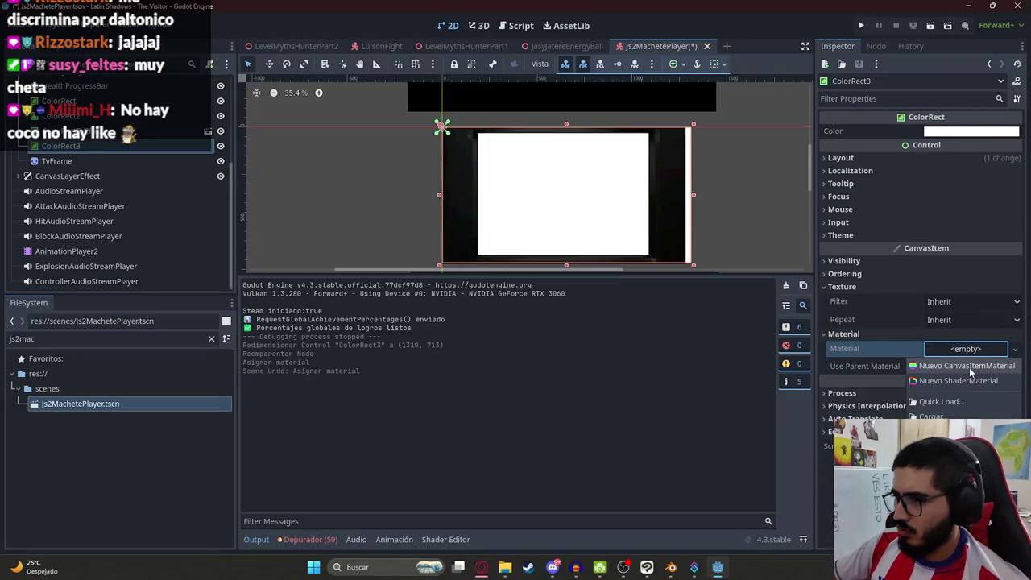
click(970, 379)
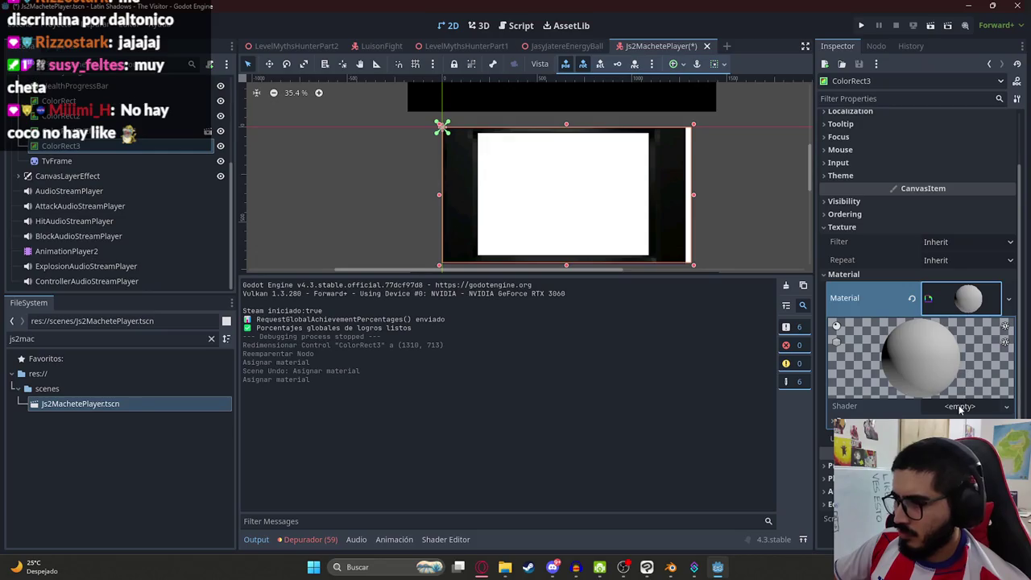
click(962, 408)
click(970, 445)
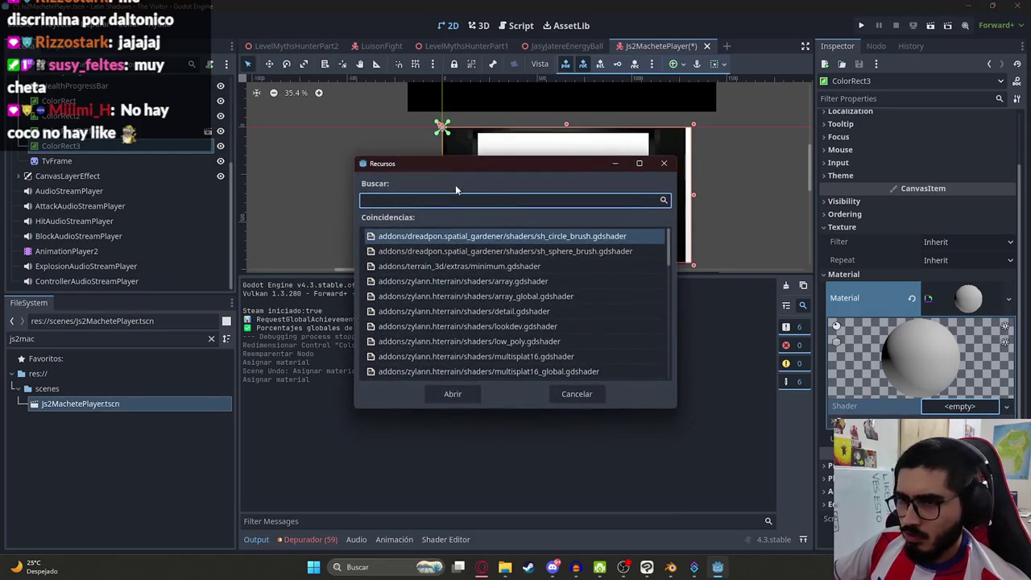
text(lui)
double_click(483, 236)
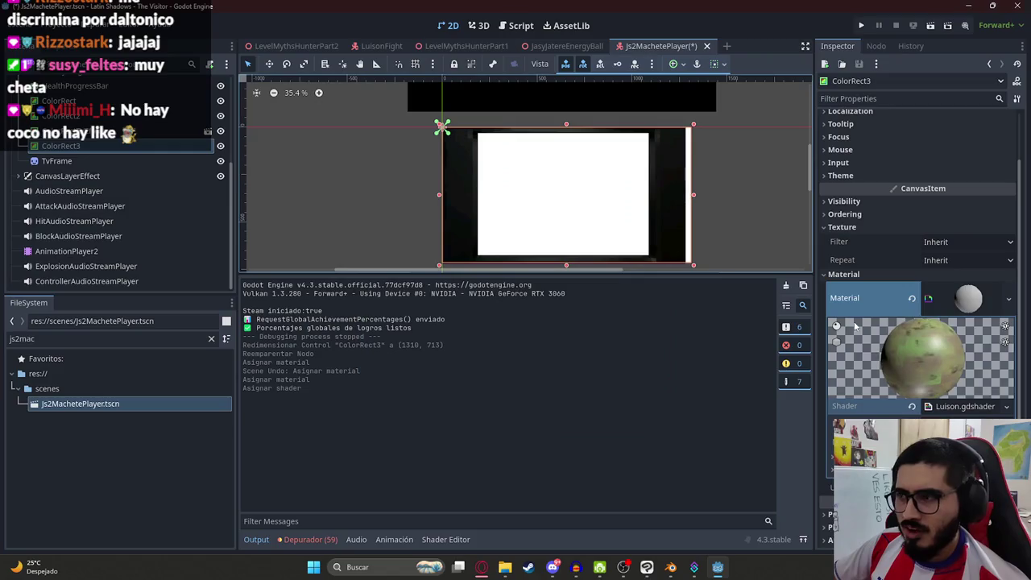
key(ctrl+s)
scroll(523, 255, up, 1)
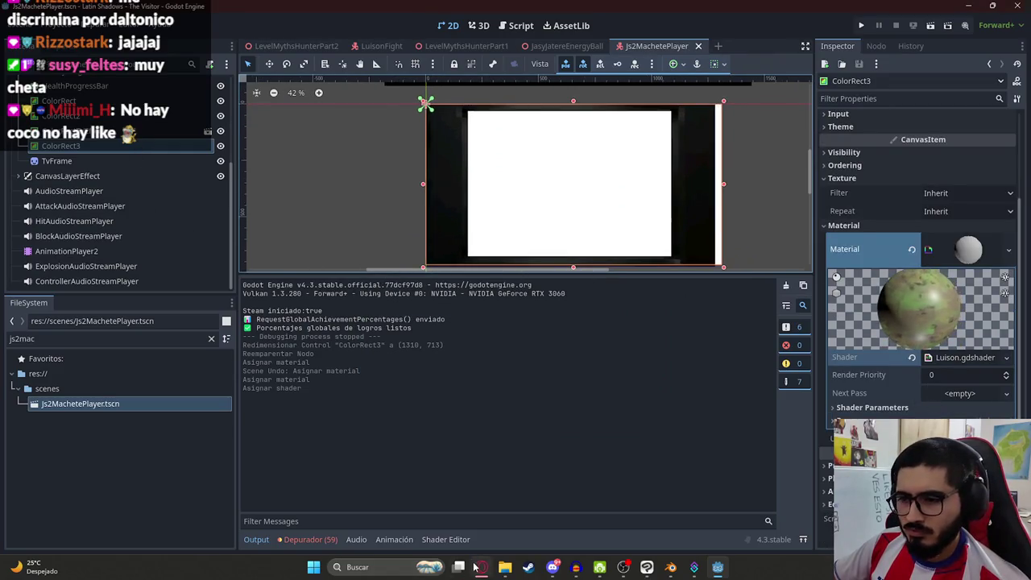
click(482, 567)
- Tell ChatGPT 'use ese shader en colorrect y sigue viendose blanco' and read its canvas_item answer
click(441, 11)
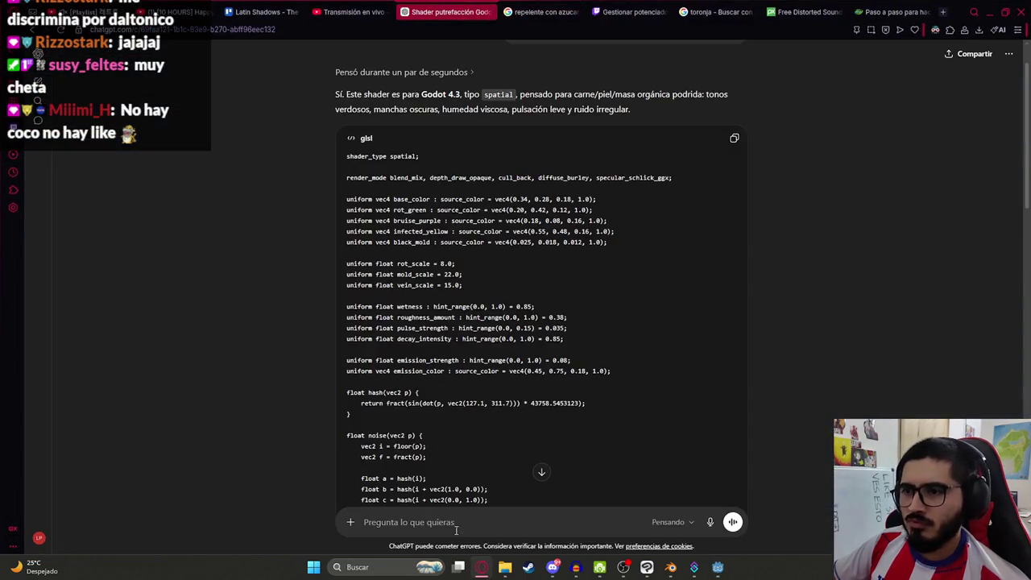
scroll(540, 504, down, 15)
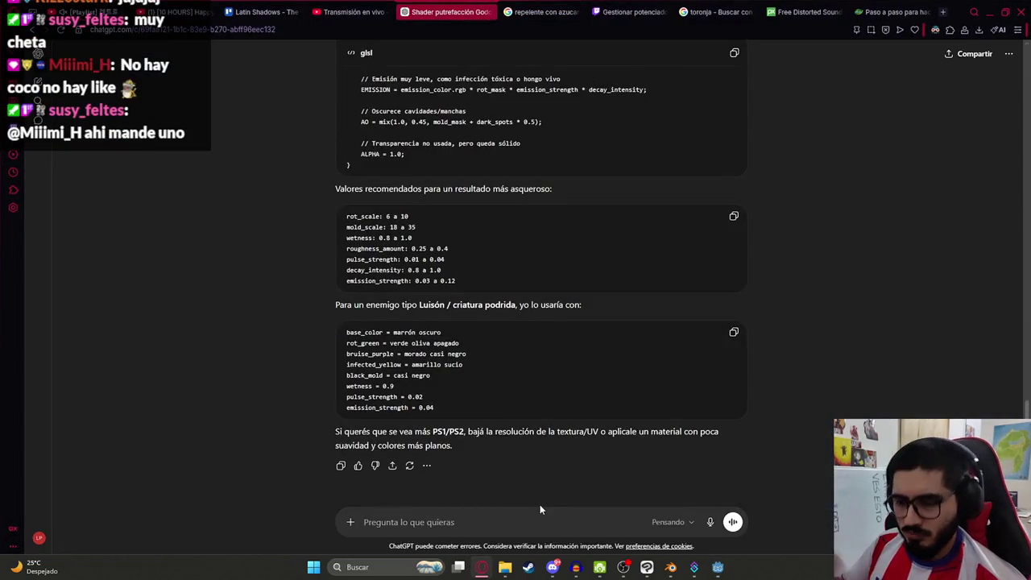
text(use es)
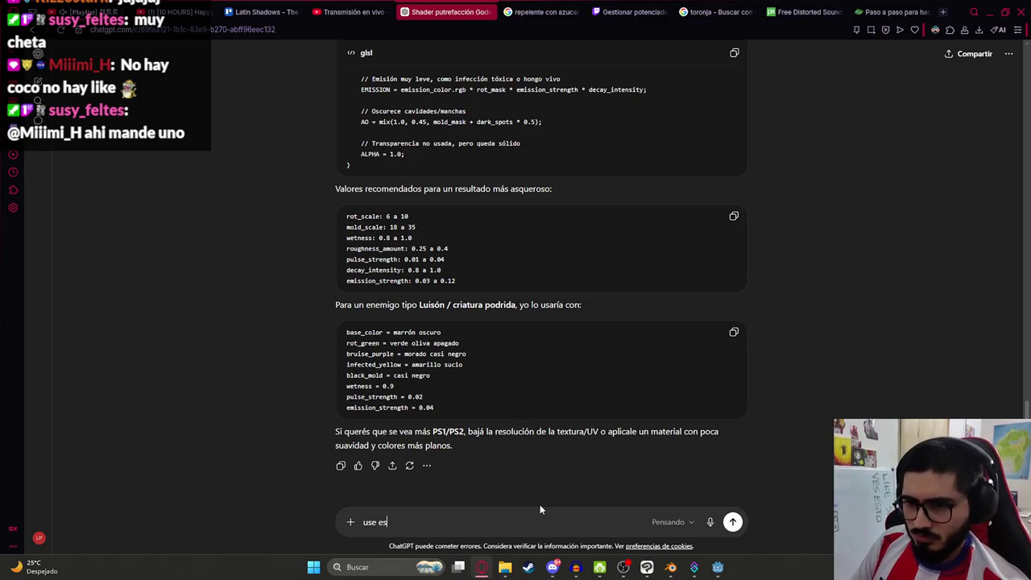
text(e shader y)
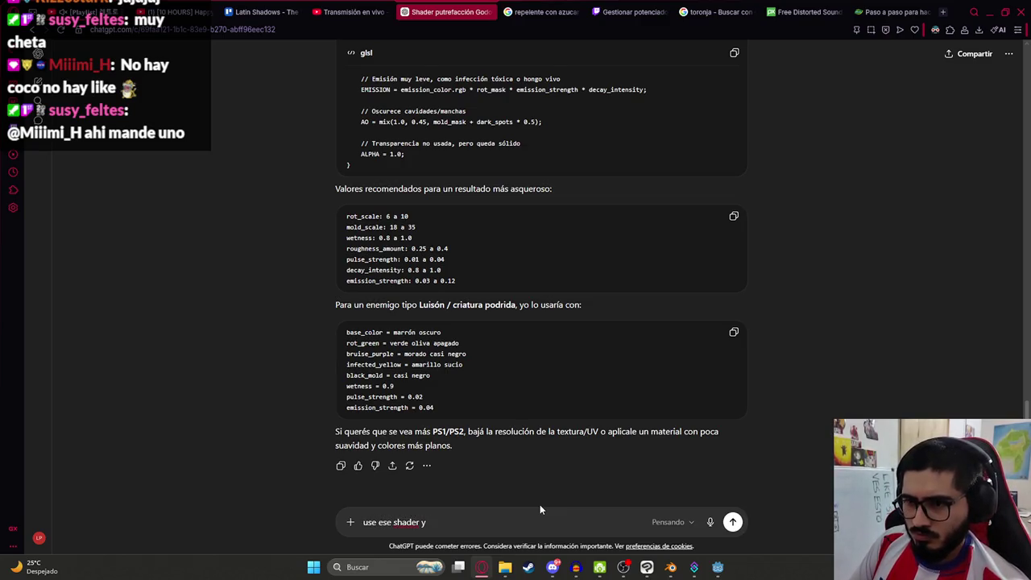
key(BackSpace)
text(en colorrec)
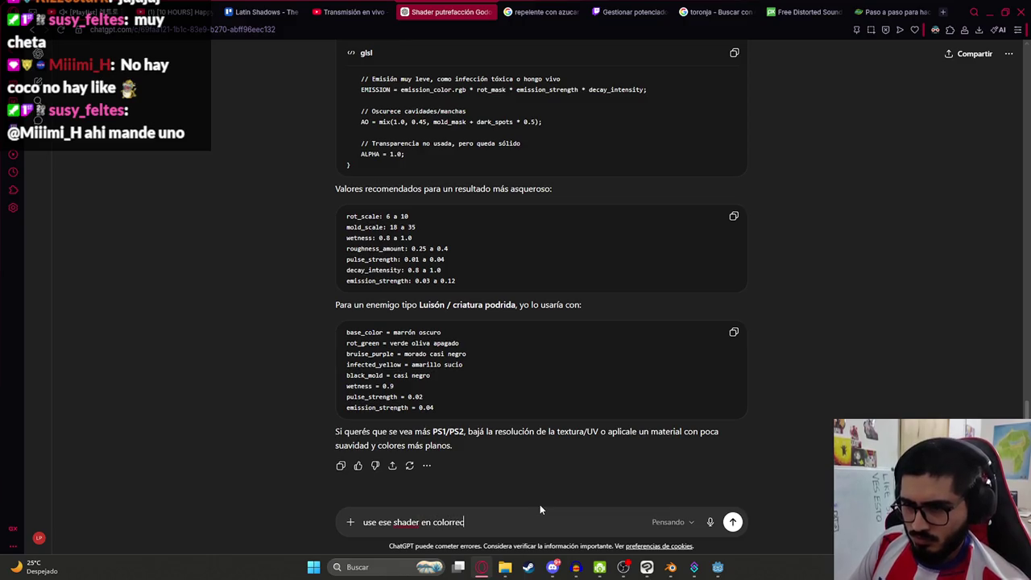
text(t y sigue viendos)
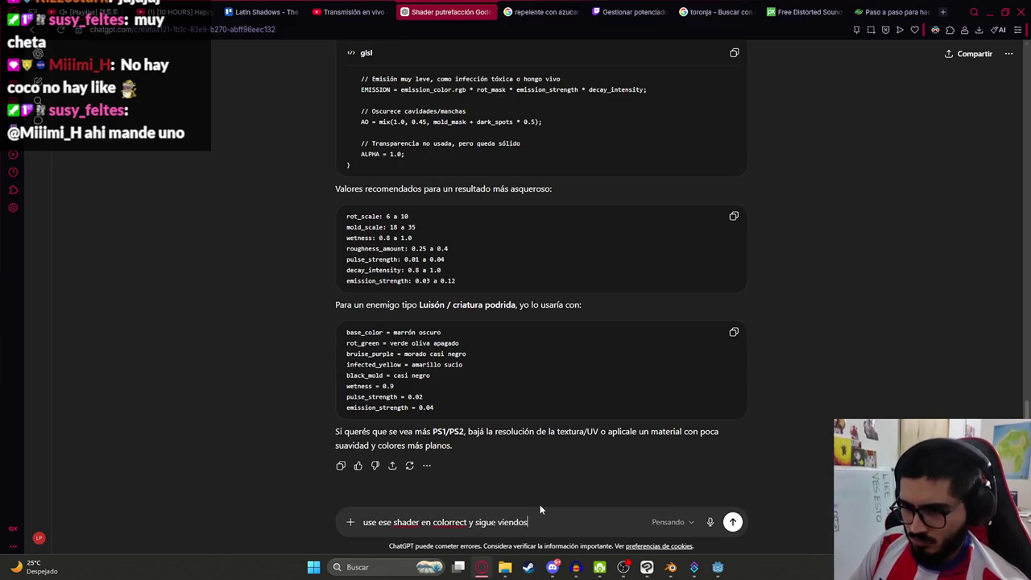
text(e blanco)
key(Return)
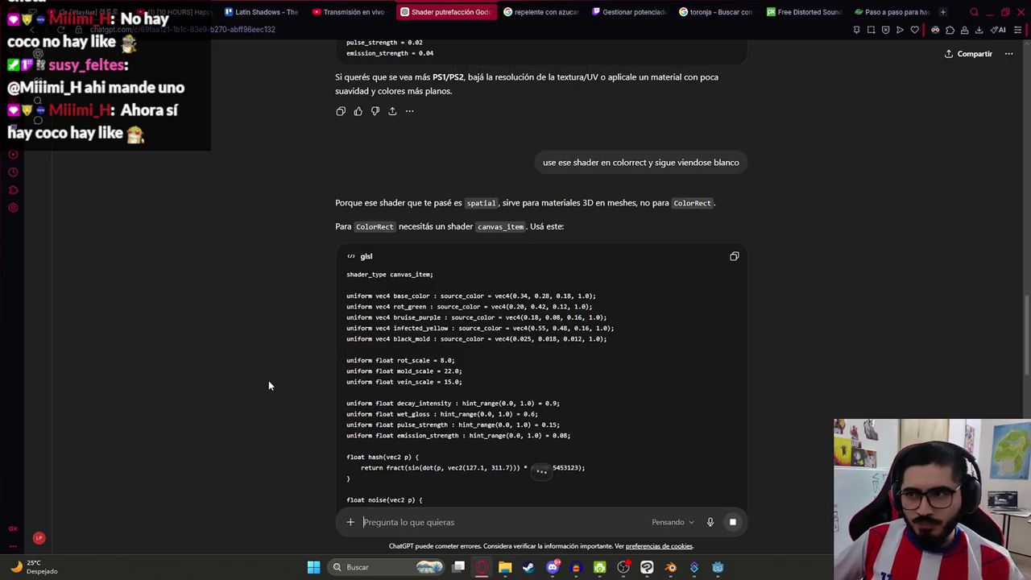
scroll(269, 378, down, 15)
scroll(741, 129, up, 2)
key(alt+Tab)
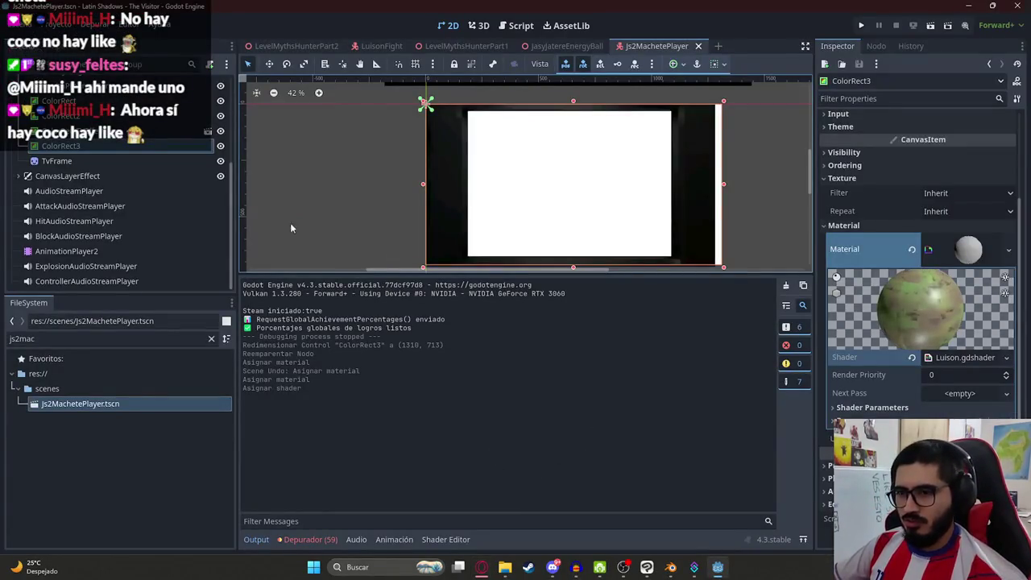
- Replace Luison.gdshader's code with the pasted canvas_item version
click(958, 357)
key(ctrl+a)
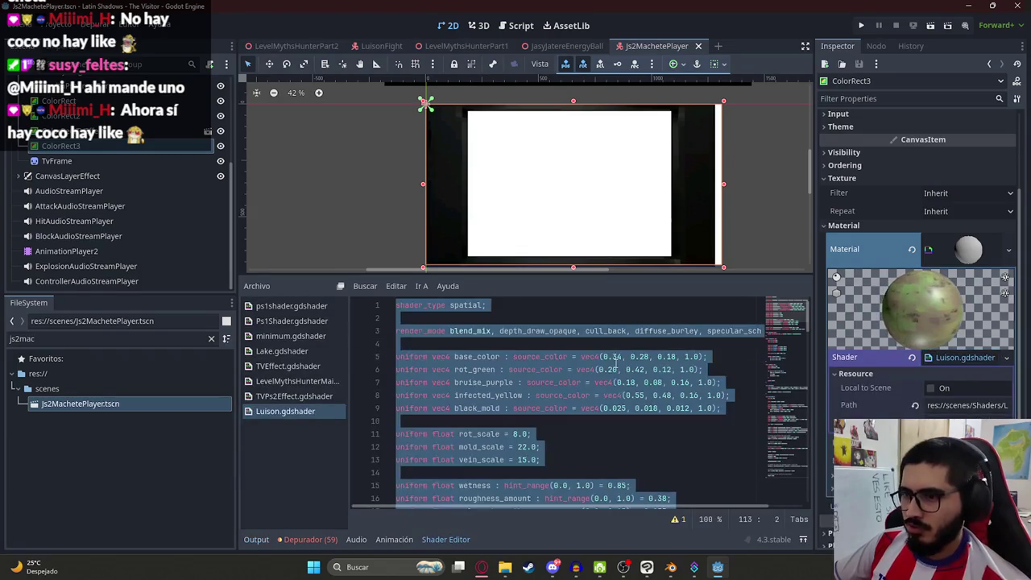
key(ctrl+v)
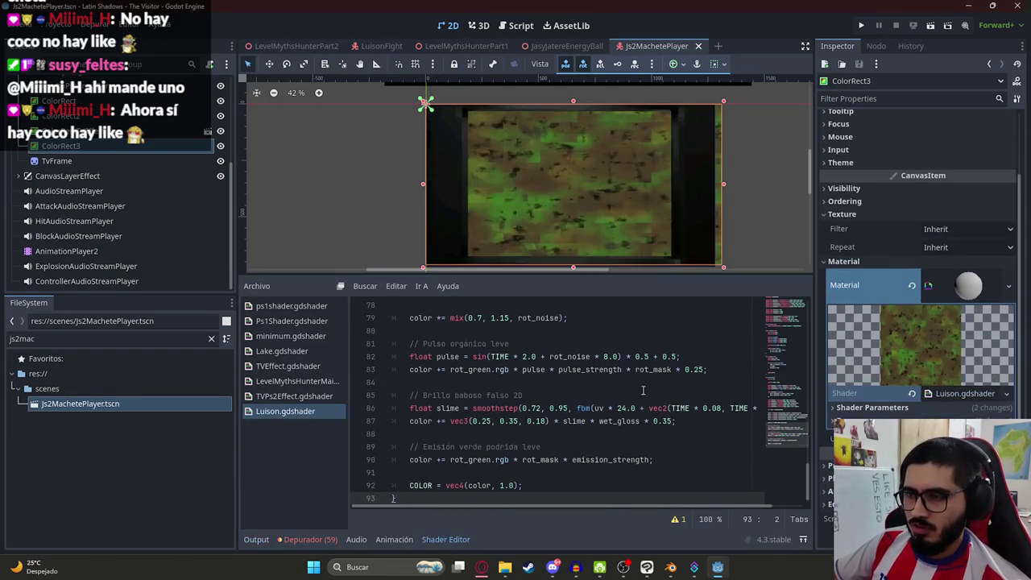
scroll(610, 215, up, 2)
scroll(628, 165, down, 2)
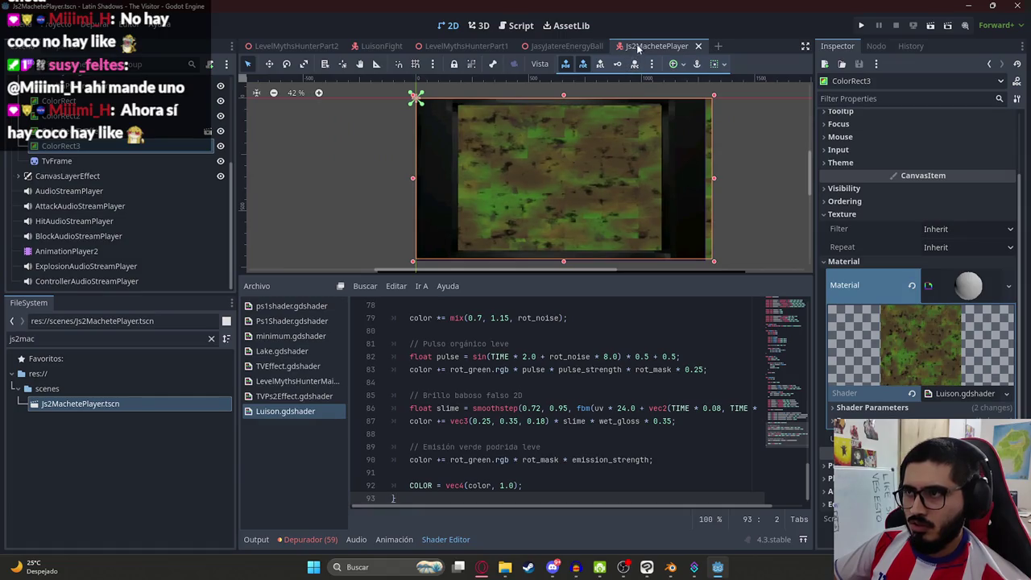
- Run the game to see the rot texture on ColorRect3, then stop it
right_click(639, 50)
click(612, 243)
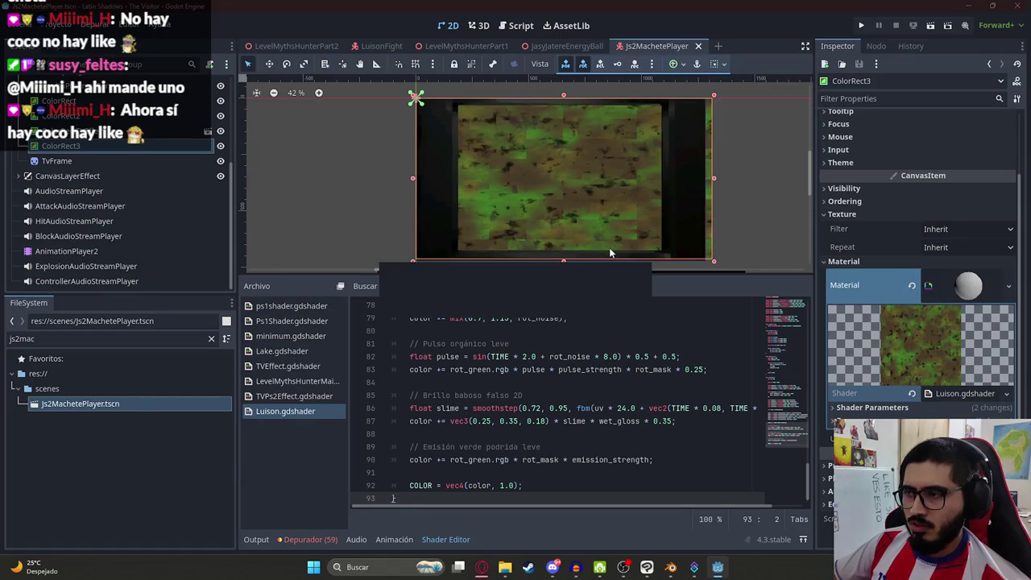
key(F5)
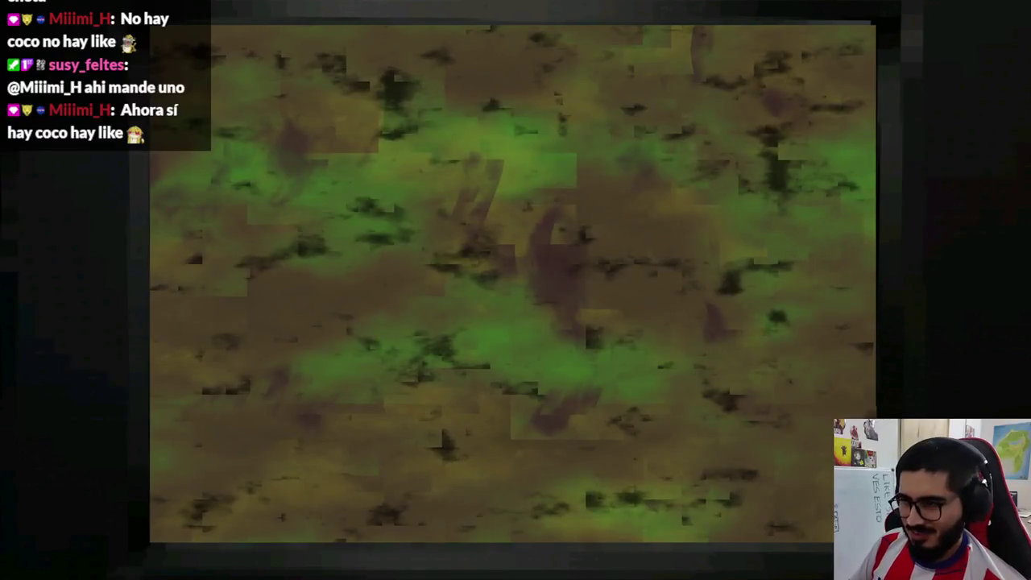
key(F8)
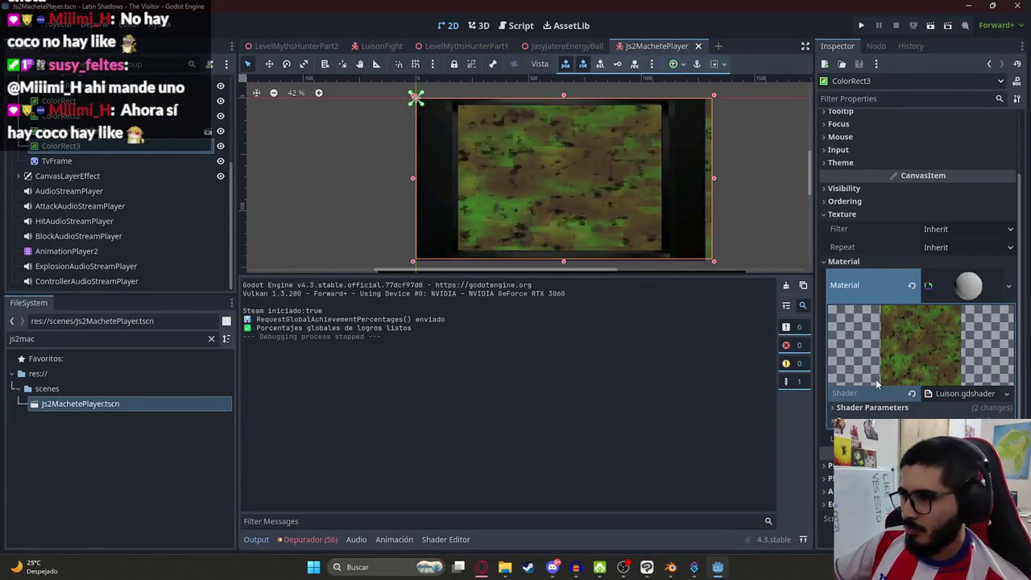
- Try and undo Decay Intensity and Mold Scale changes, and raise Rot Scale to 11.425
scroll(910, 387, down, 5)
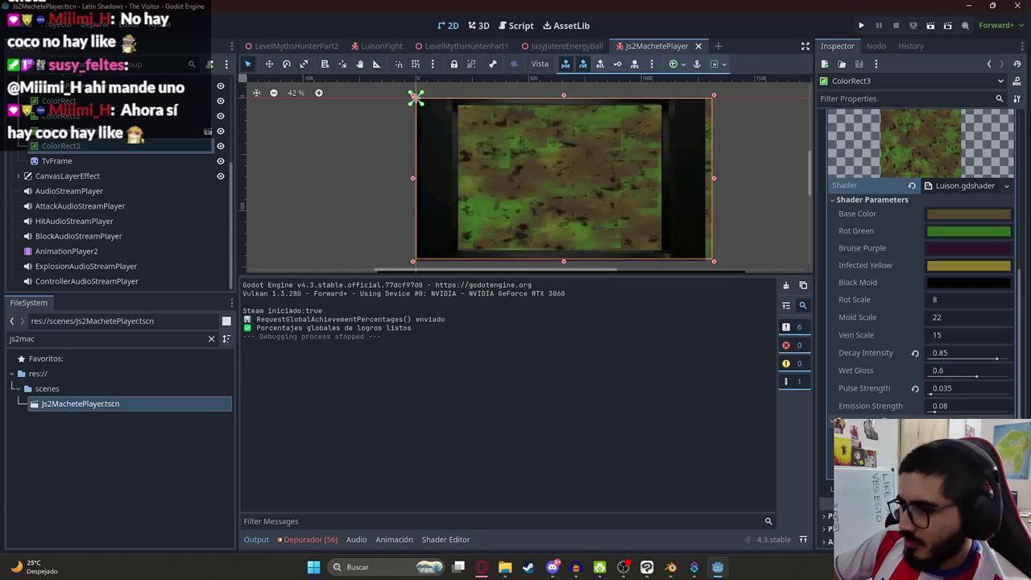
mouse_move(999, 359)
mouse_down()
mouse_move(928, 361)
mouse_move(966, 406)
mouse_up()
key(ctrl+z)
key(ctrl+z)
key(ctrl+z)
key(ctrl+z)
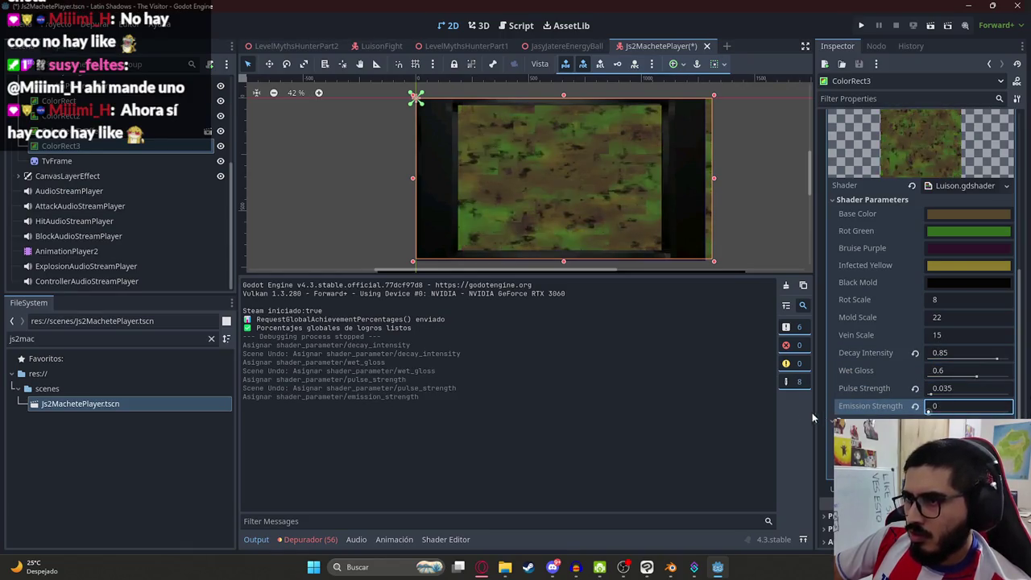
mouse_move(937, 321)
mouse_down()
mouse_move(954, 320)
mouse_move(954, 339)
mouse_up()
key(ctrl+z)
key(ctrl+z)
drag(938, 302, 947, 302)
key(ctrl+z)
- Send ChatGPT the follow-up 'debe ser transparente' in the shader conversation
scroll(925, 310, up, 3)
key(alt+Tab)
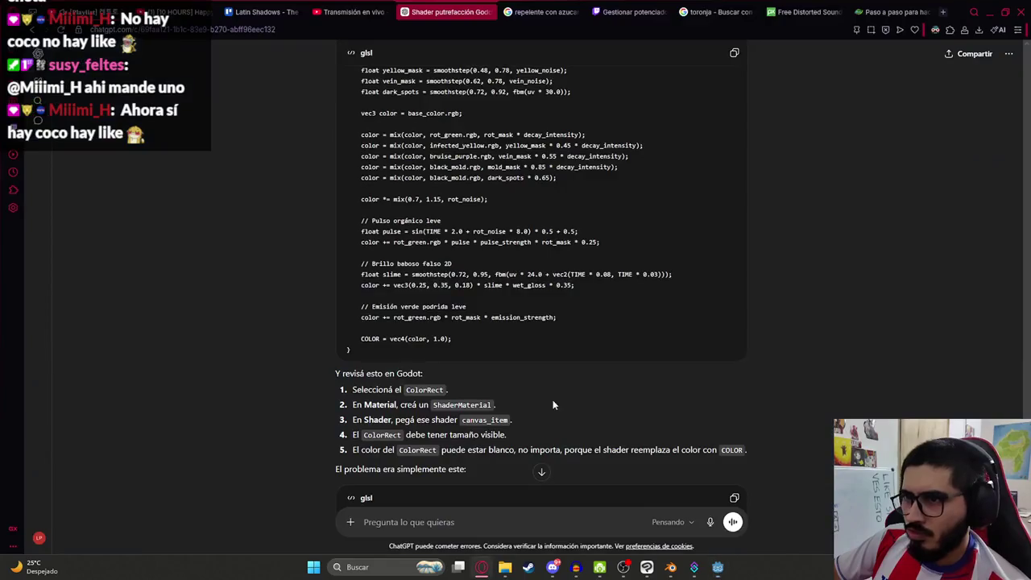
text(debe)
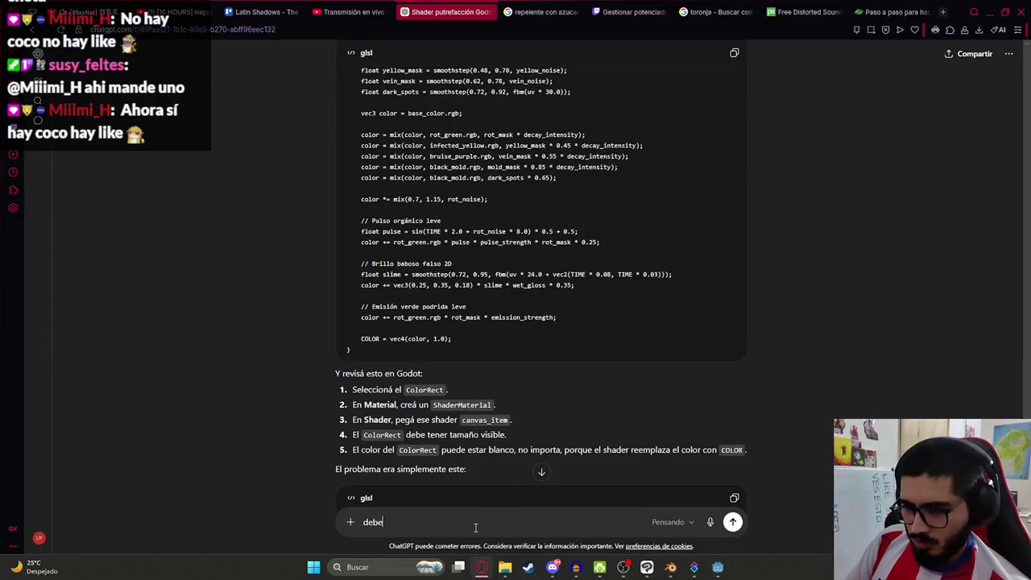
text( ser transpare)
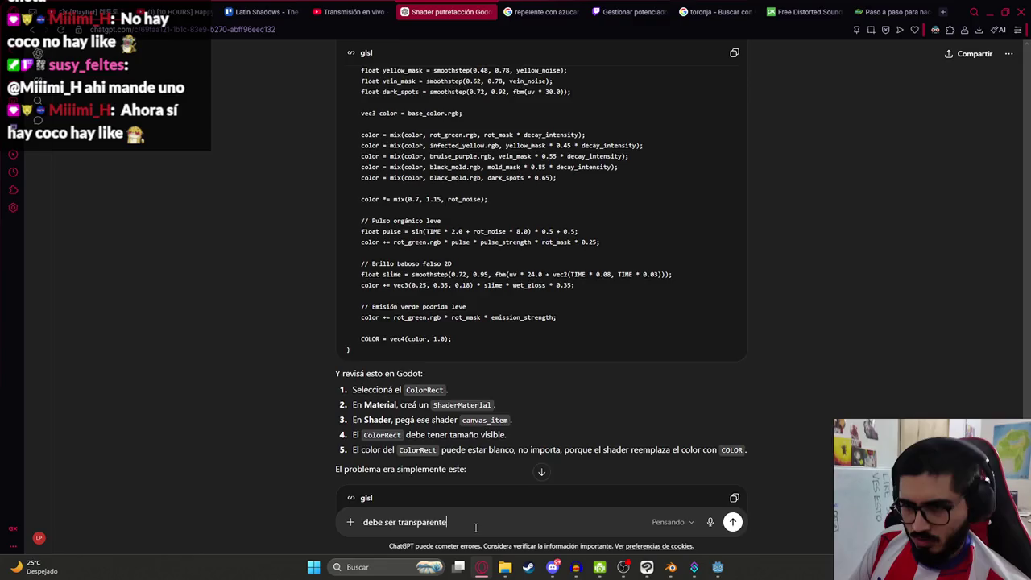
key(Return)
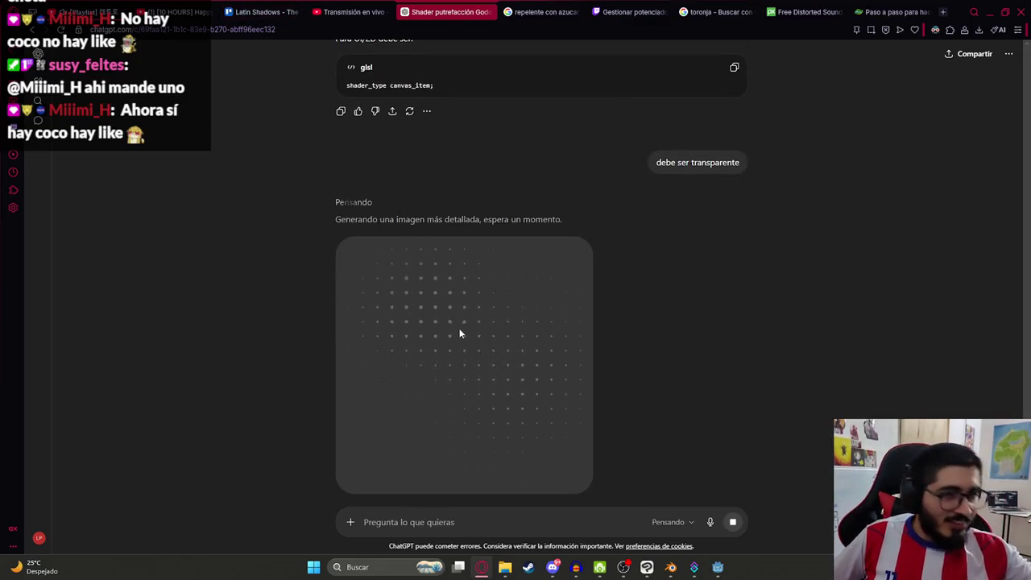
click(552, 567)
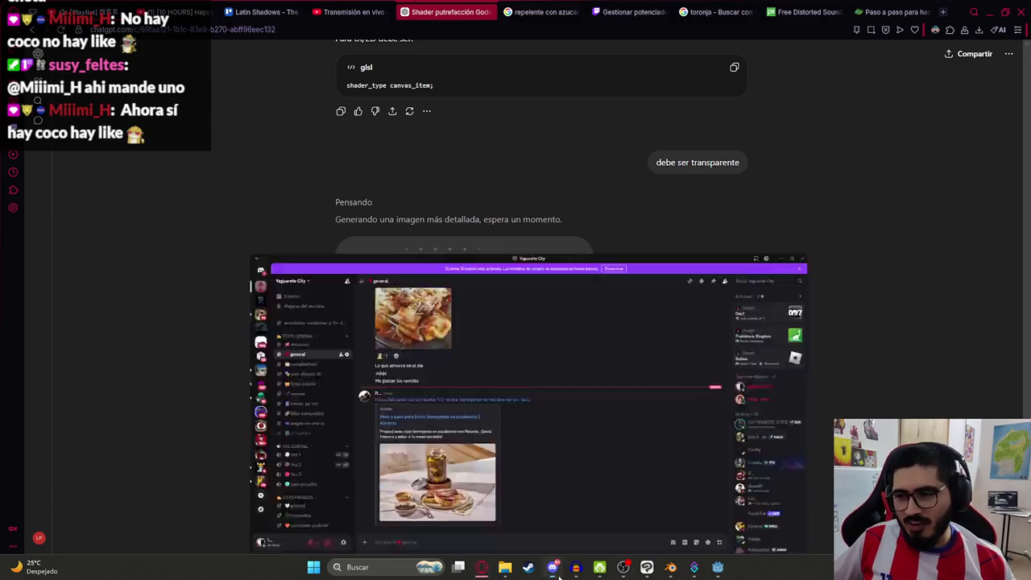
- View the black cat photo in #fotos-michis, then open #general
click(96, 241)
scroll(351, 355, up, 3)
click(353, 238)
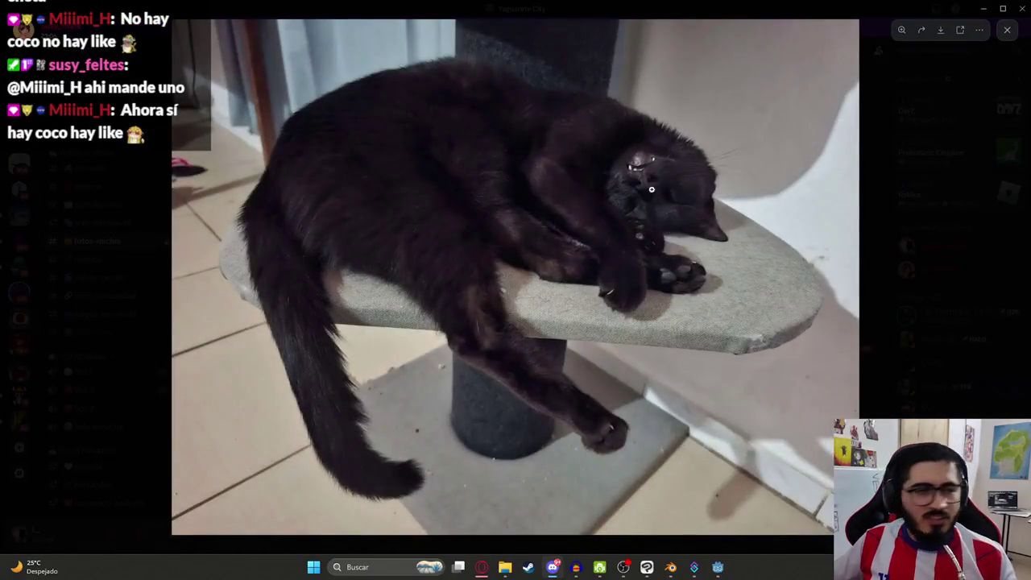
click(899, 194)
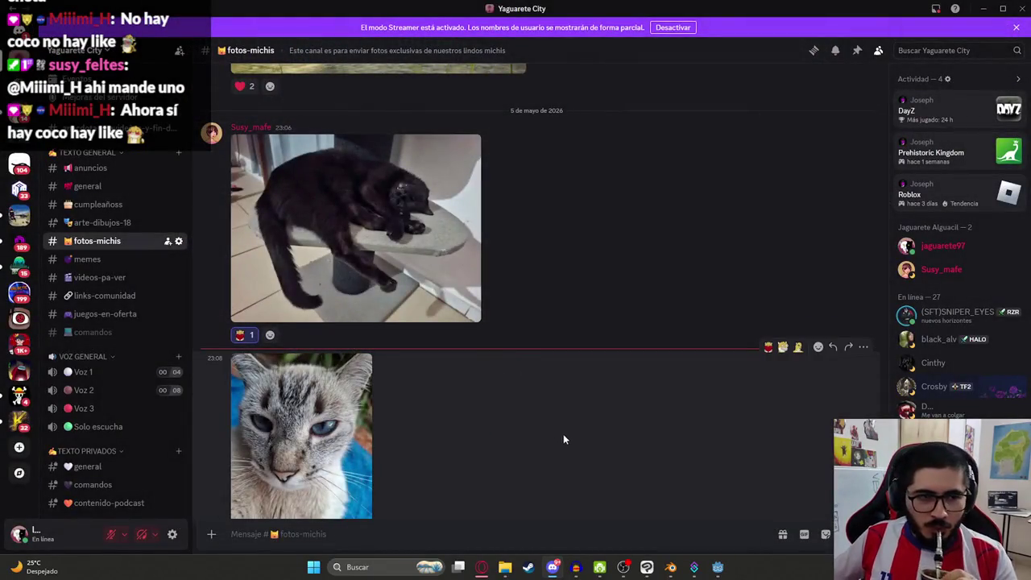
scroll(623, 416, down, 3)
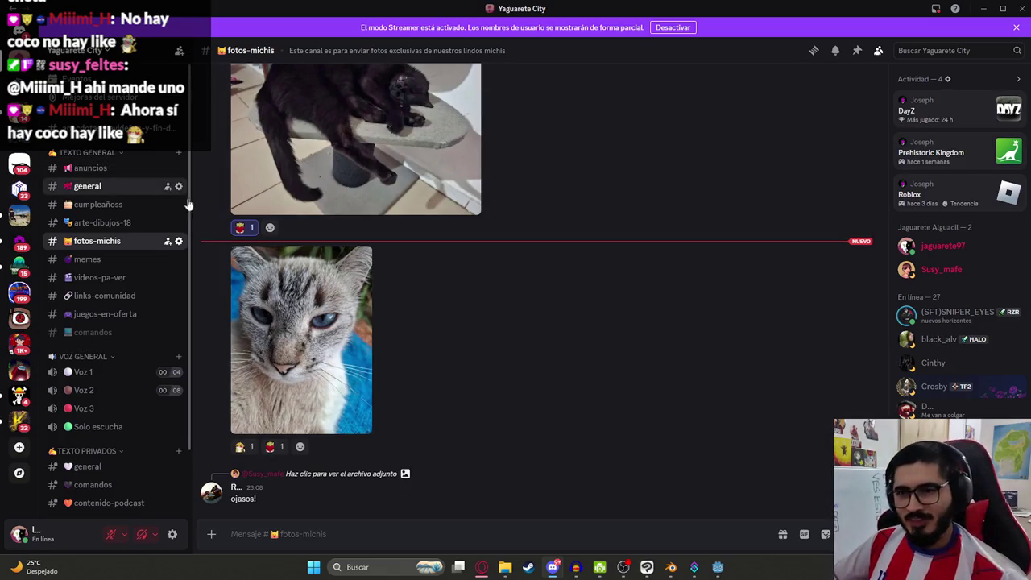
click(143, 187)
- Minimize Discord and return to the Godot editor
click(553, 565)
scroll(407, 285, down, 3)
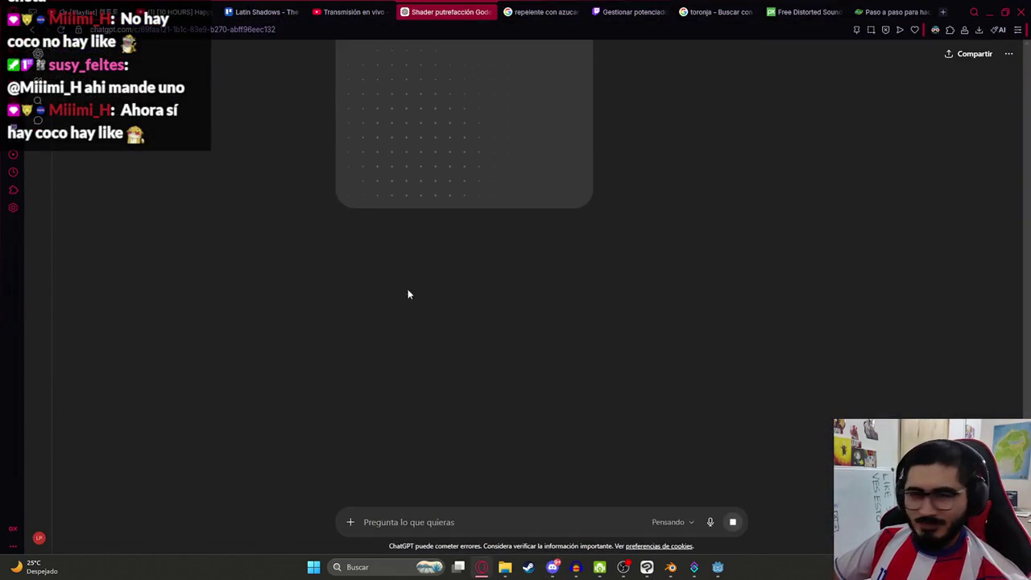
scroll(555, 302, up, 3)
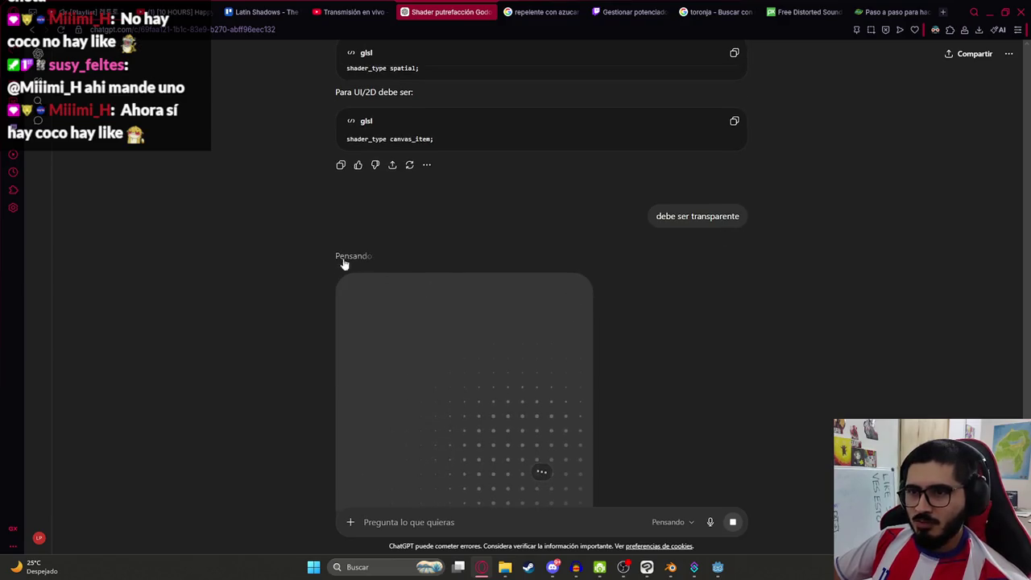
scroll(448, 322, down, 3)
scroll(502, 360, up, 4)
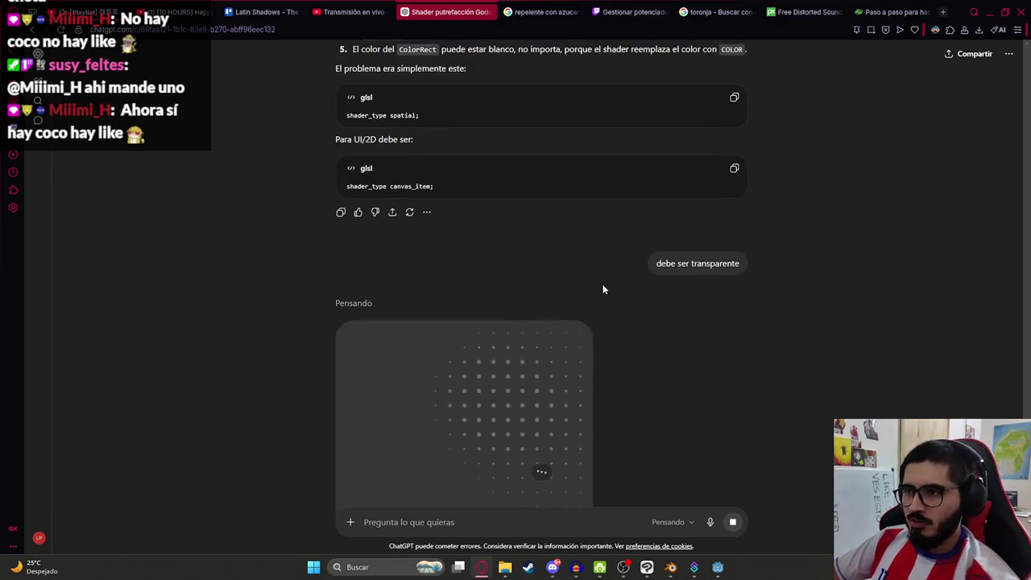
scroll(599, 290, up, 2)
scroll(436, 361, down, 2)
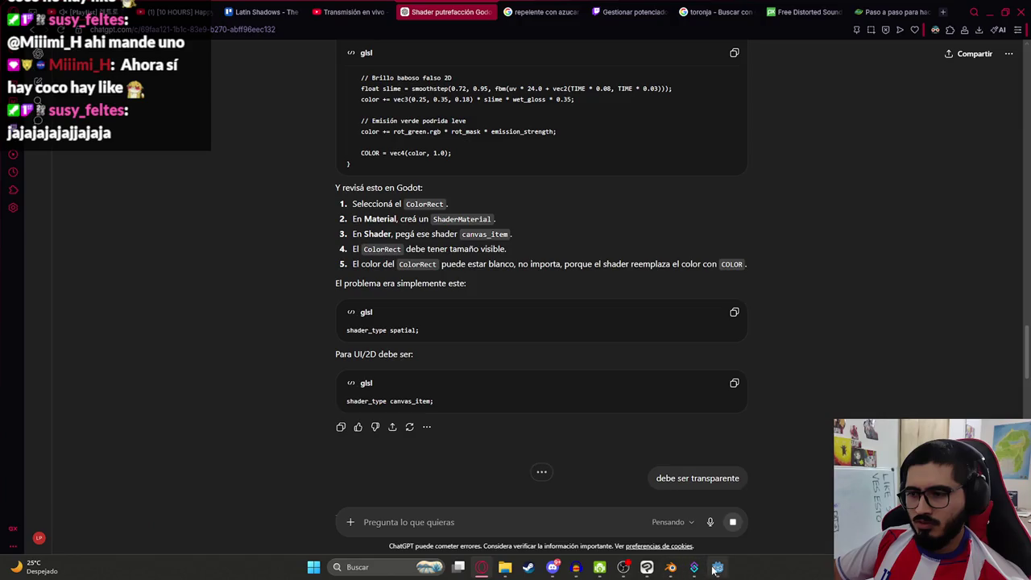
click(717, 567)
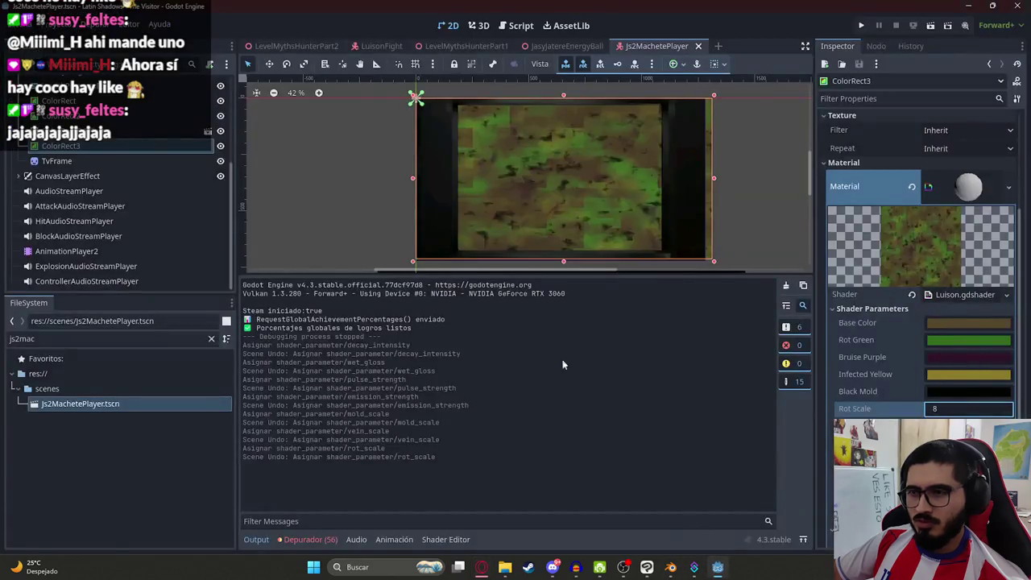
- Collapse ColorRect3's Texture and Material sections in the Inspector
scroll(443, 176, up, 2)
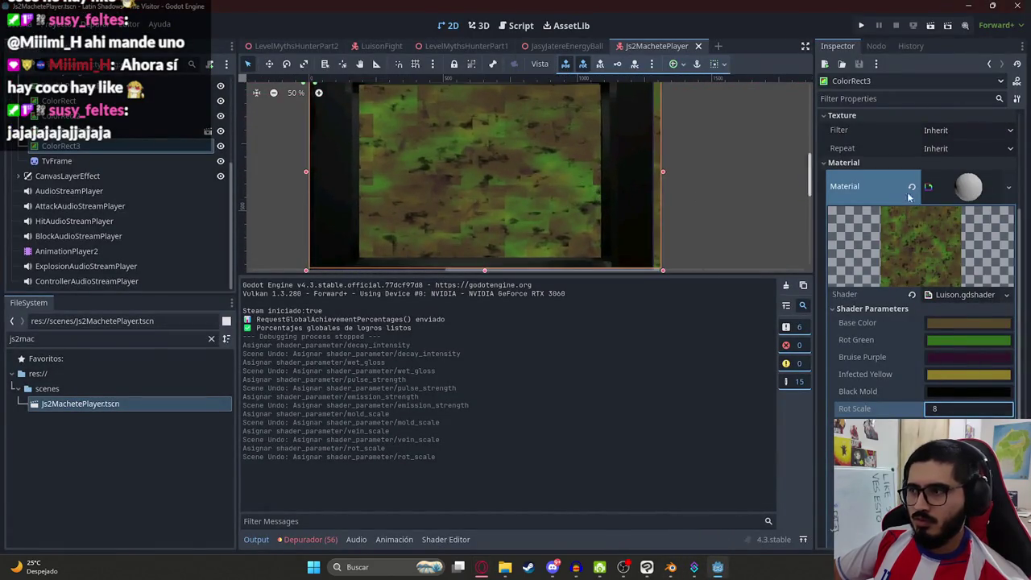
scroll(966, 296, up, 4)
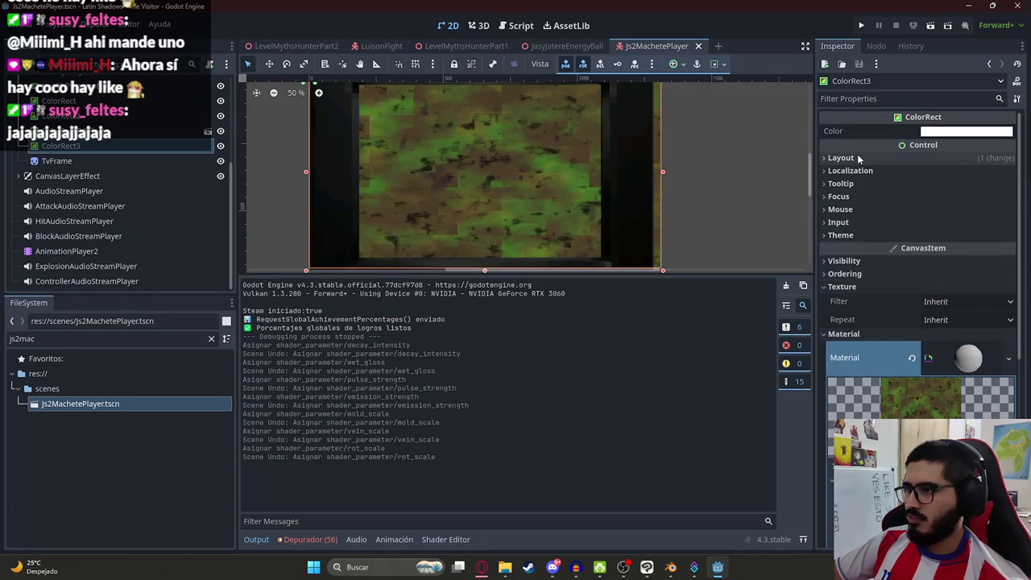
click(849, 288)
click(852, 299)
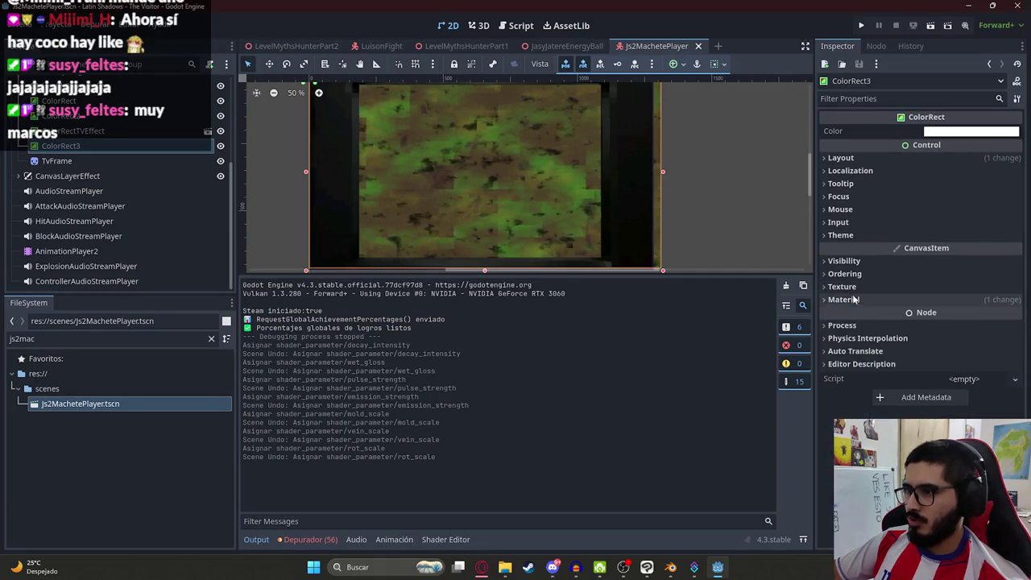
- Test fading ColorRect3's Modulate alpha, then restore it to 255
click(844, 260)
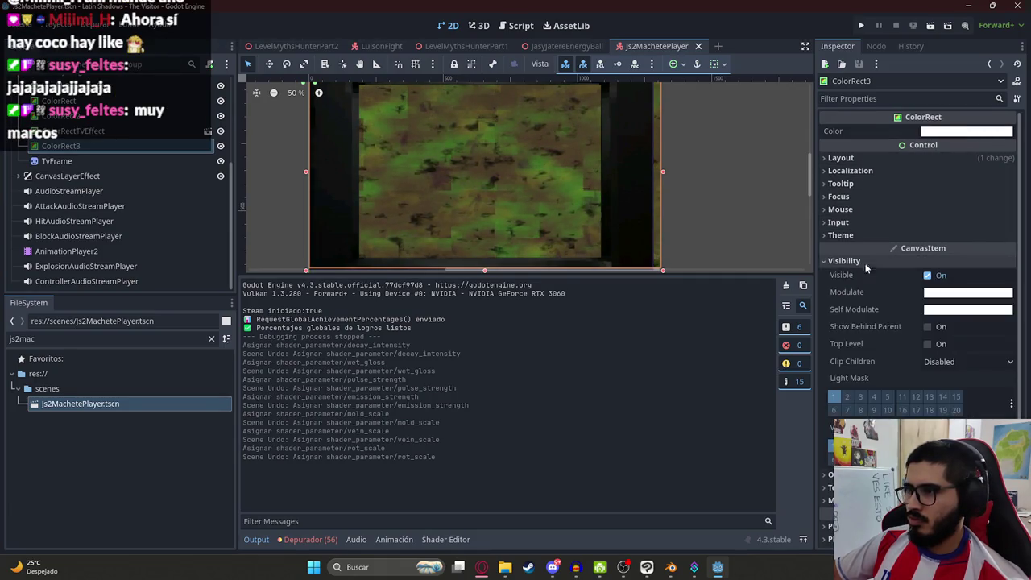
click(954, 292)
click(956, 241)
mouse_move(954, 246)
mouse_down()
mouse_move(907, 249)
mouse_move(967, 243)
mouse_move(854, 244)
mouse_move(1007, 259)
mouse_up()
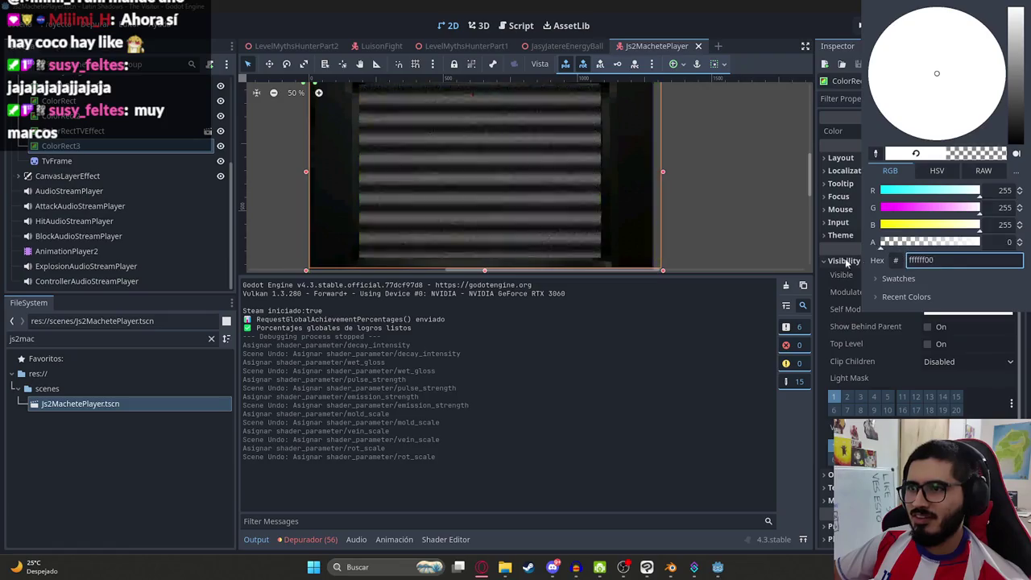
click(507, 352)
- Open Luison.gdshader's code in the shader editor
scroll(922, 391, down, 2)
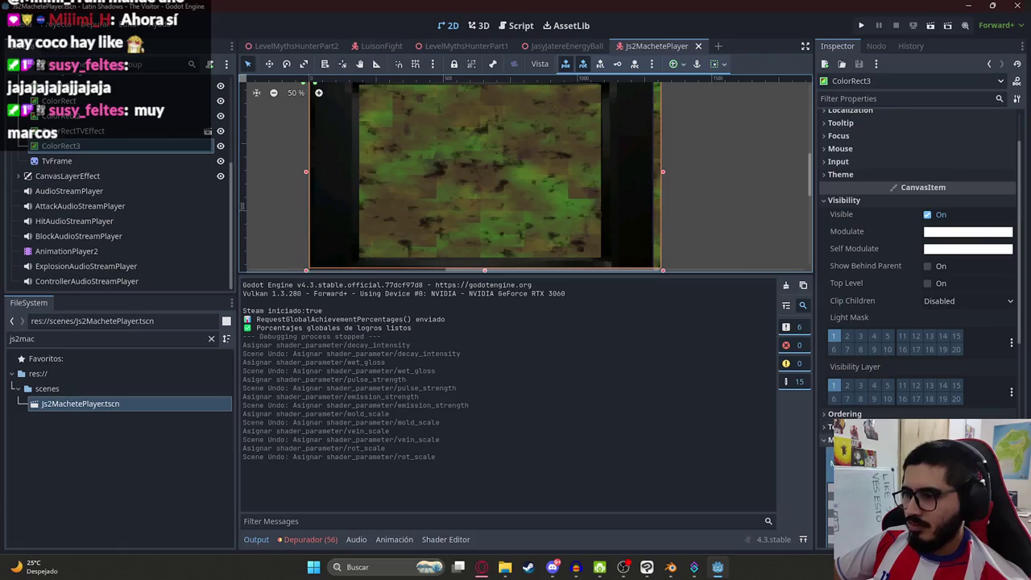
scroll(908, 405, down, 5)
click(965, 191)
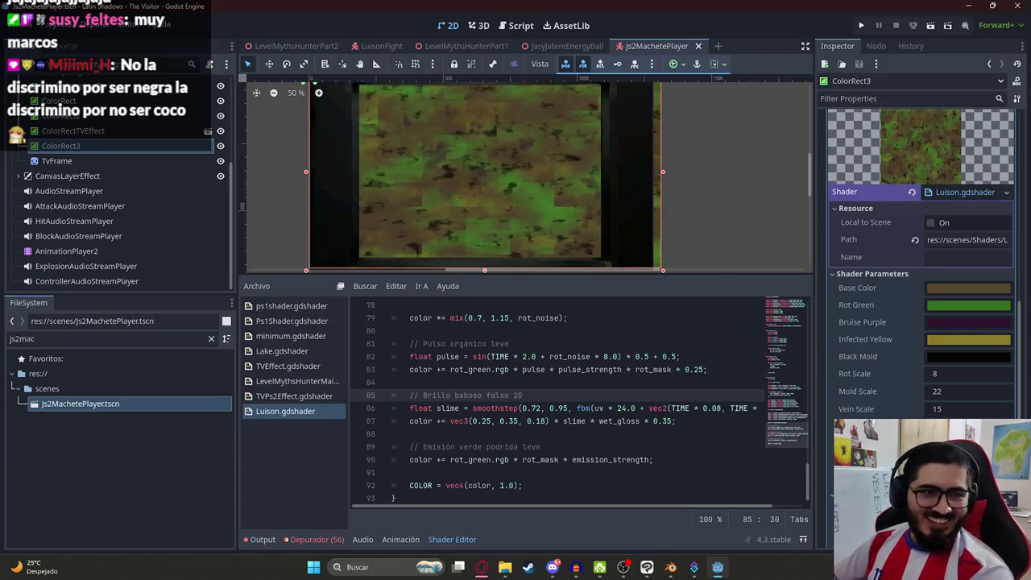
- Copy ChatGPT's transparent-background rot shader and paste it over Luison.gdshader's code
key(alt+Tab)
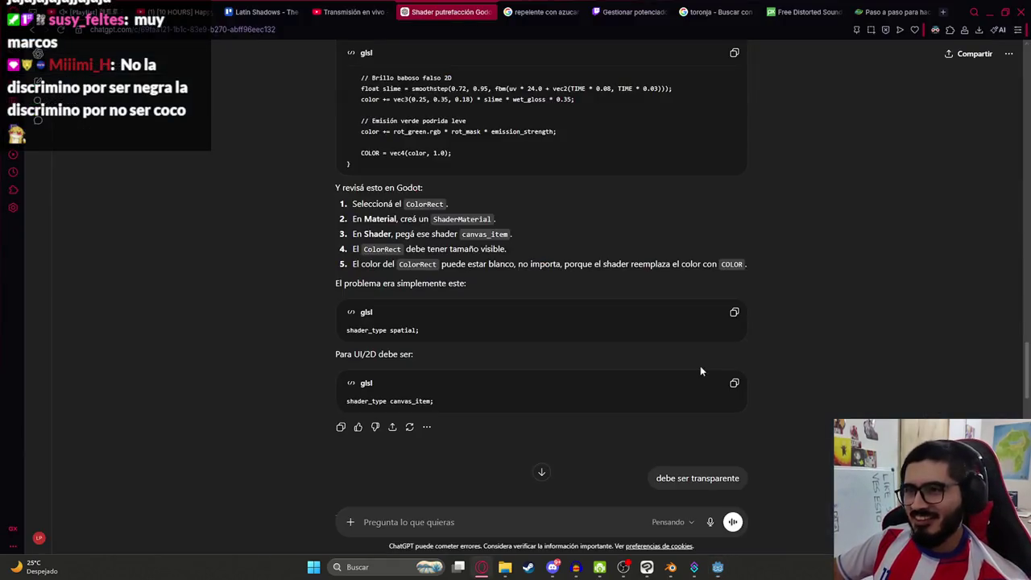
scroll(585, 384, down, 4)
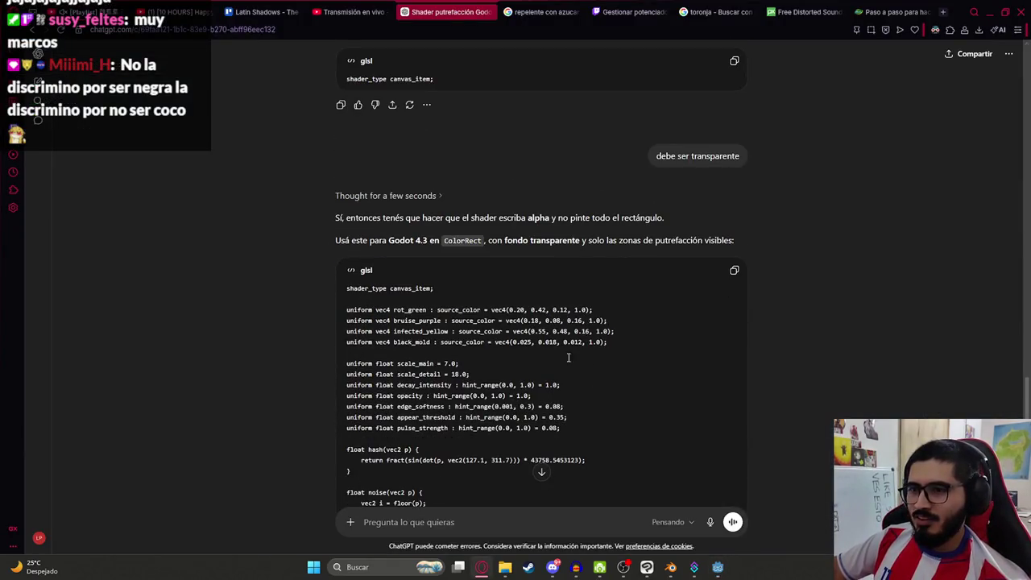
click(734, 270)
key(alt+Tab)
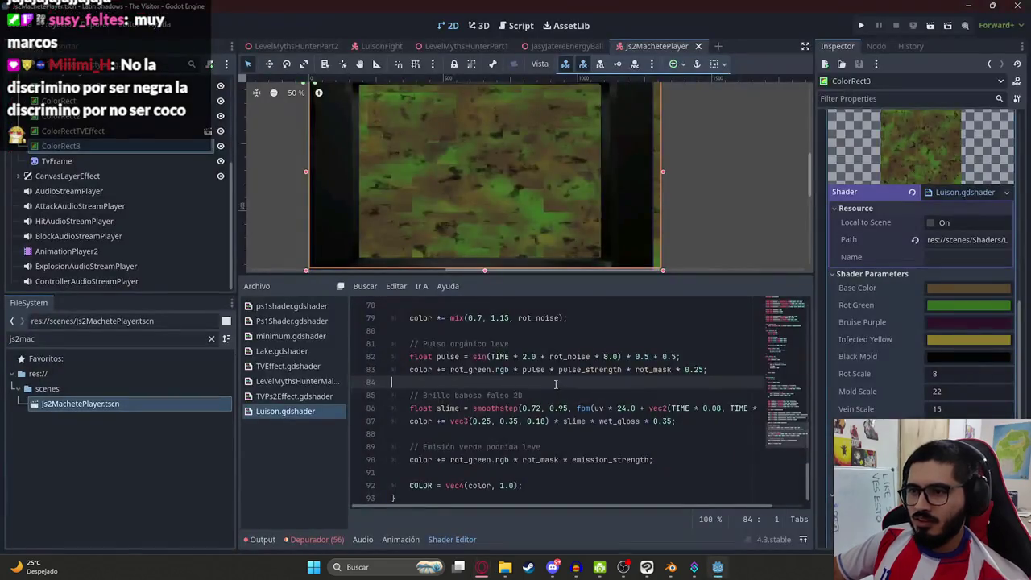
key(ctrl+a)
key(ctrl+v)
scroll(510, 195, up, 5)
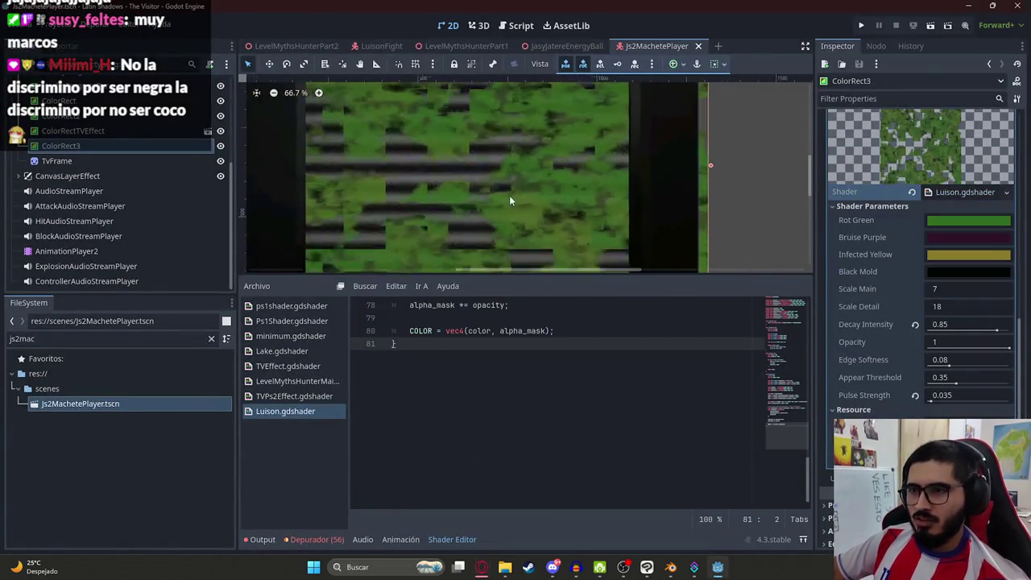
- Set ColorRect3's Decay Intensity and Pulse Strength shader parameters to 1
scroll(476, 206, down, 5)
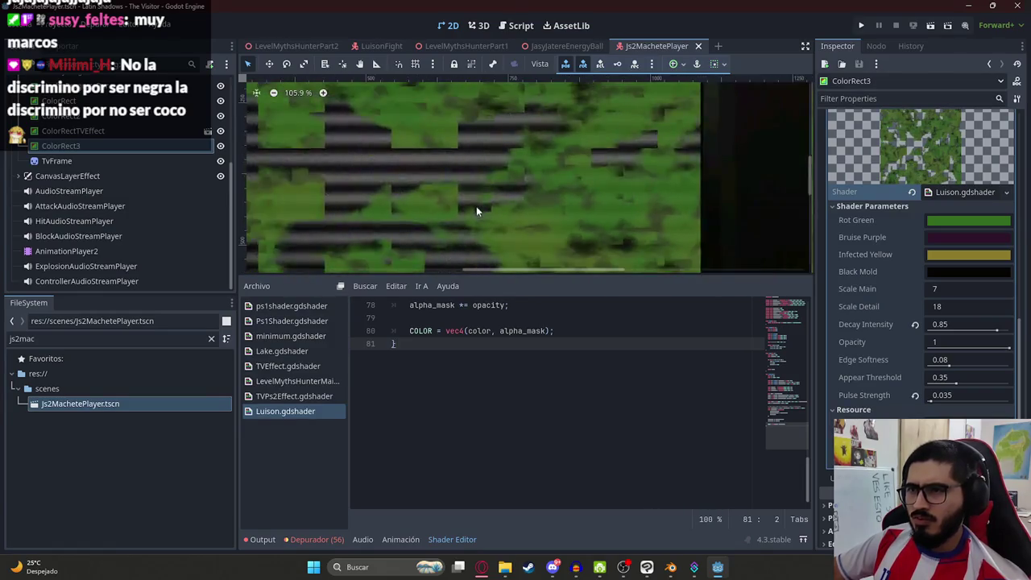
scroll(392, 201, down, 2)
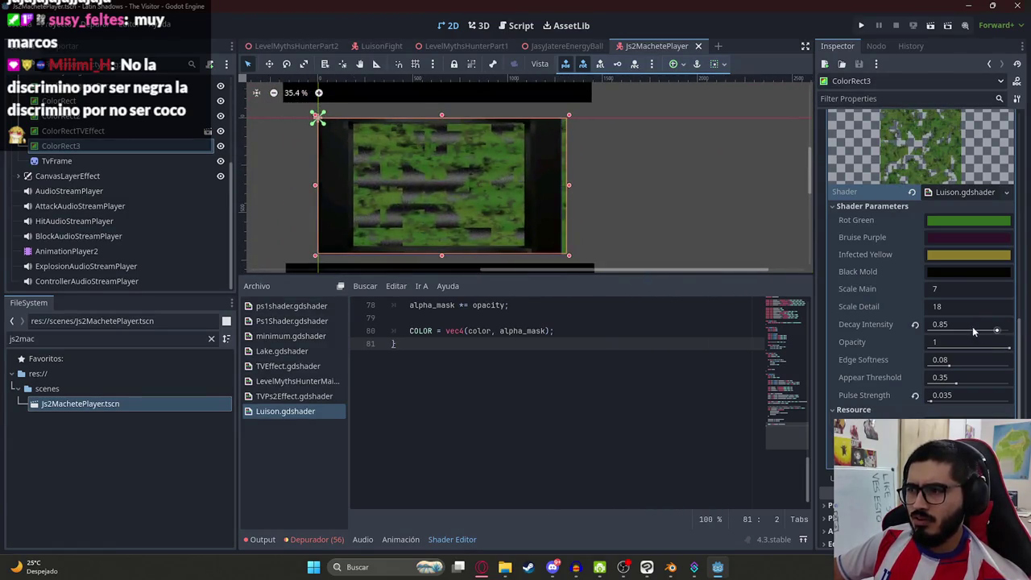
click(975, 325)
text(0)
key(BackSpace)
text(1)
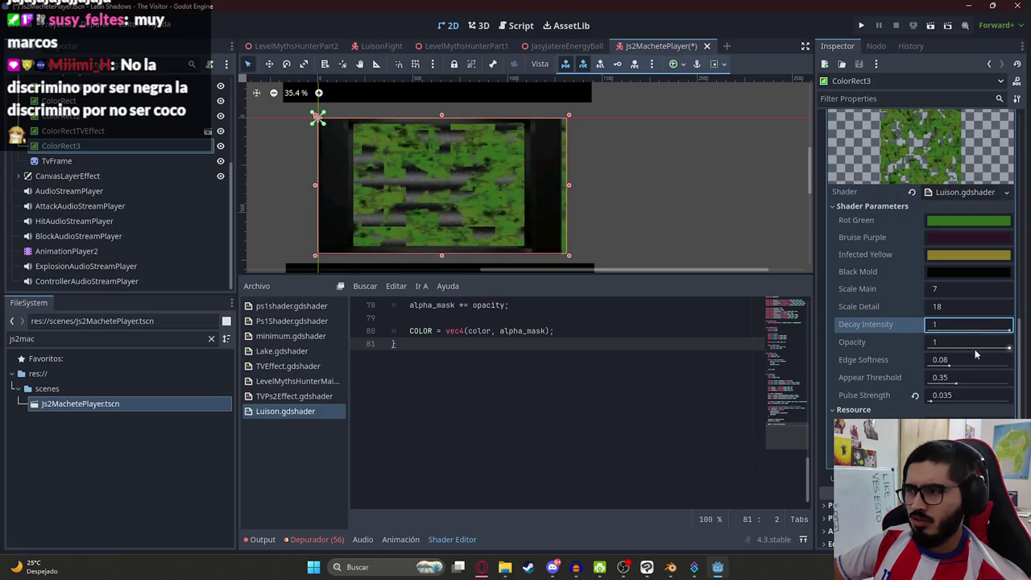
click(1005, 349)
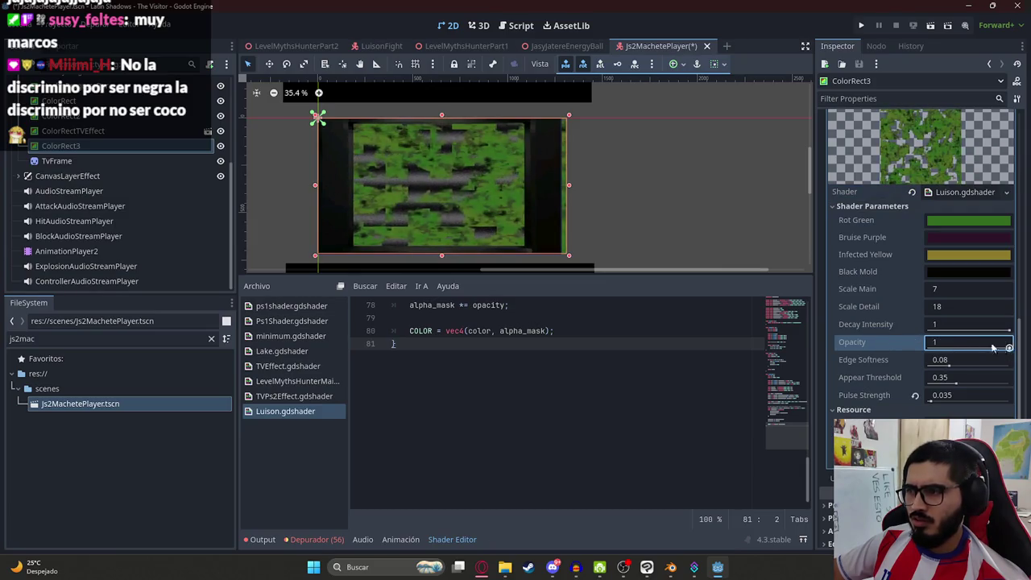
click(932, 394)
text(1)
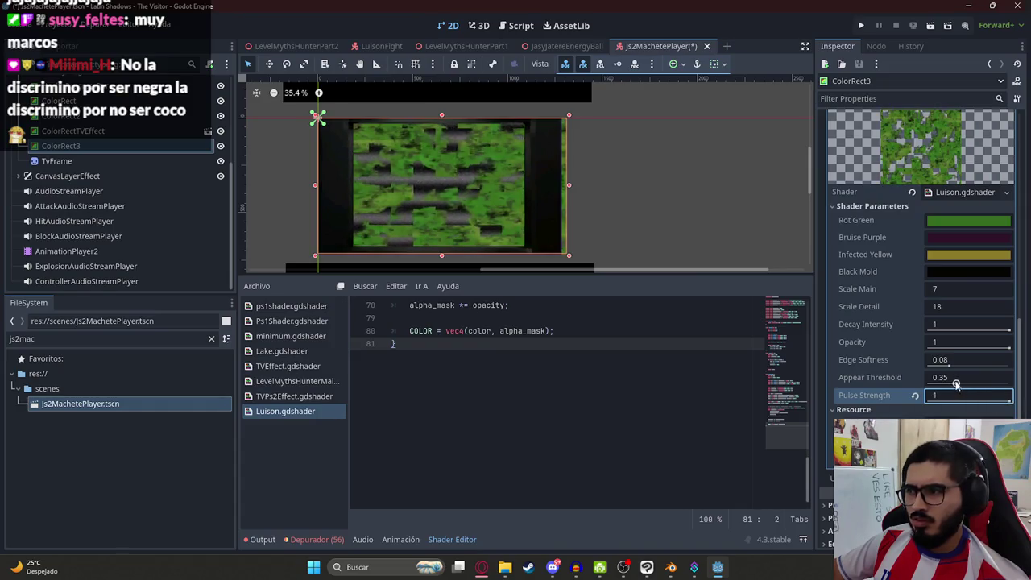
- Adjust Appear Threshold to 0.489 and Scale Detail to 23.055
click(1007, 378)
text(1)
key(BackSpace)
text(0)
mouse_move(926, 385)
mouse_down()
mouse_move(968, 385)
mouse_move(969, 362)
mouse_move(996, 361)
mouse_move(916, 367)
mouse_up()
drag(938, 306, 991, 306)
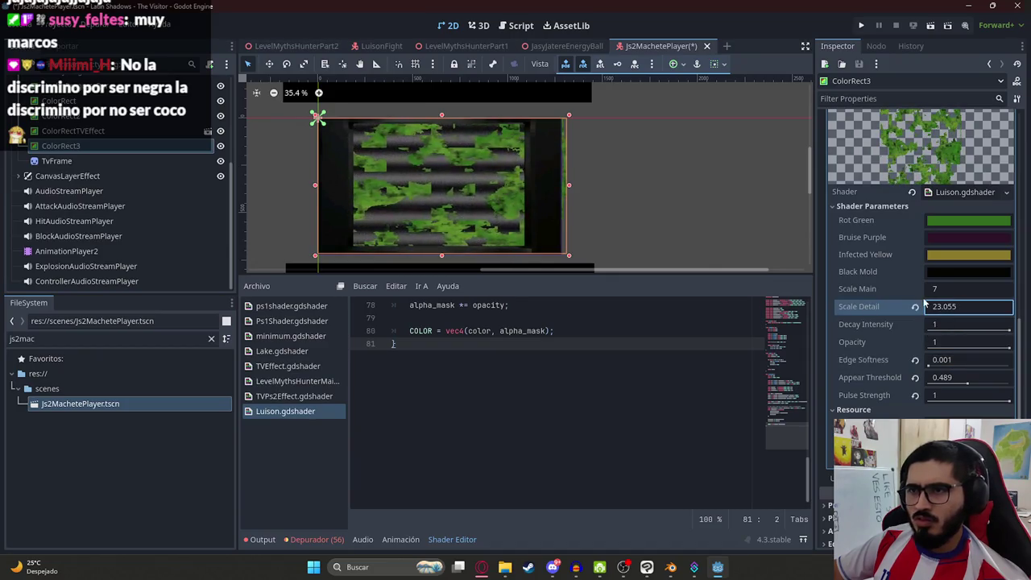
scroll(426, 206, up, 5)
key(alt+Tab)
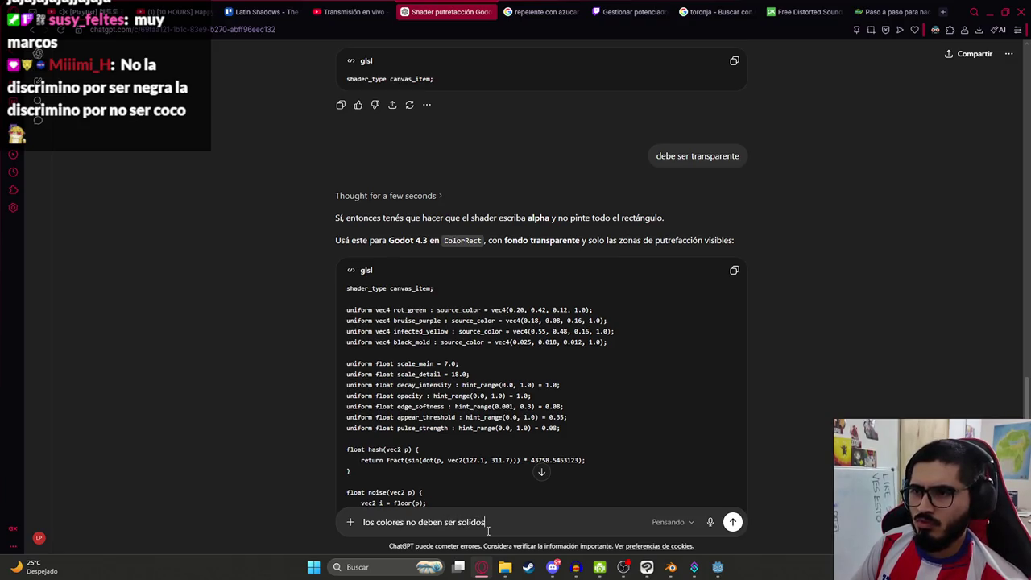
- Send 'los colores no deben ser solidos' to ChatGPT and read its transparent rot shader reply
key(Return)
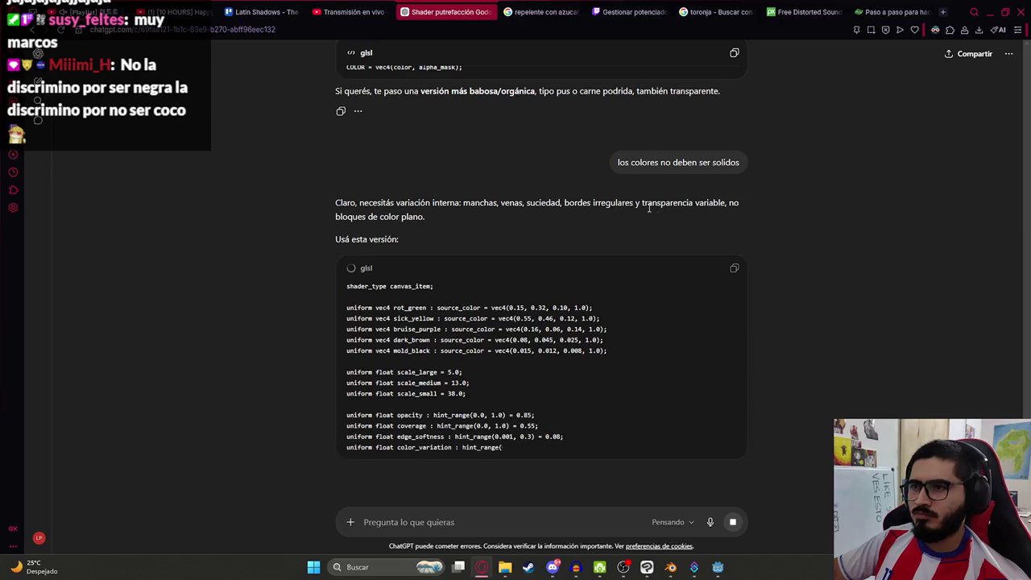
scroll(653, 214, down, 10)
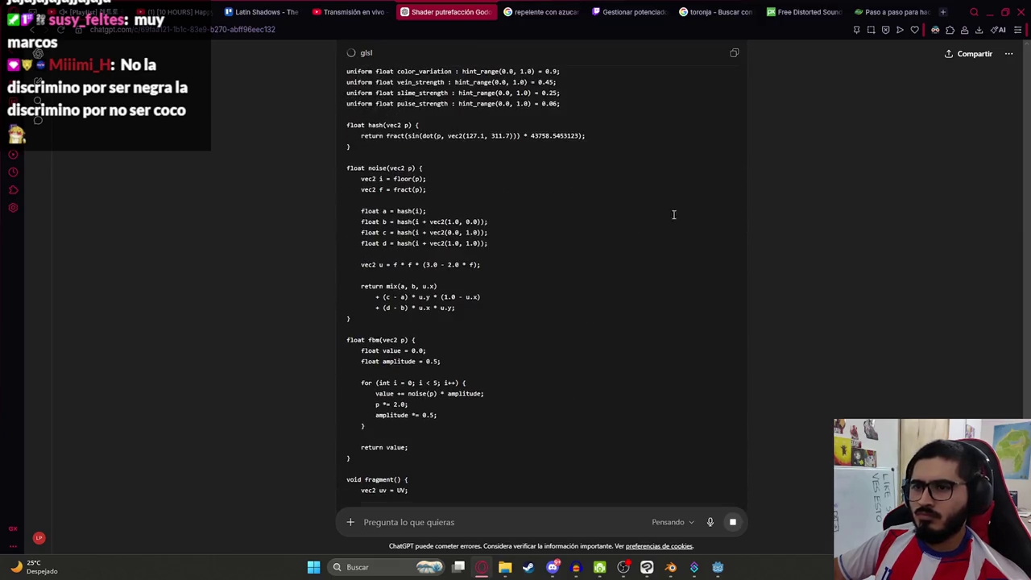
scroll(738, 111, down, 2)
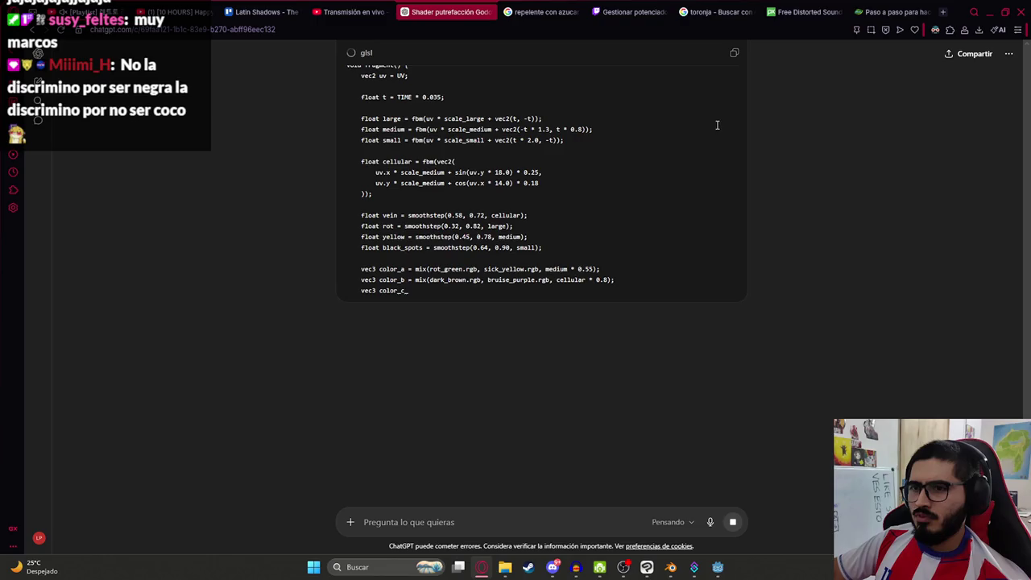
scroll(737, 62, down, 5)
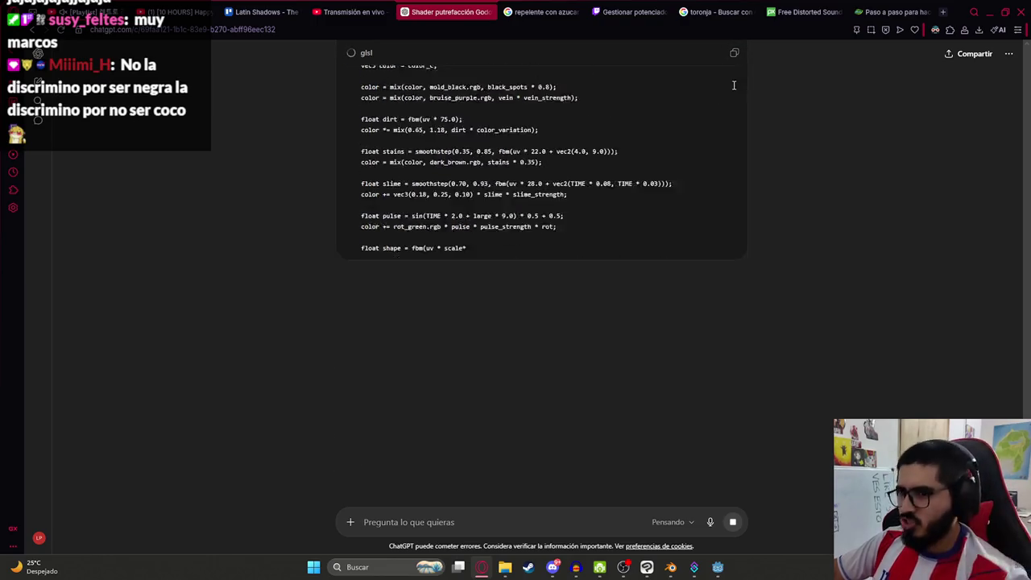
scroll(736, 115, down, 2)
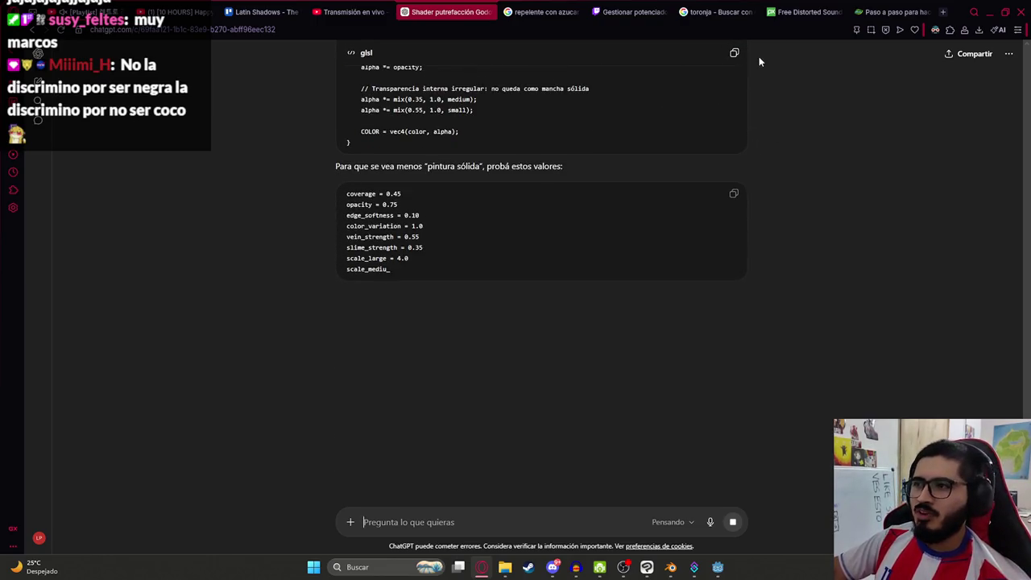
key(alt+Tab)
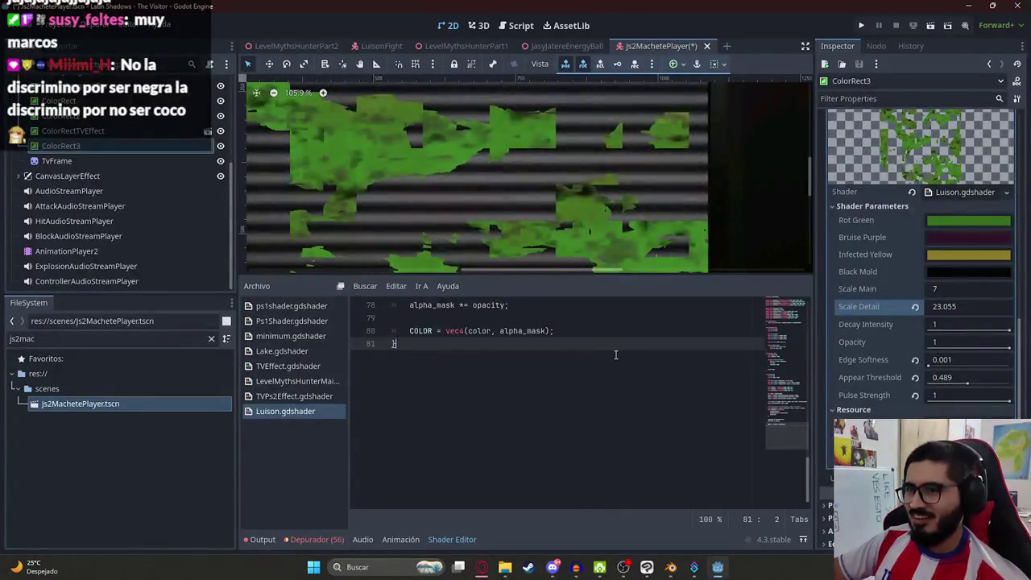
- Replace Luison.gdshader with the new non-solid shader, save, and set Coverage to 1
key(ctrl+a)
key(ctrl+v)
key(ctrl+s)
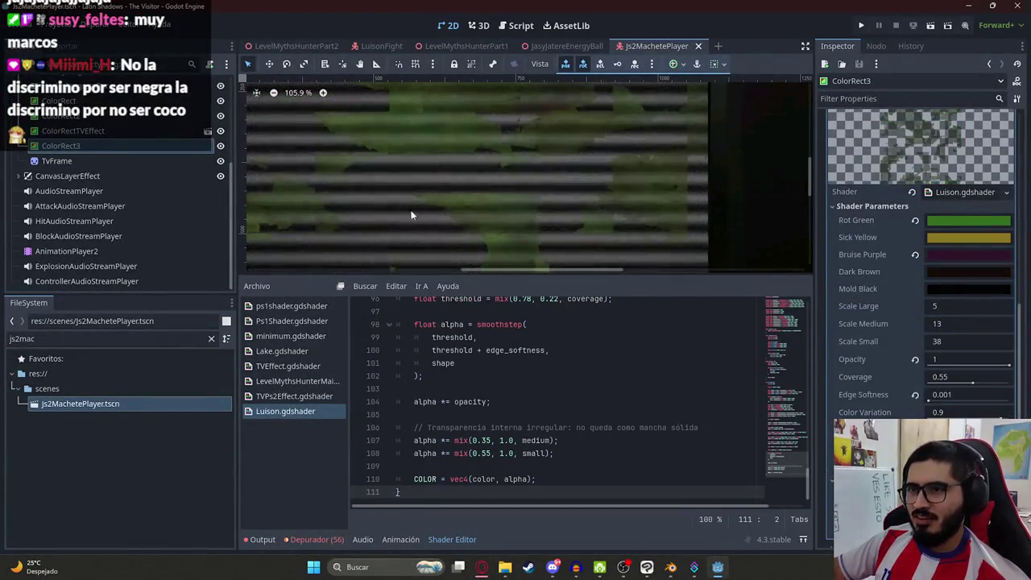
scroll(411, 215, down, 3)
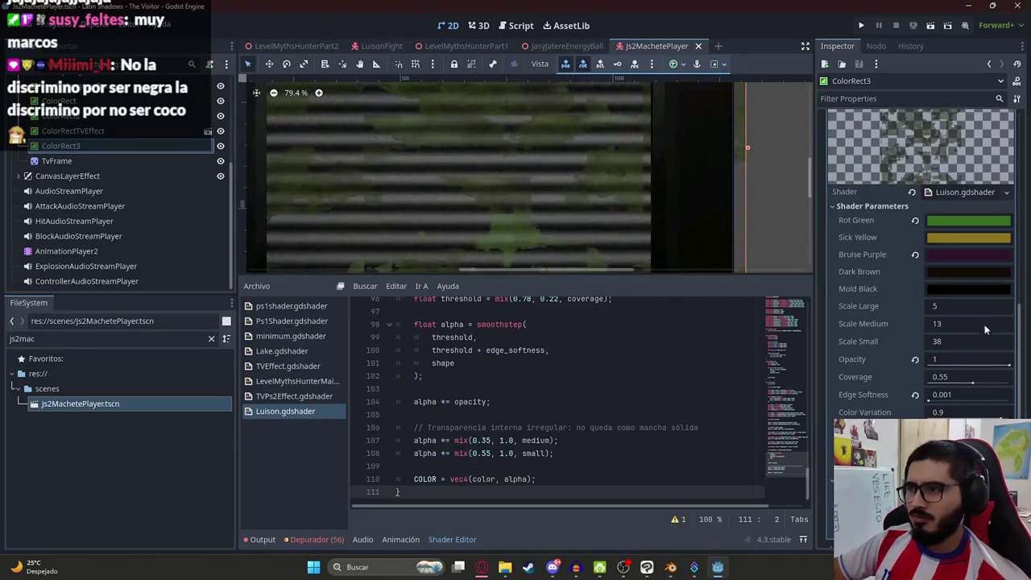
drag(970, 381, 1013, 383)
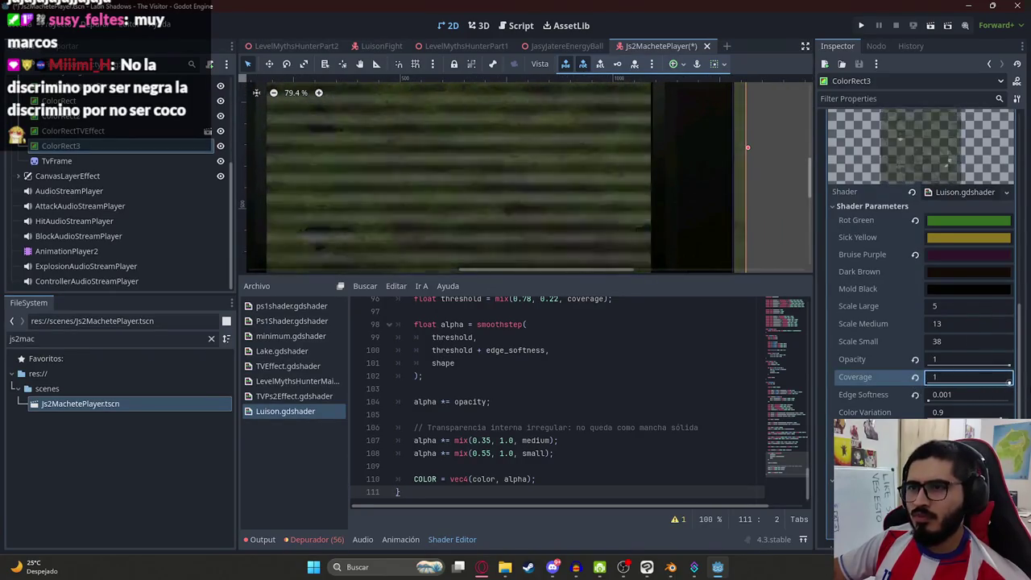
- Switch to the LevelMythsHunterPart2 scene and run the game to test the shader
scroll(488, 216, down, 2)
scroll(414, 171, down, 2)
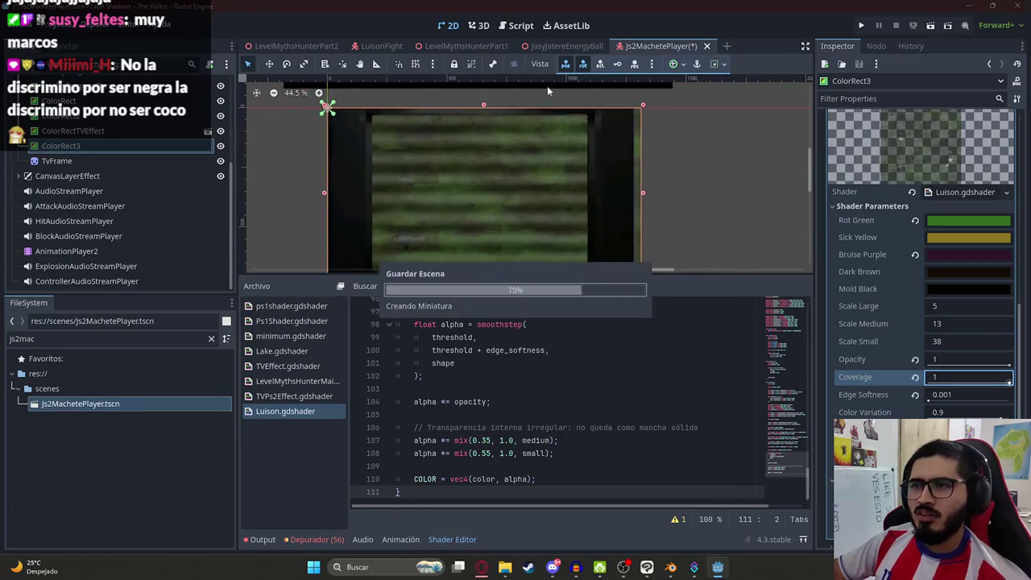
right_click(681, 46)
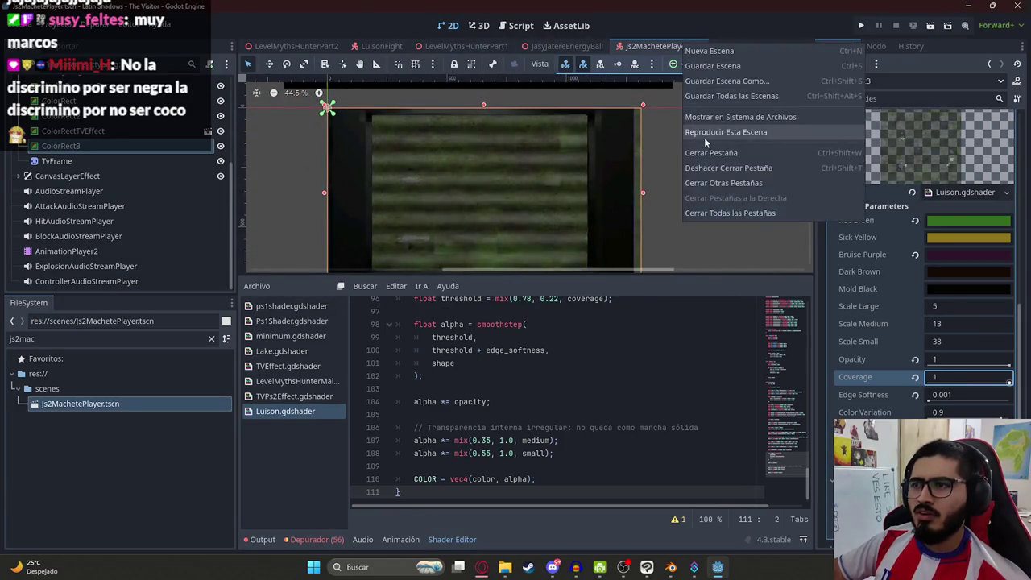
click(293, 47)
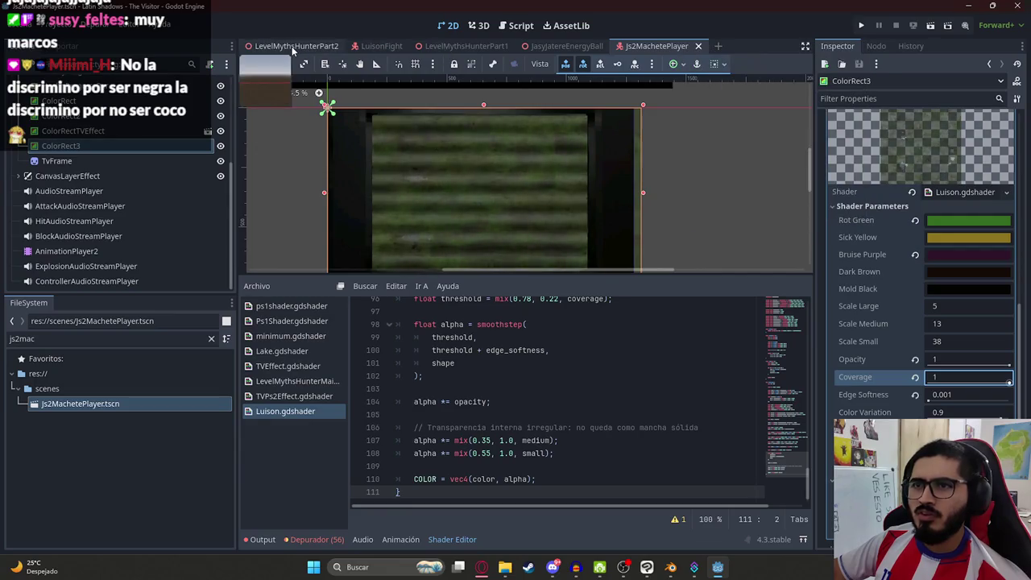
click(292, 46)
right_click(322, 49)
key(Escape)
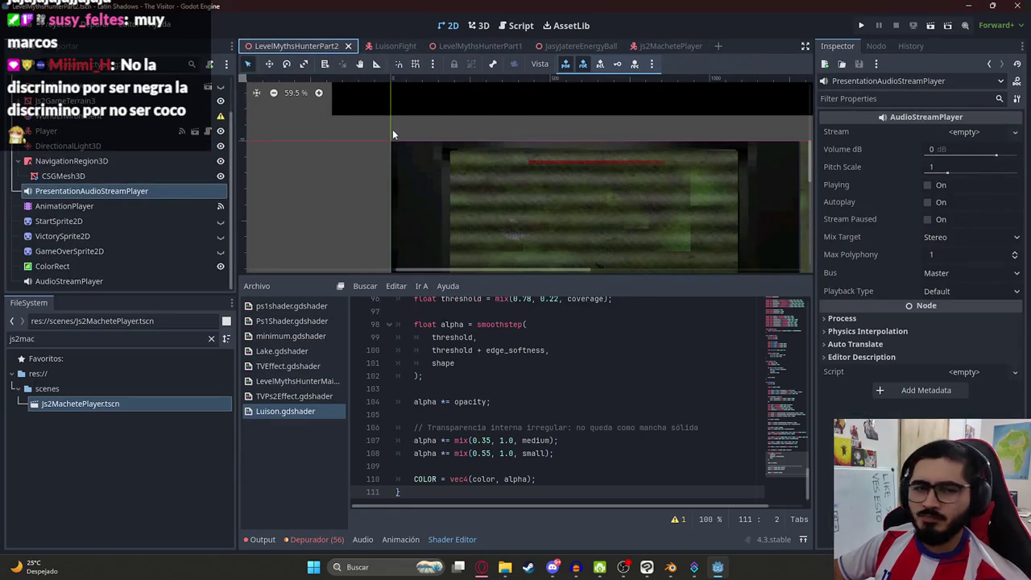
key(F6)
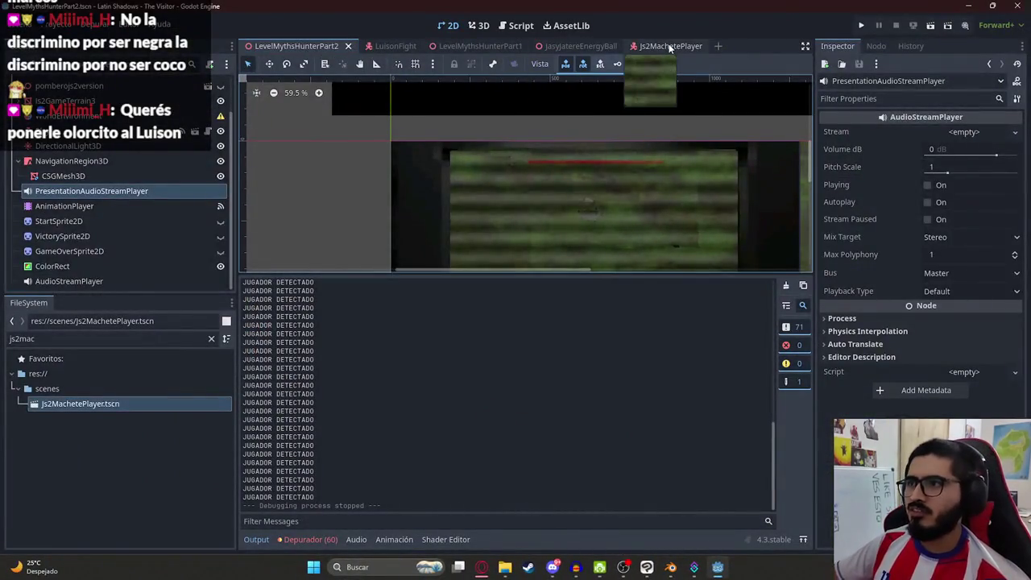
- After the game over, bring the Js2MachetePlayer scene tab back to the front
drag(671, 45, 276, 48)
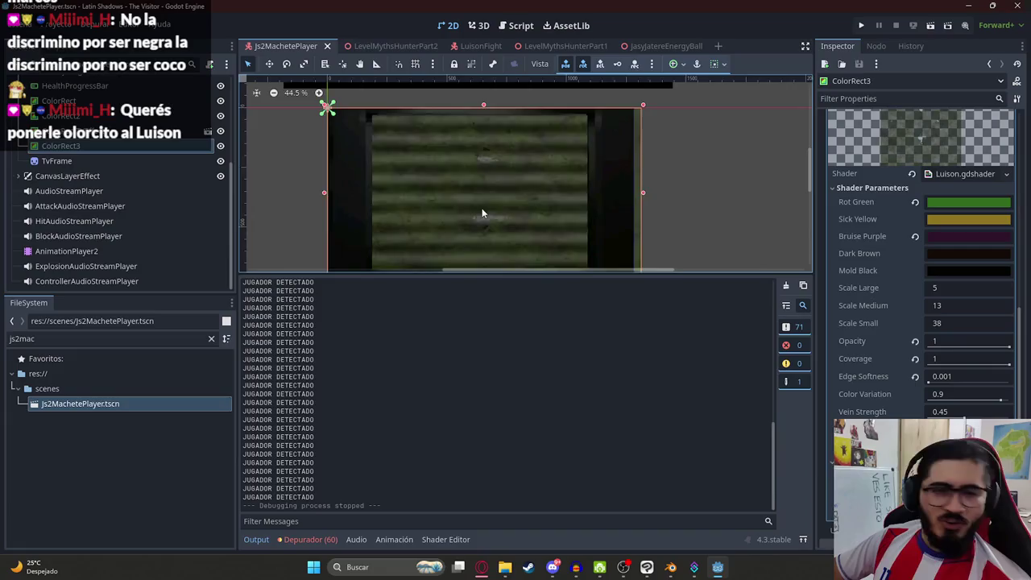
- Enlarge the scene view and select ColorRect3 to show its shader parameters
scroll(470, 216, down, 3)
scroll(483, 197, up, 6)
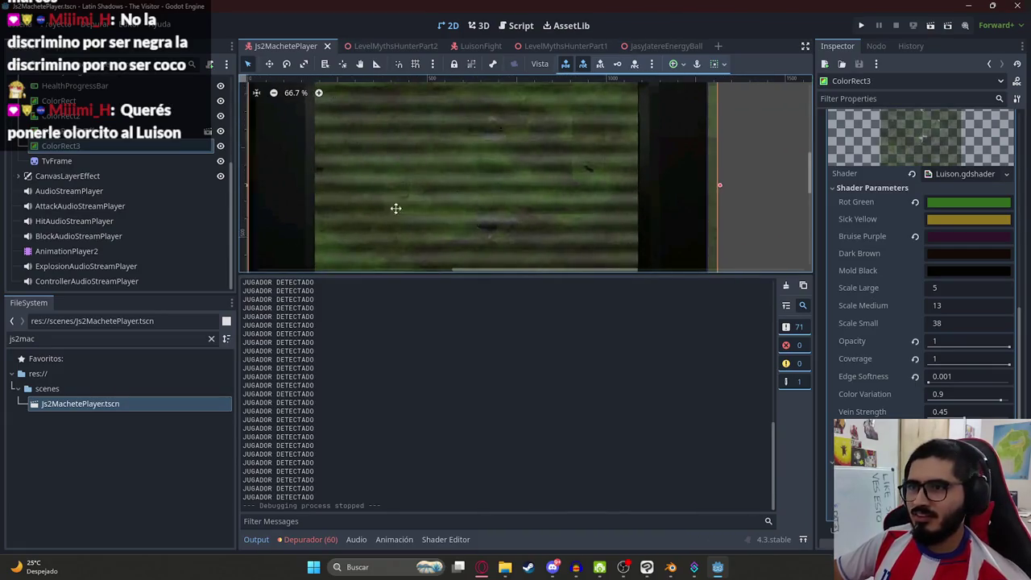
scroll(394, 209, up, 1)
drag(572, 274, 567, 352)
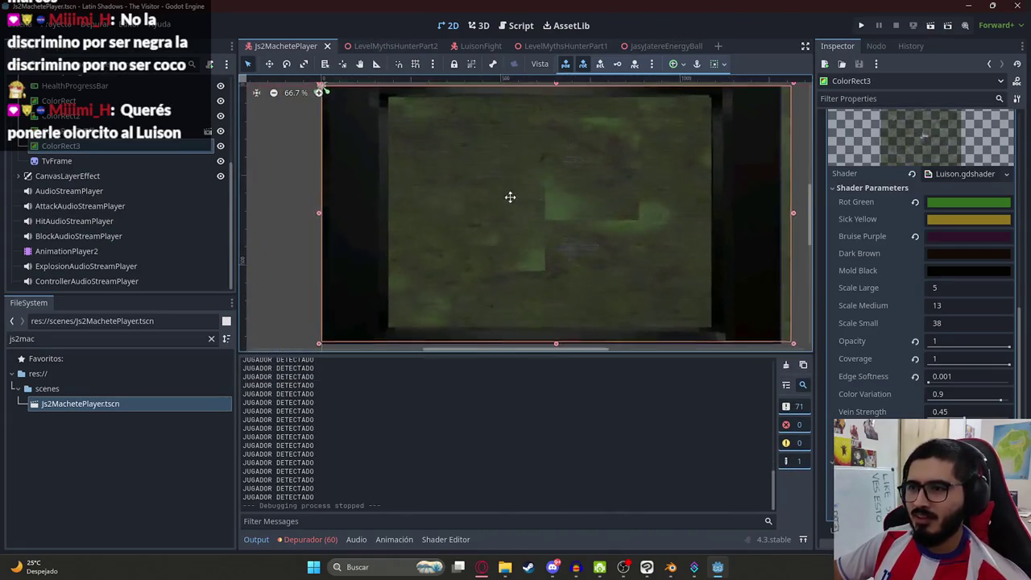
click(297, 207)
click(112, 148)
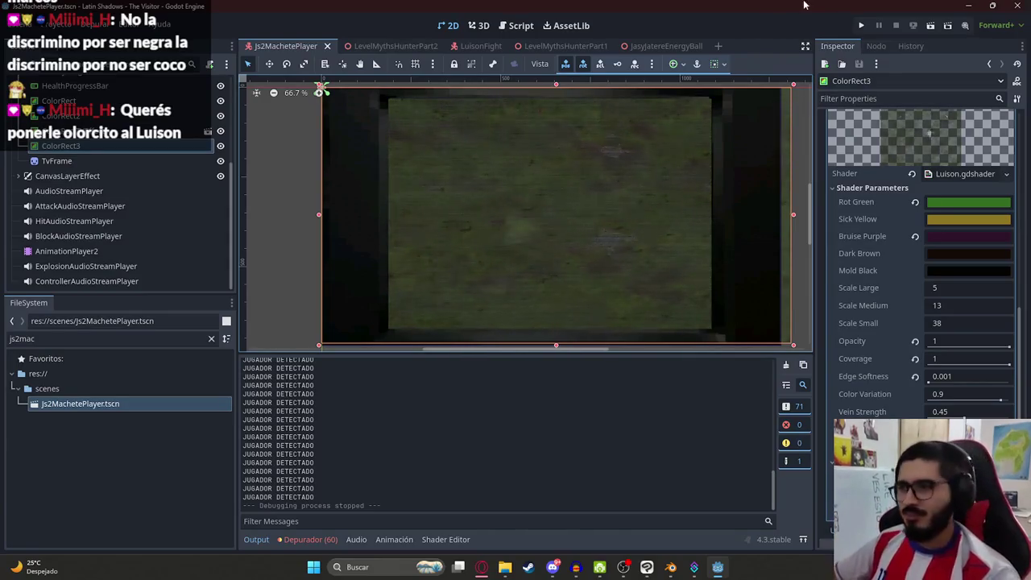
- Try Edge Softness 0.3, return it to 0.001, and set Color Variation to 1
click(1010, 347)
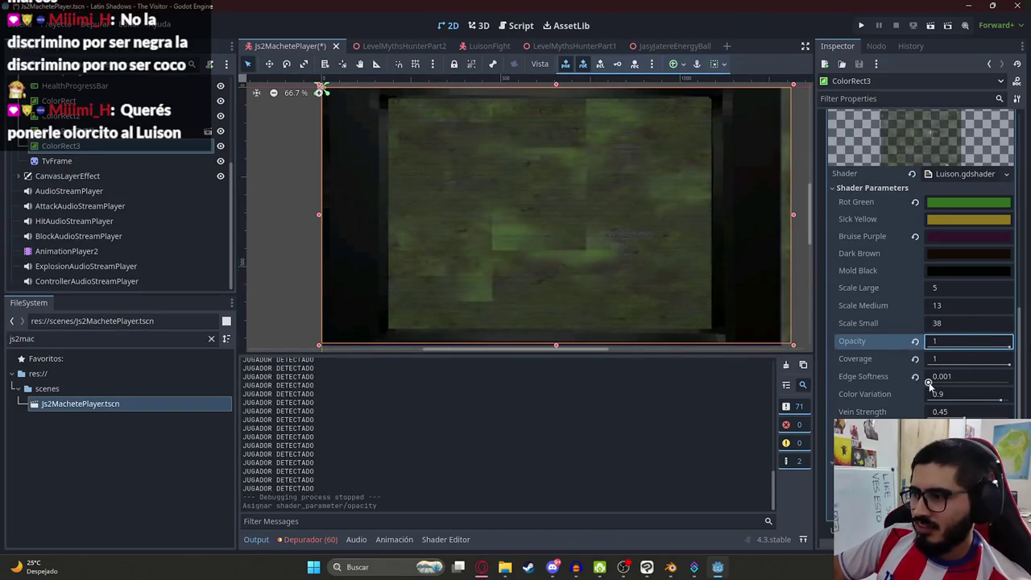
click(935, 376)
text(0.3)
drag(1008, 381, 792, 388)
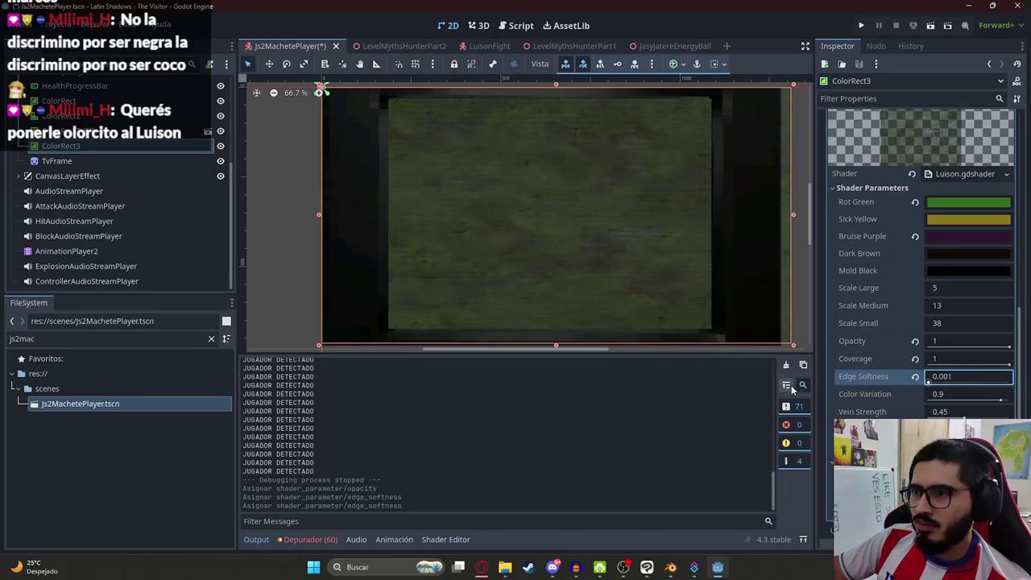
mouse_move(1001, 401)
mouse_down()
mouse_move(908, 403)
mouse_move(958, 415)
mouse_move(814, 419)
mouse_up()
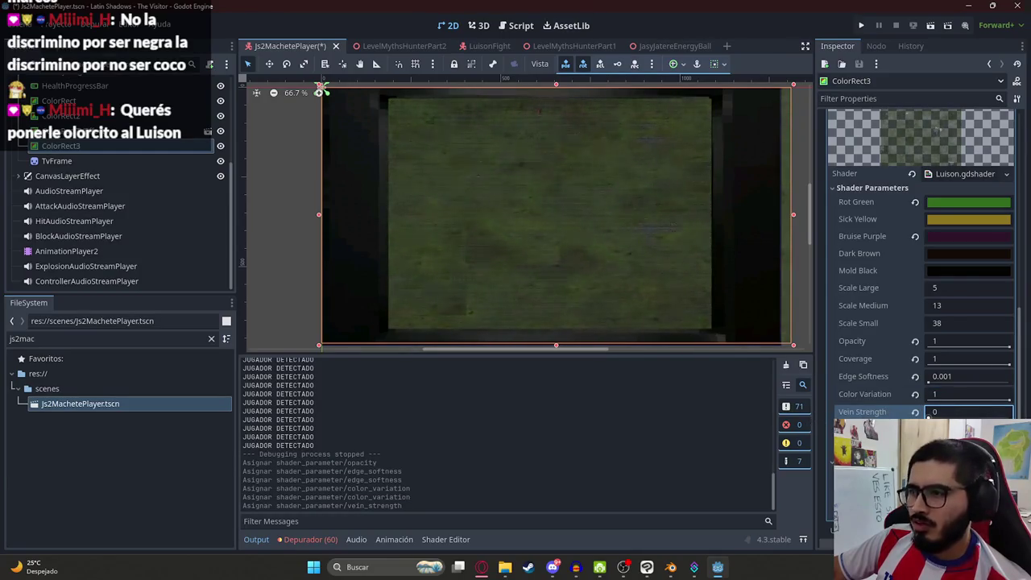
- Undo a slime strength tweak and raise Scale Large to about 20.4
mouse_move(931, 429)
mouse_down()
mouse_move(902, 431)
mouse_move(959, 447)
mouse_up()
key(ctrl+z)
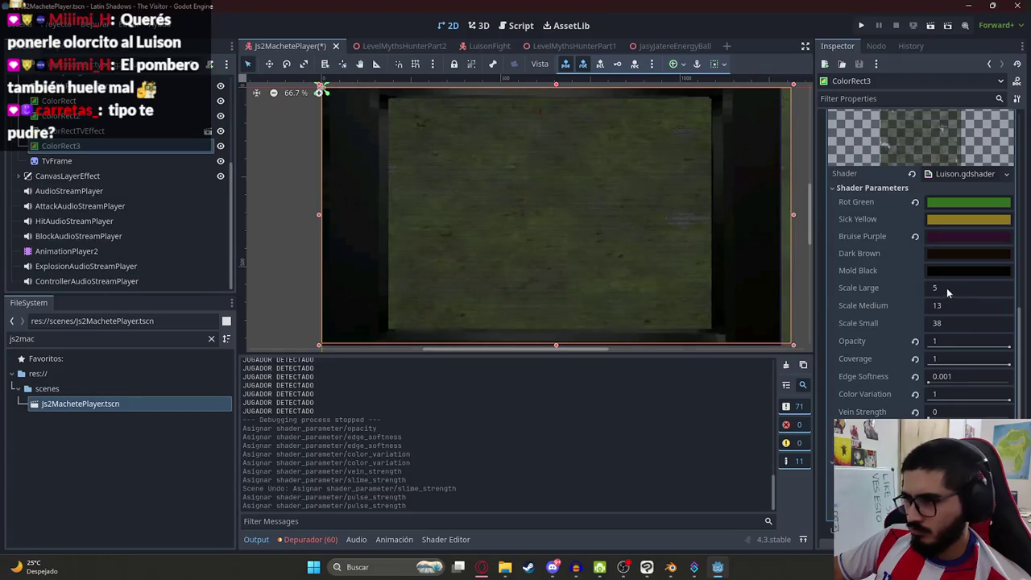
drag(947, 294, 966, 293)
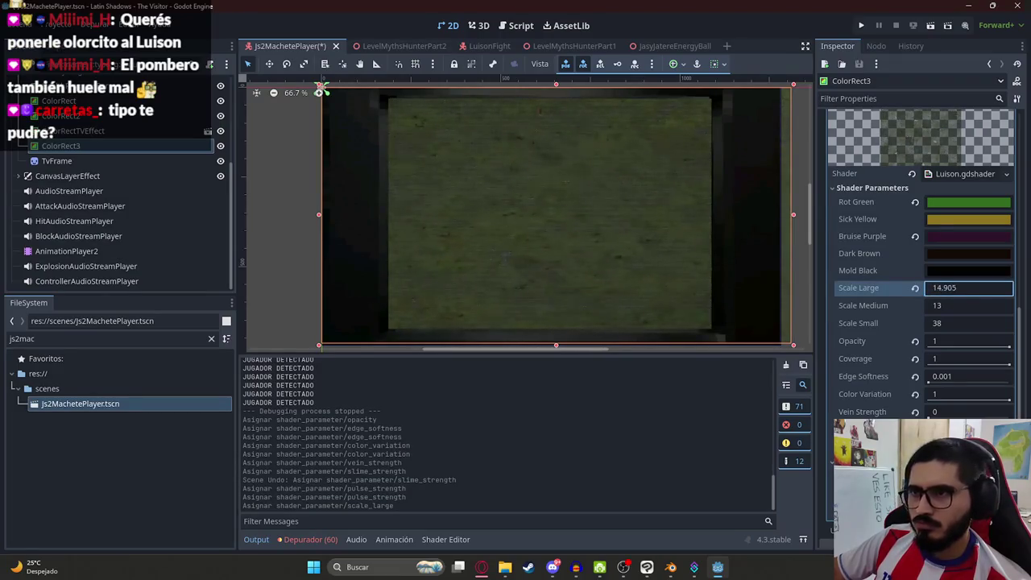
key(Down)
click(262, 177)
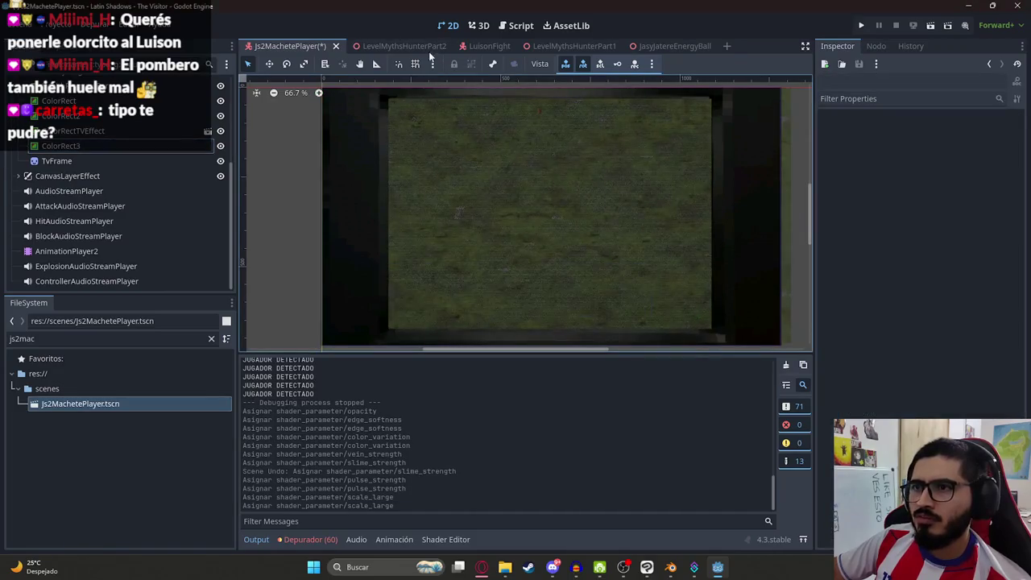
- Save Js2MachetePlayer and play the LevelMythsHunterPart2 scene to test the rot shader
key(ctrl+s)
right_click(374, 46)
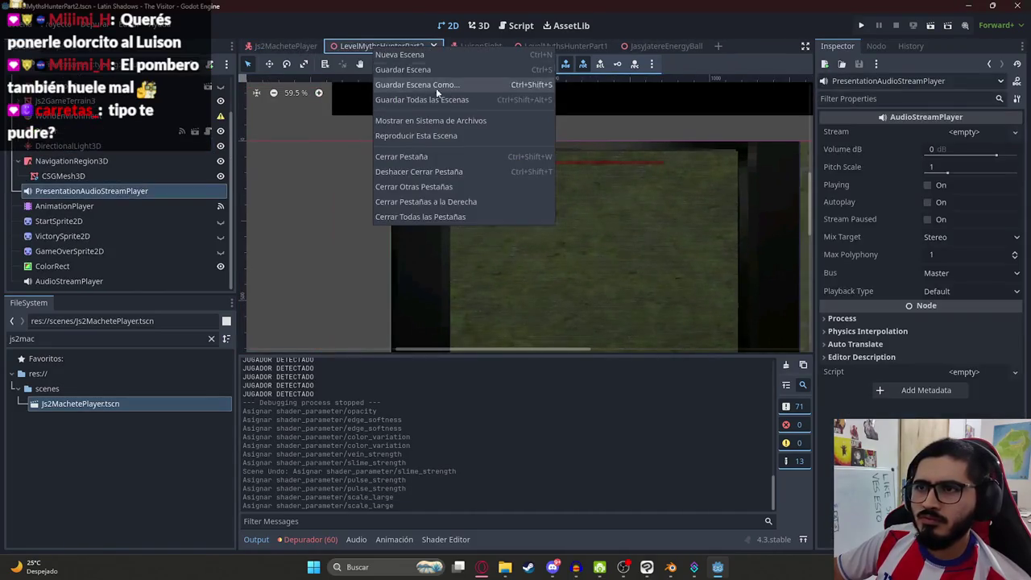
click(441, 138)
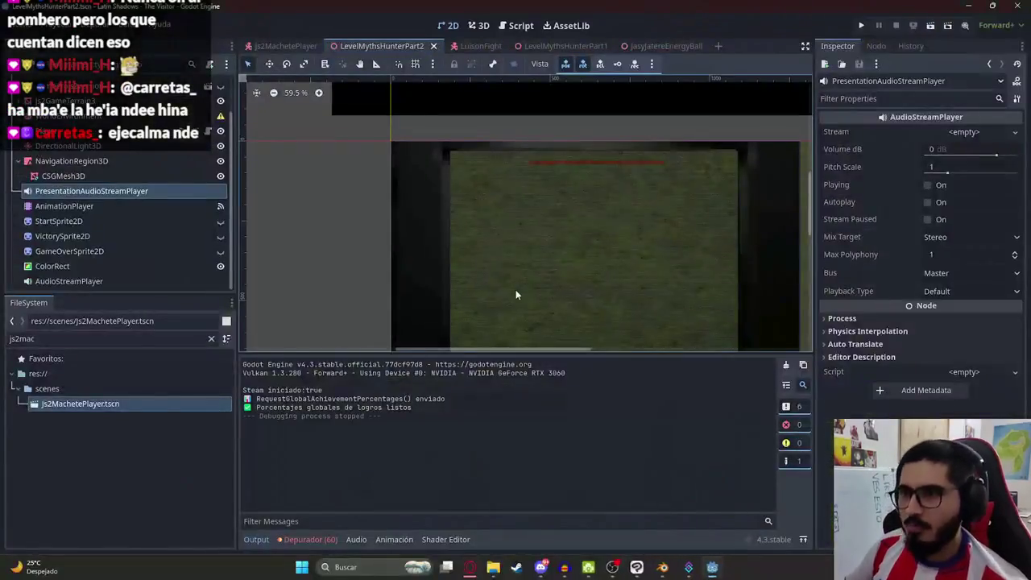
- In Js2MachetePlayer, set Scale Large to 18.165 and Coverage to 0.715
scroll(598, 288, up, 3)
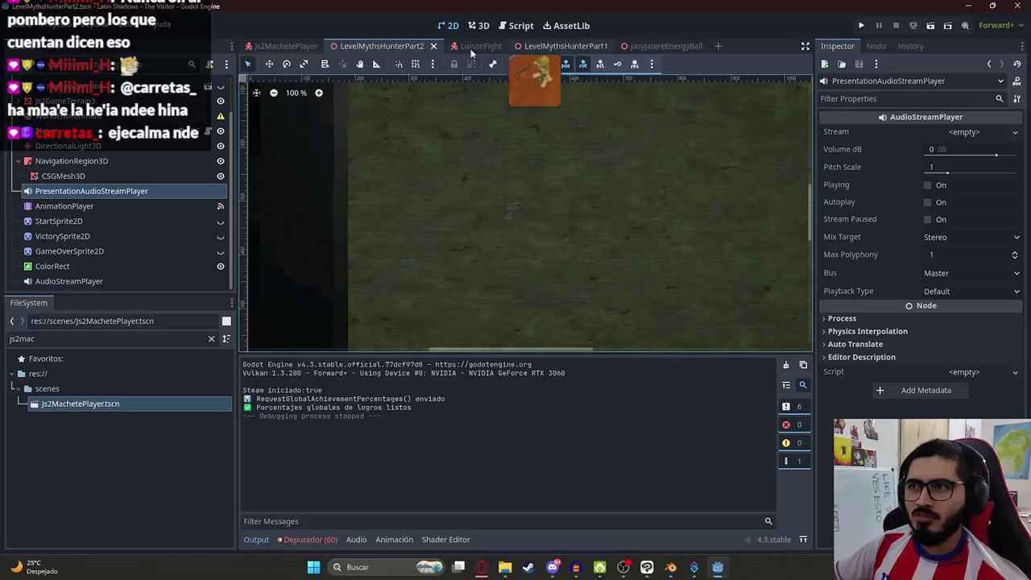
click(304, 47)
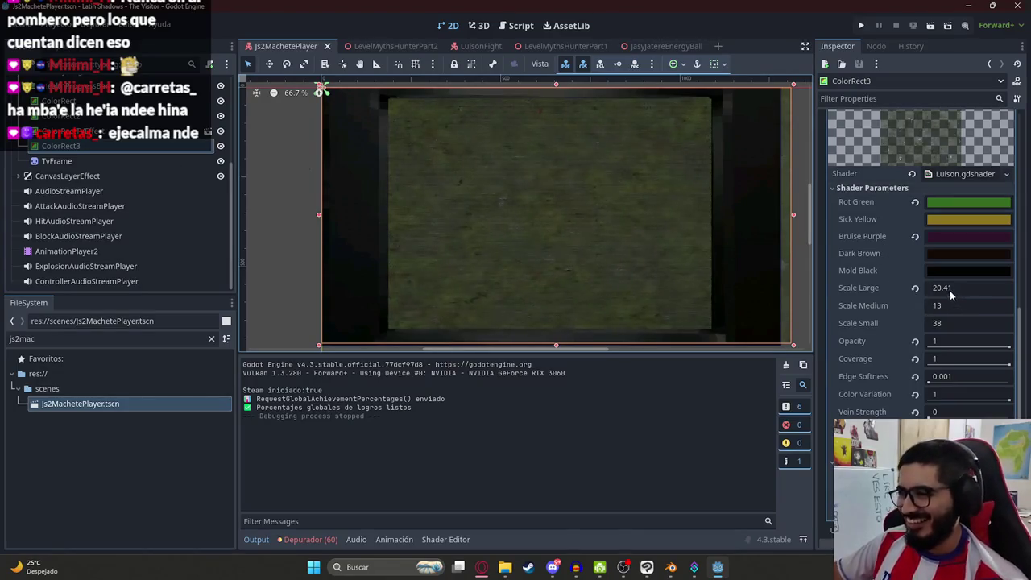
drag(950, 290, 962, 289)
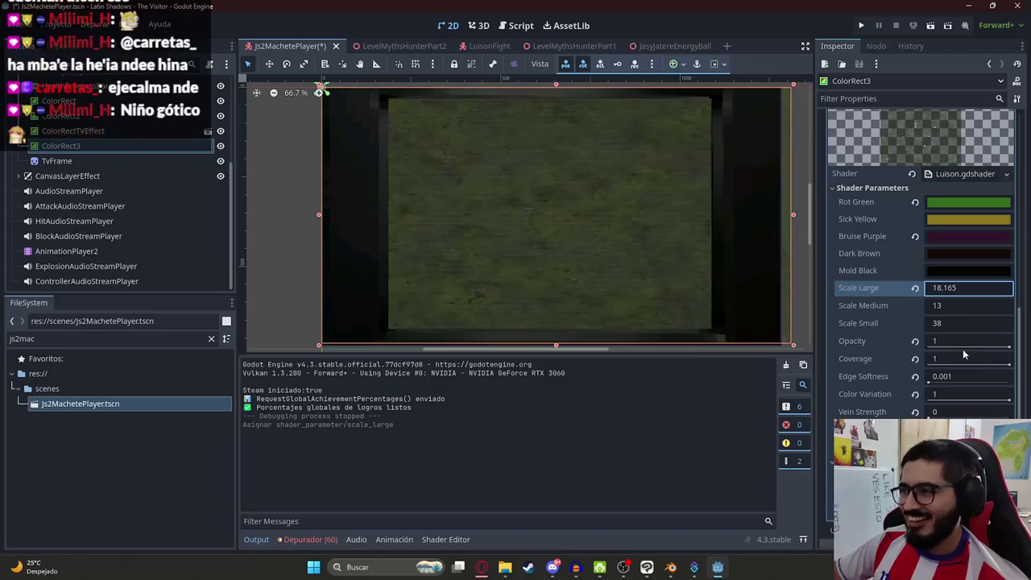
drag(1009, 348, 991, 353)
key(ctrl+z)
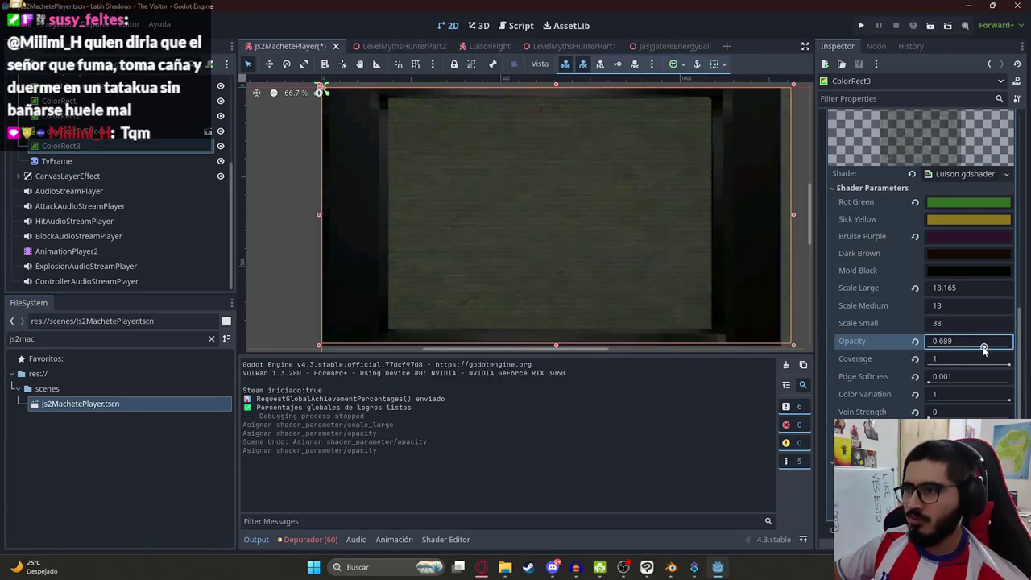
mouse_move(1009, 365)
mouse_down()
mouse_move(948, 364)
mouse_move(987, 367)
mouse_up()
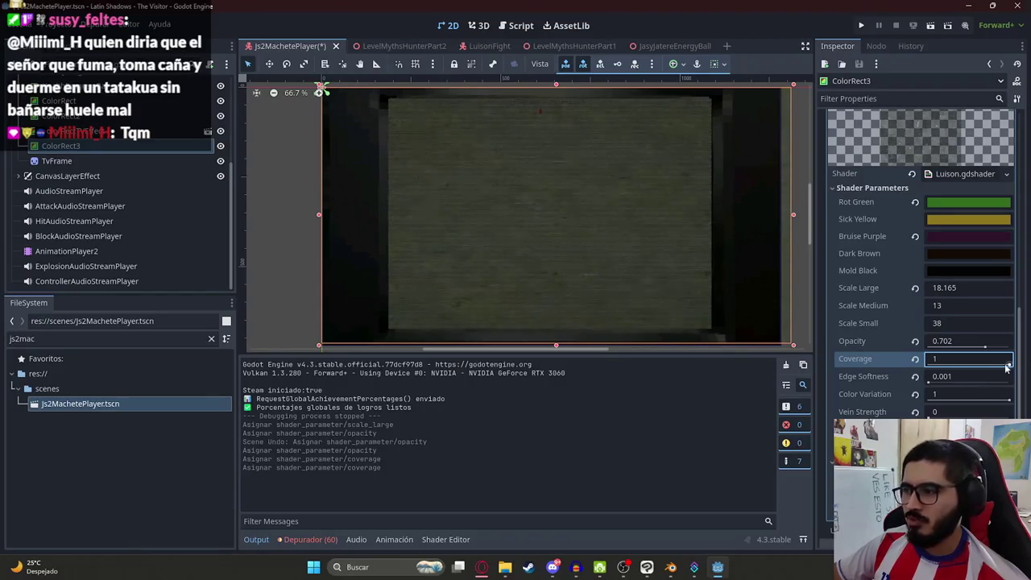
drag(1004, 368, 987, 368)
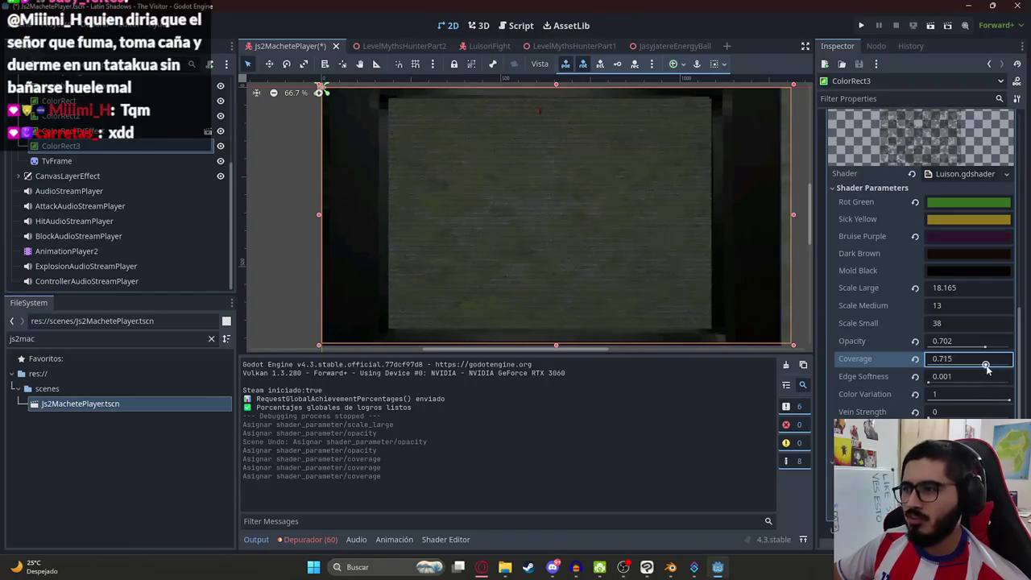
- Adjust Color Variation, set Vein Strength to 0.437, tweak pulse strength, and save the scene
drag(1009, 401, 949, 402)
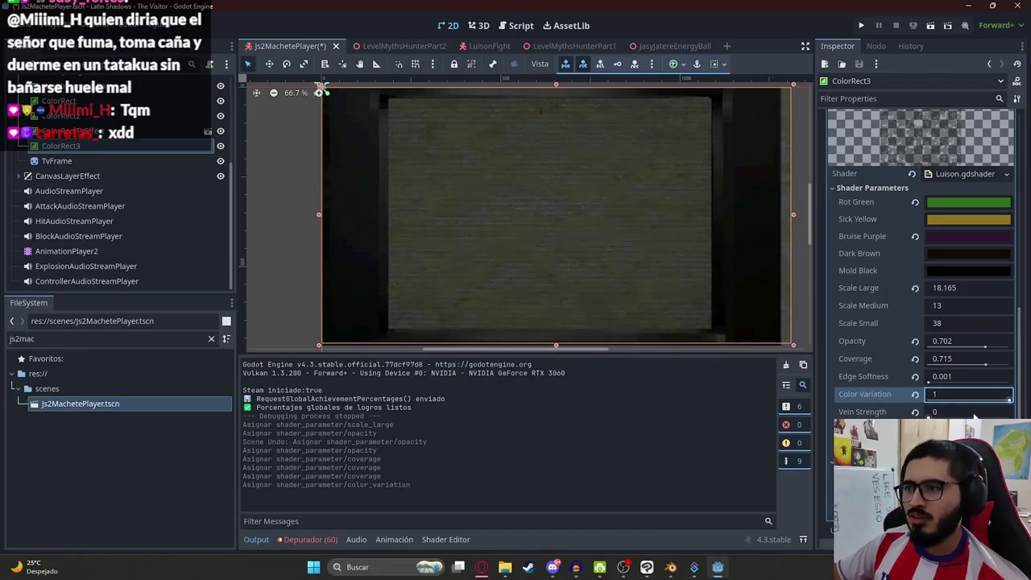
click(929, 415)
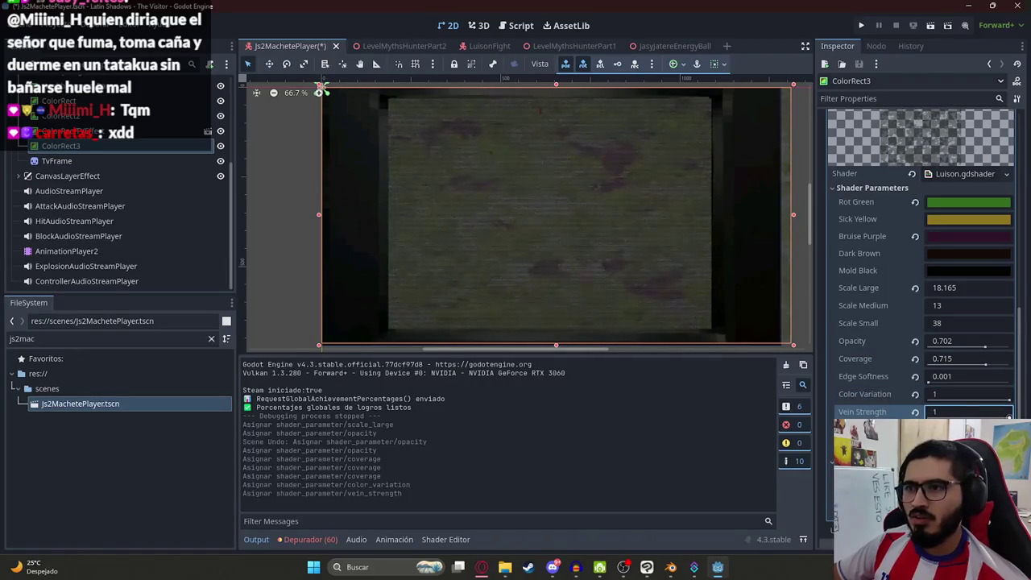
drag(1010, 417, 955, 417)
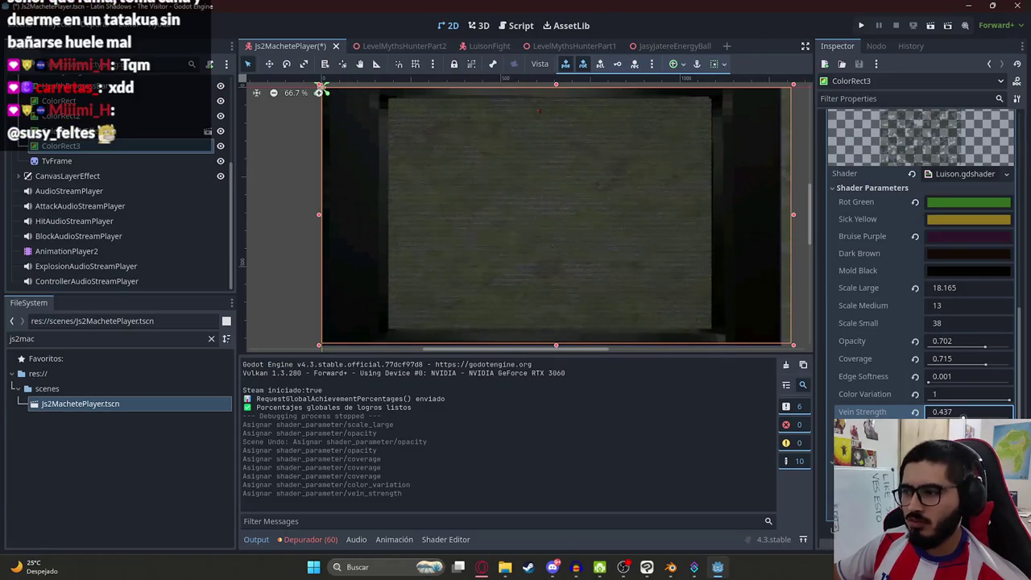
click(963, 429)
key(ctrl+z)
click(963, 447)
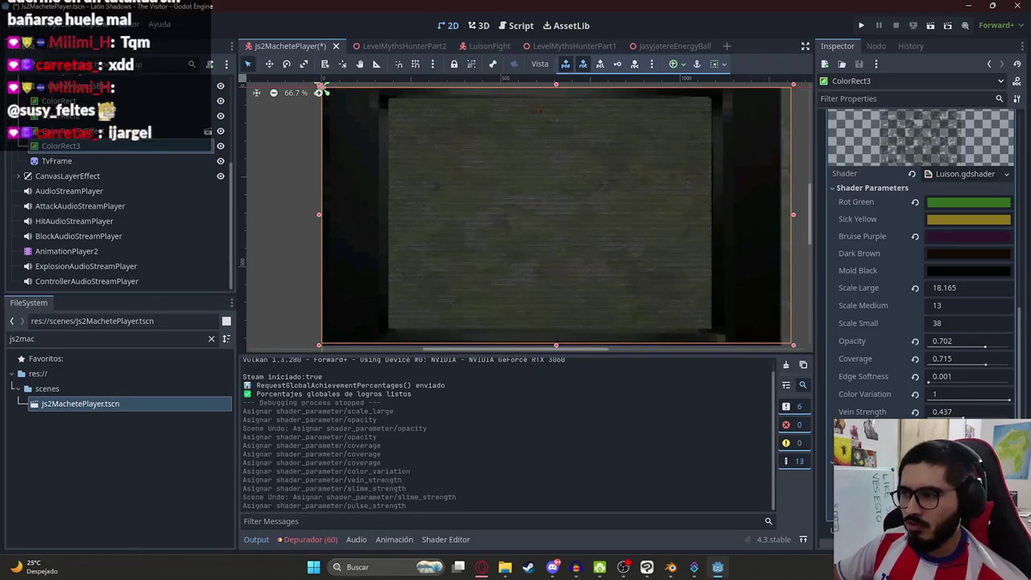
click(963, 447)
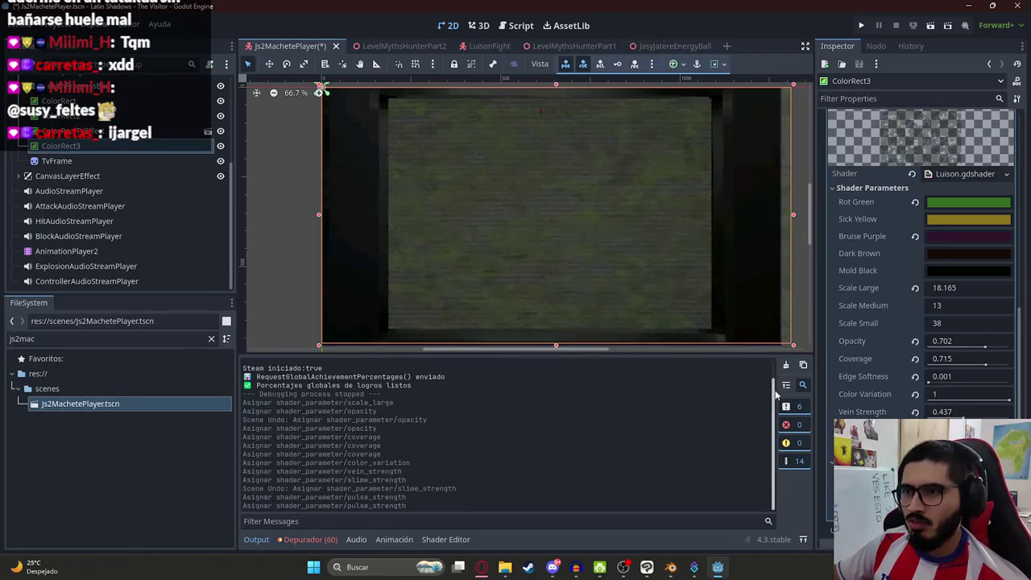
key(ctrl+s)
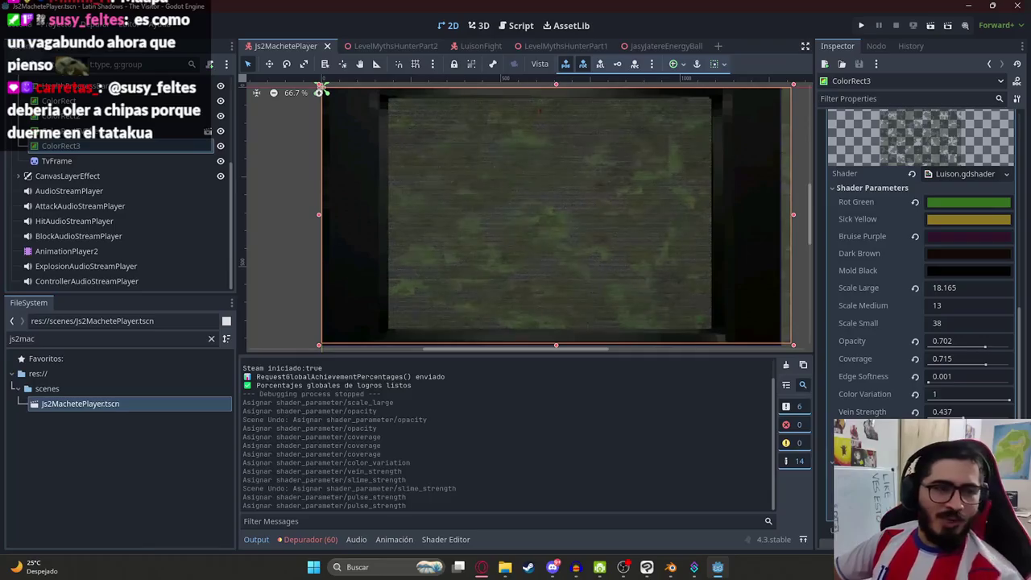
- Play the LevelMythsHunterPart2 scene to test the shader, then close the game
click(367, 46)
right_click(366, 46)
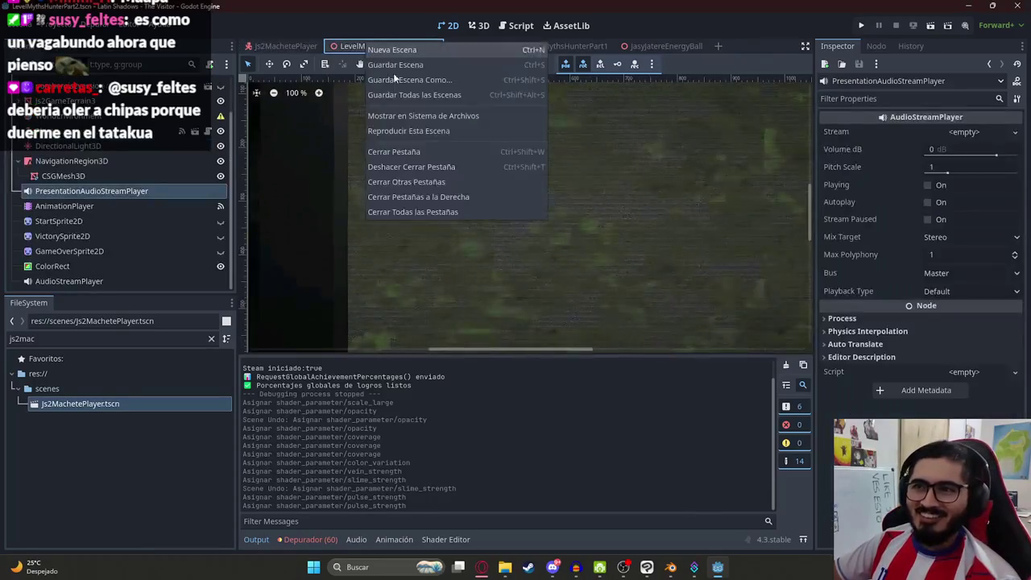
click(410, 130)
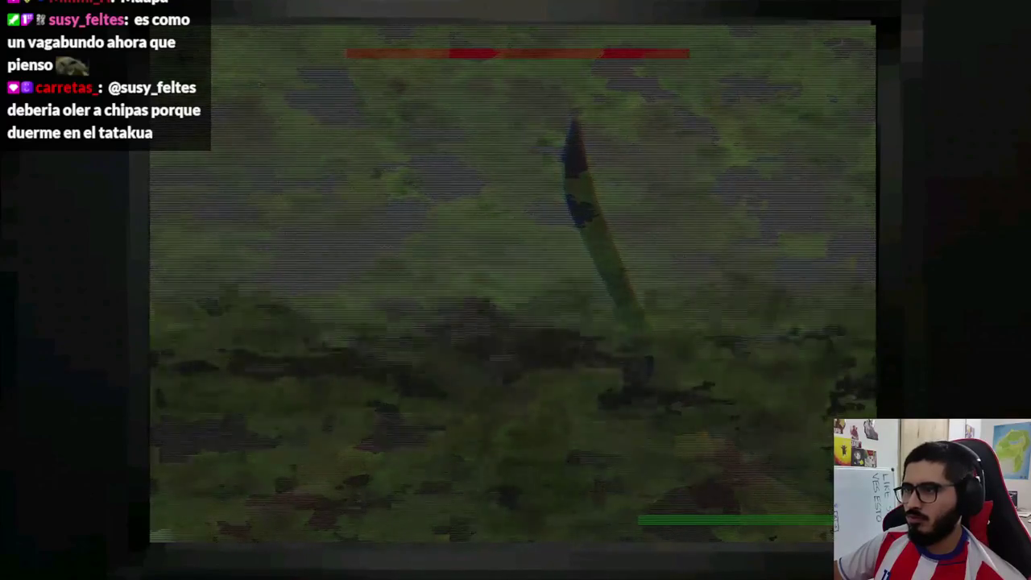
key(alt+F4)
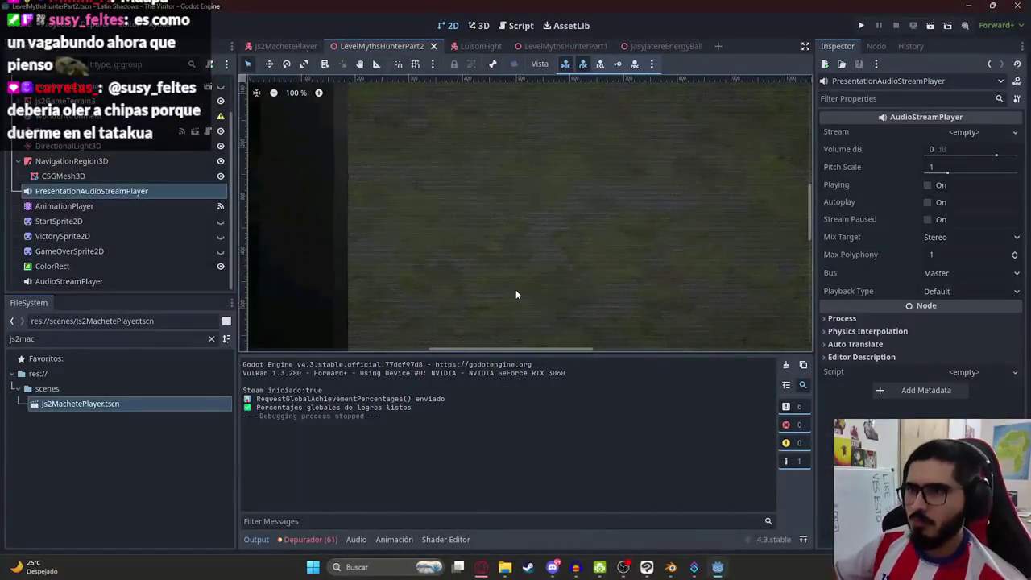
- Copy the full Luison.gdshader code from ColorRect3's material into the ChatGPT message box
click(649, 46)
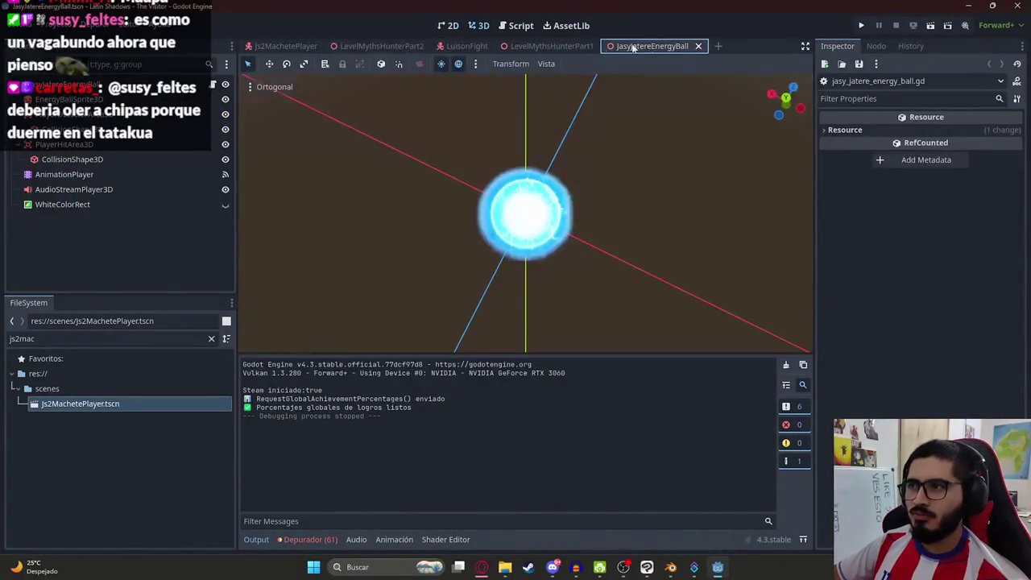
click(285, 47)
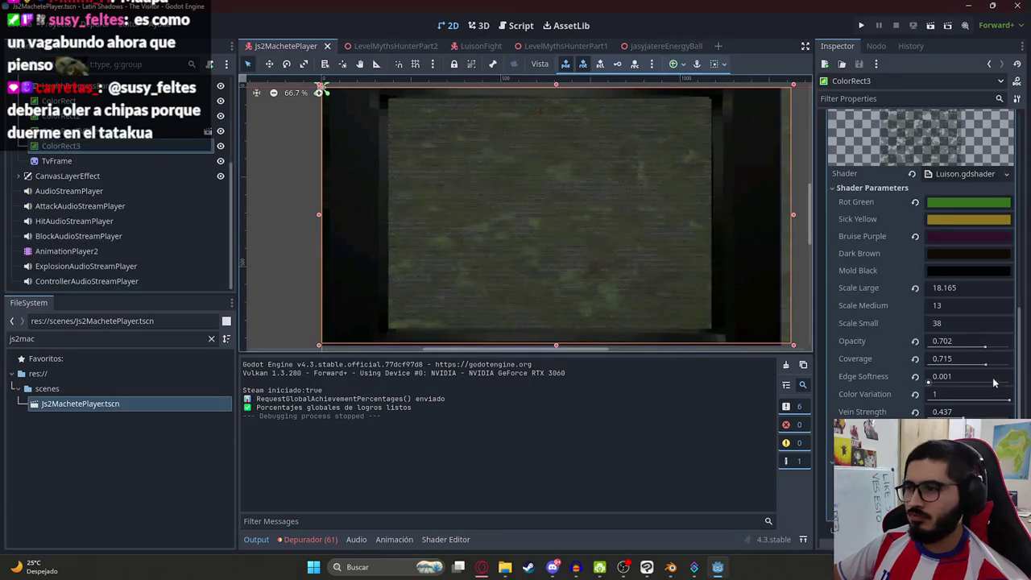
scroll(958, 322, down, 2)
scroll(959, 344, up, 5)
click(961, 353)
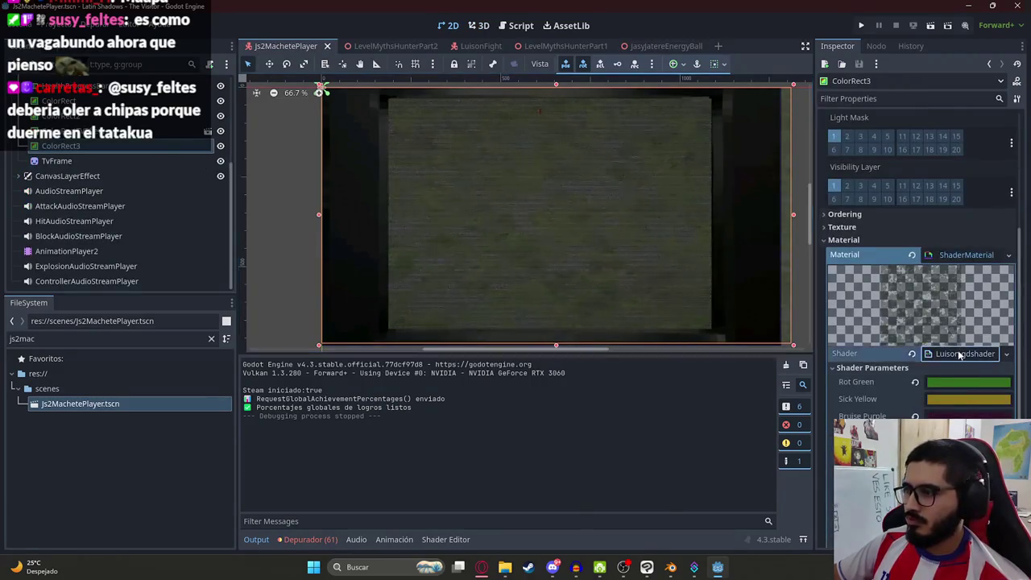
click(772, 398)
key(ctrl+a)
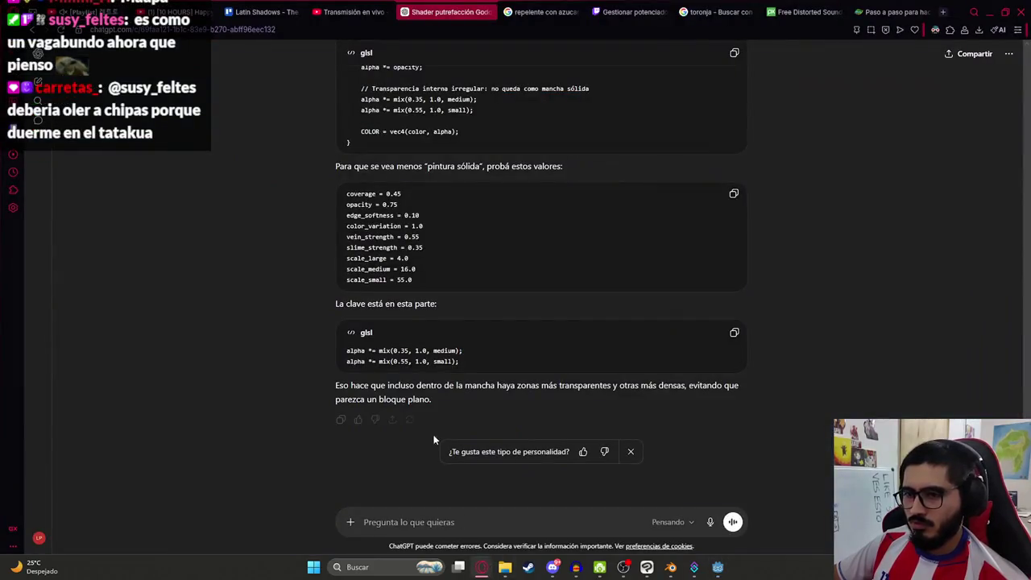
click(482, 567)
key(ctrl+v)
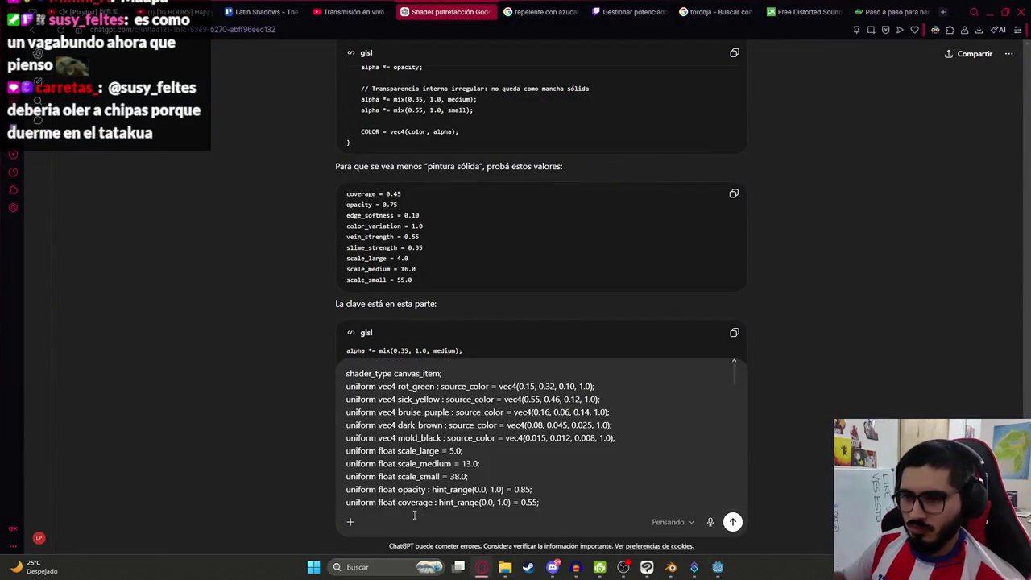
- Send the shader with 'hacer que tenga mas movimiento, se ve muy estatico, el pulso esta bien'
key(shift+Return)
key(shift+Return)
text(hacer que)
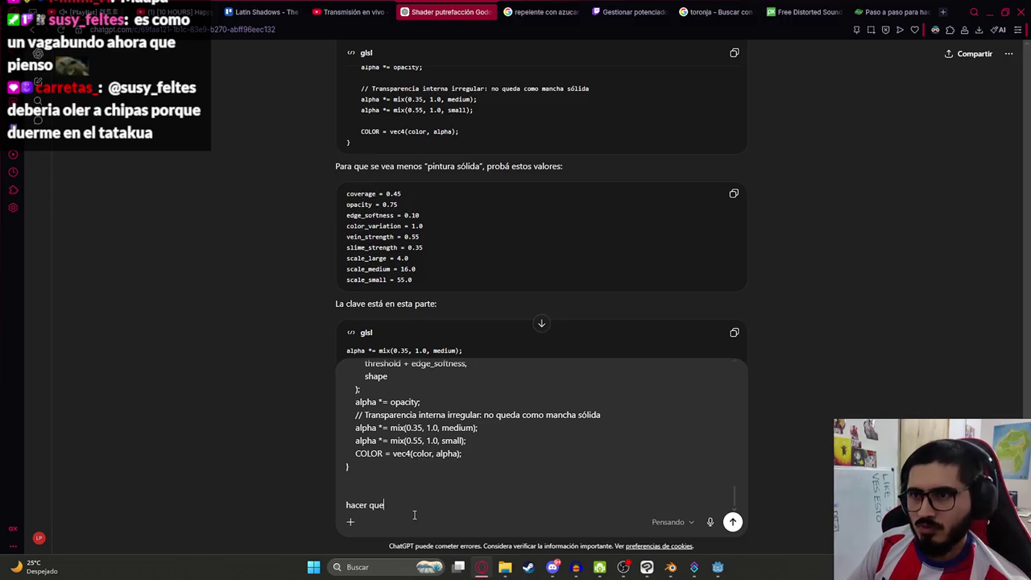
text( tenga mas movimien)
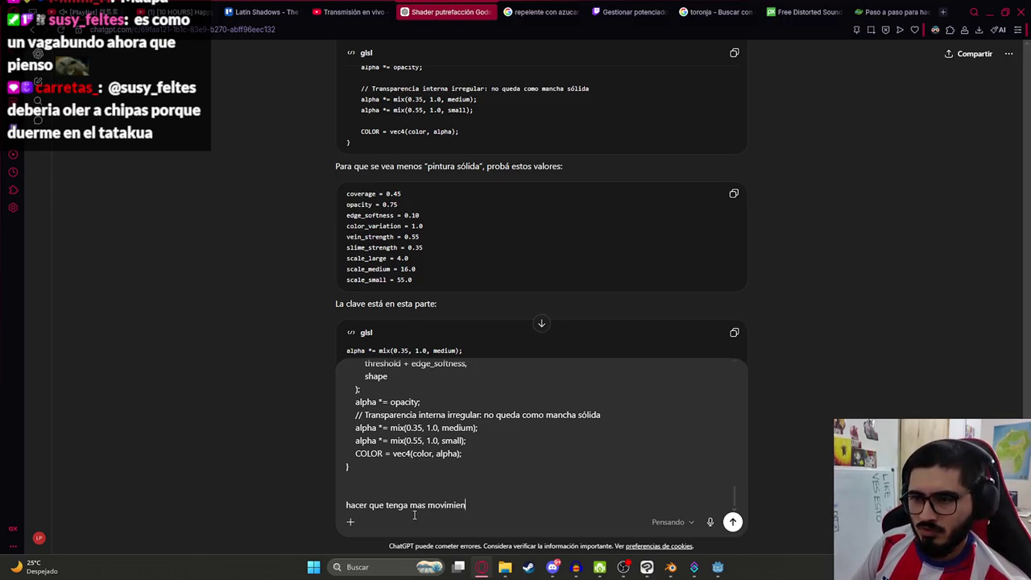
text(to, )
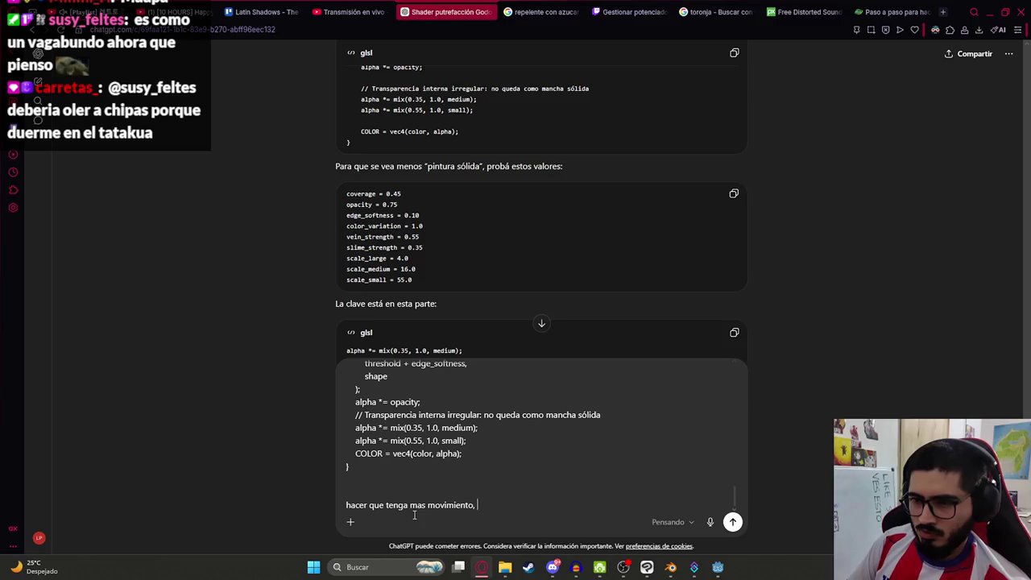
text(se ve muy estatico)
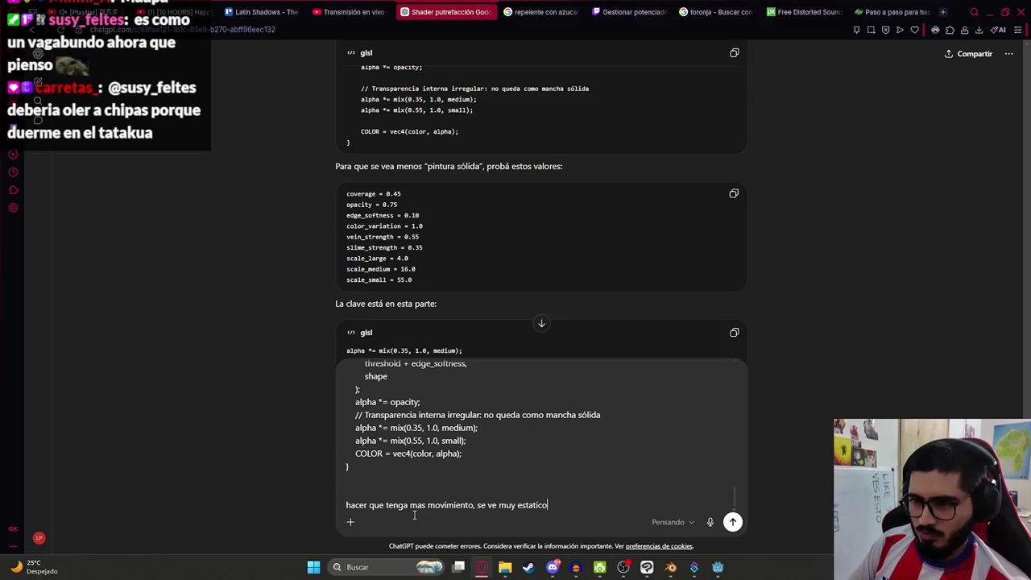
text(, el pulso es)
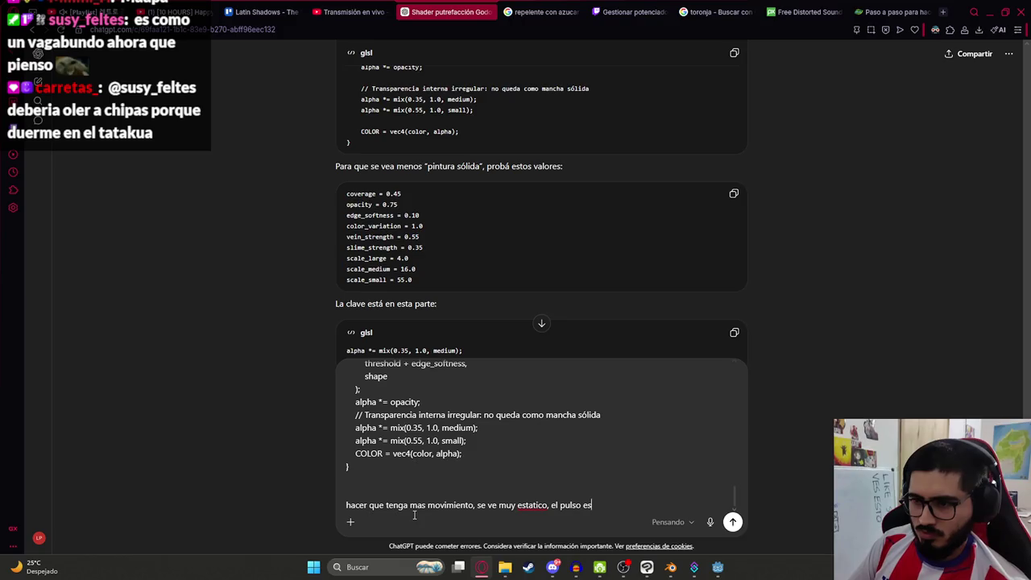
text(ta bien)
key(Return)
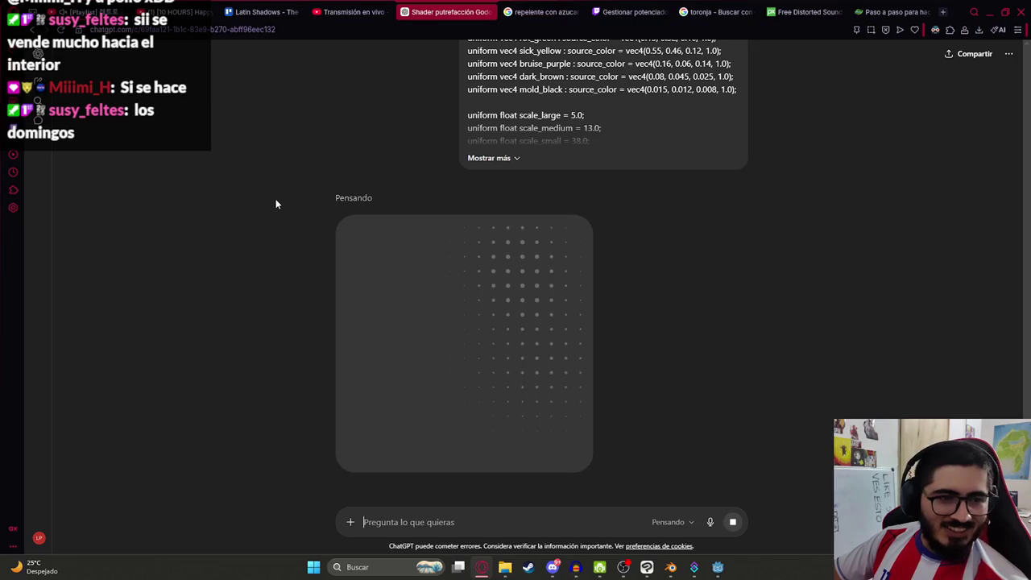
scroll(512, 286, down, 1)
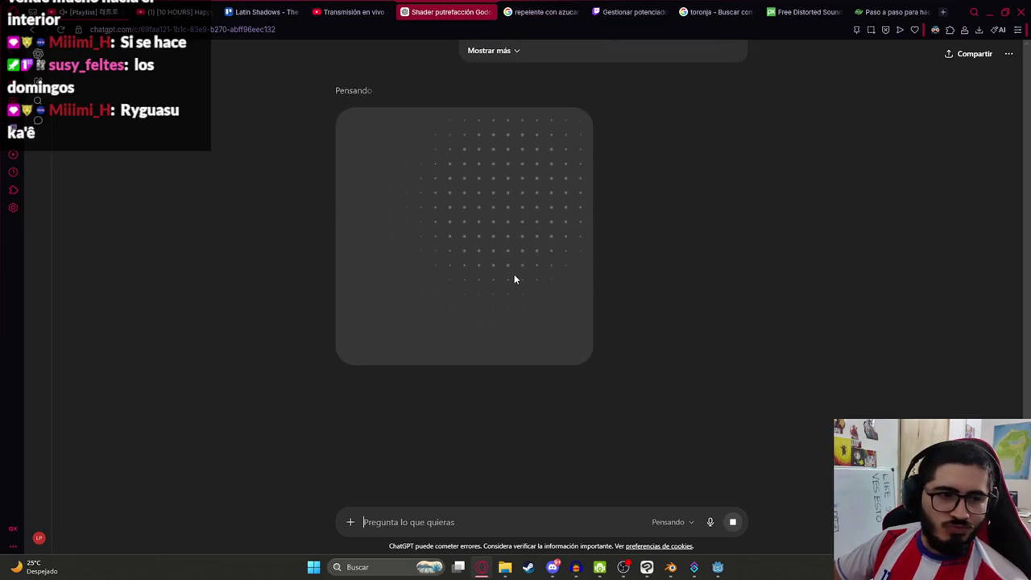
- Copy ChatGPT's updated shader with flow_speed and wobble_strength uniforms, then return to Godot
scroll(514, 278, down, 2)
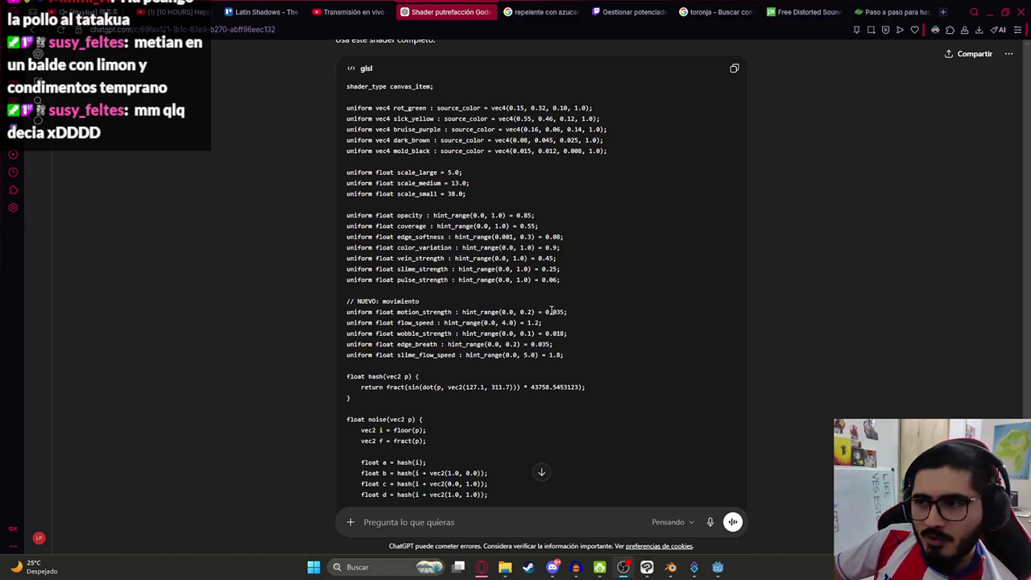
scroll(551, 311, down, 10)
scroll(564, 216, down, 5)
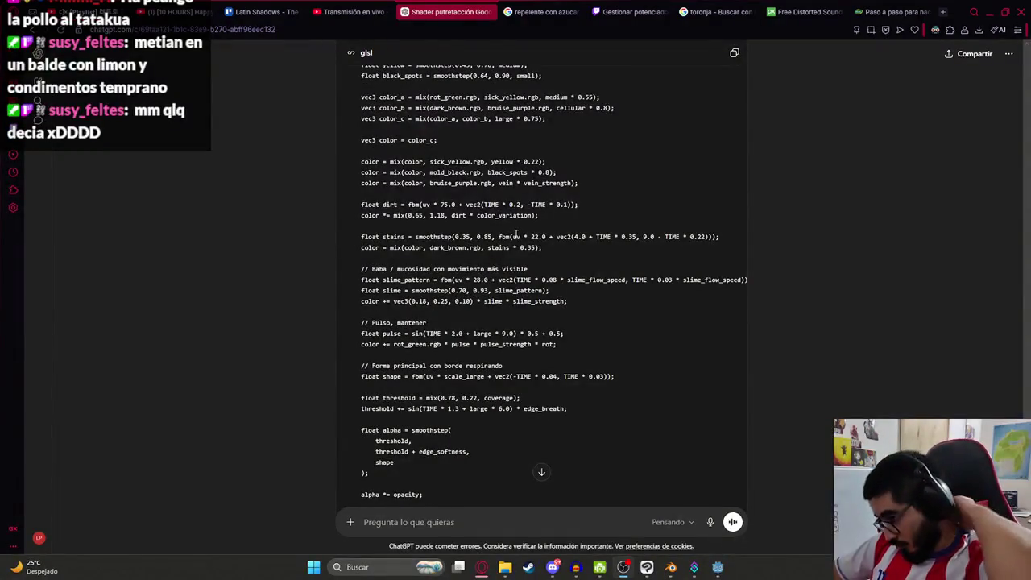
scroll(577, 343, down, 5)
scroll(633, 325, up, 6)
scroll(654, 279, up, 15)
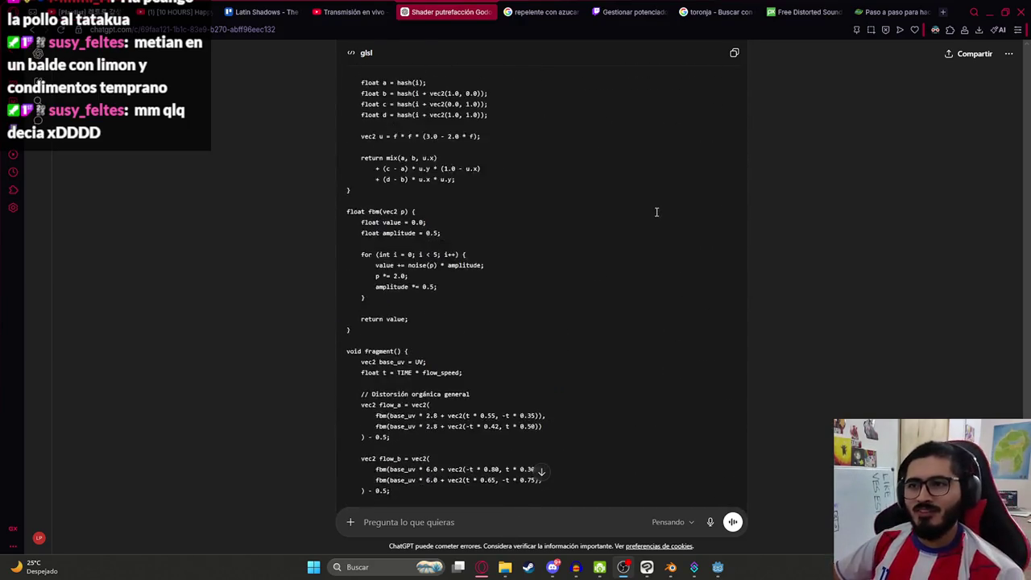
click(734, 171)
scroll(641, 273, down, 20)
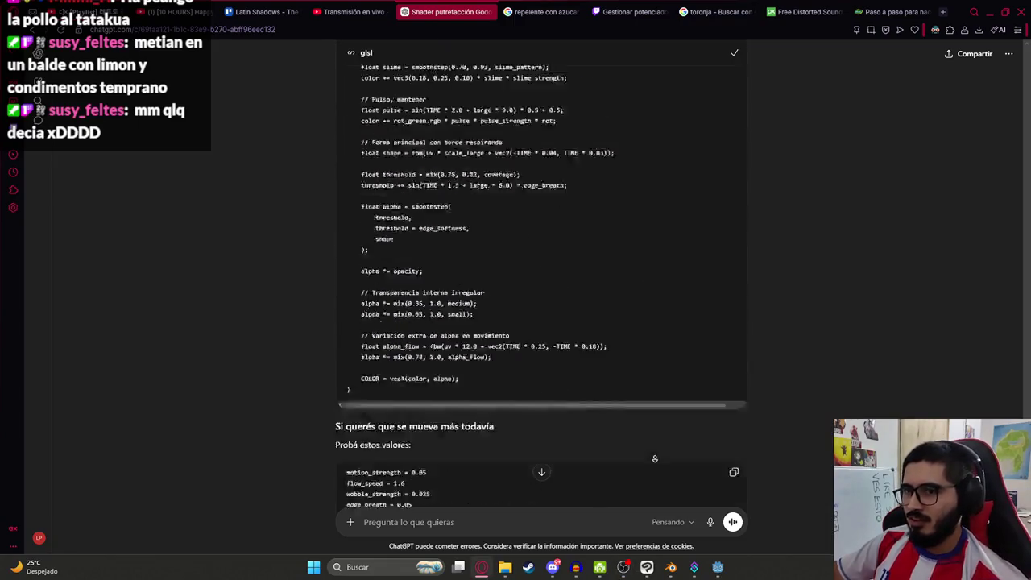
click(718, 567)
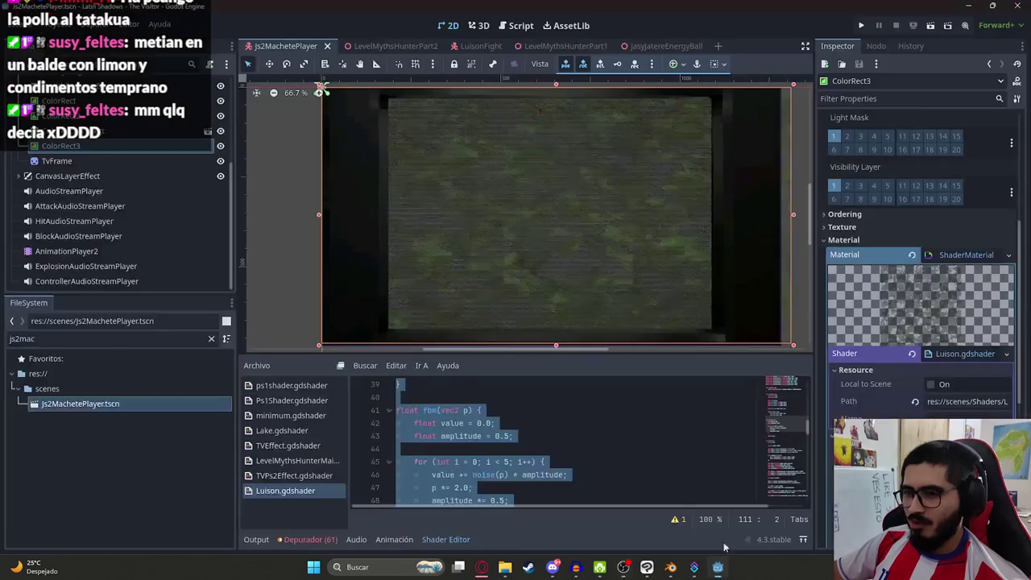
- Replace all of Luison.gdshader's code with the new animated rot shader
click(553, 451)
key(ctrl+a)
key(ctrl+v)
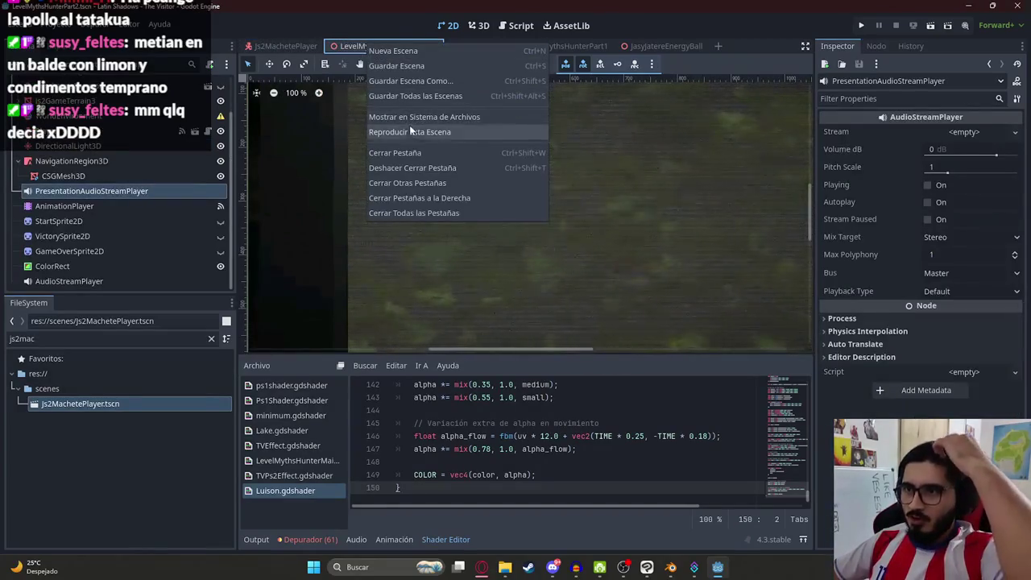
- Test-play the LevelMythsHunterPart2 scene, then stop the run
click(411, 119)
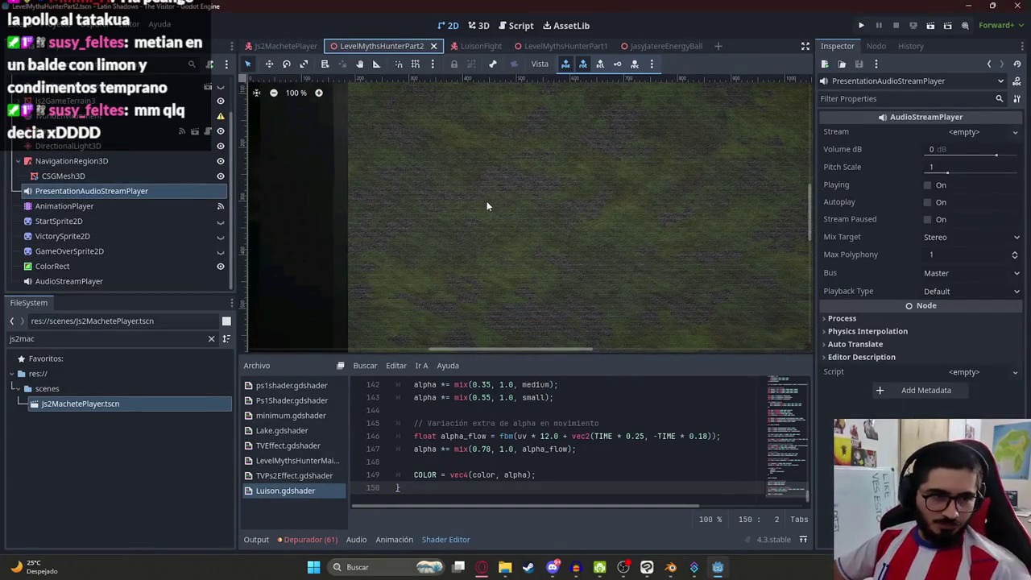
key(F5)
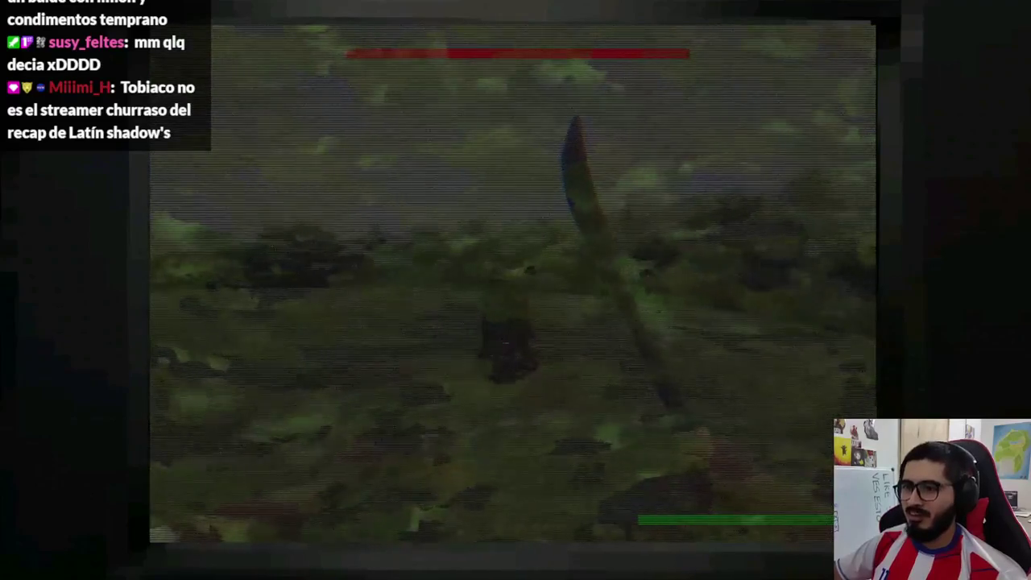
key(F8)
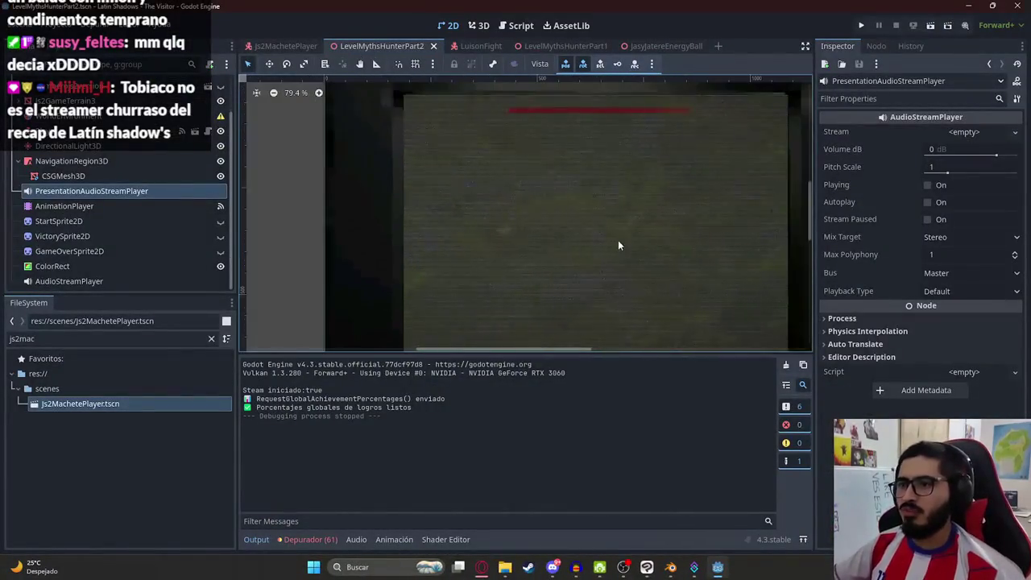
- In Js2MachetePlayer, drag a node under a different parent
scroll(618, 245, right, 3)
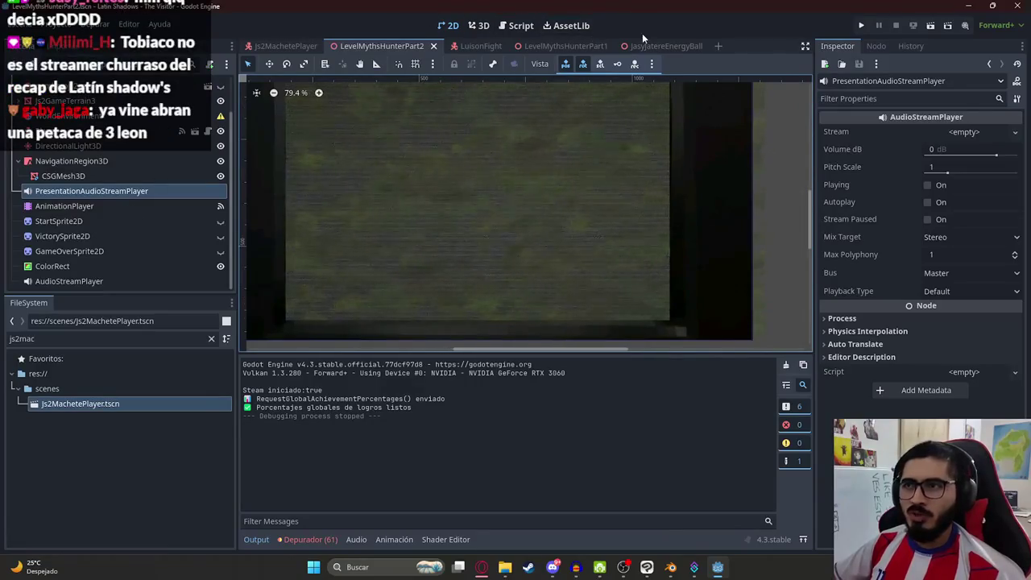
click(286, 50)
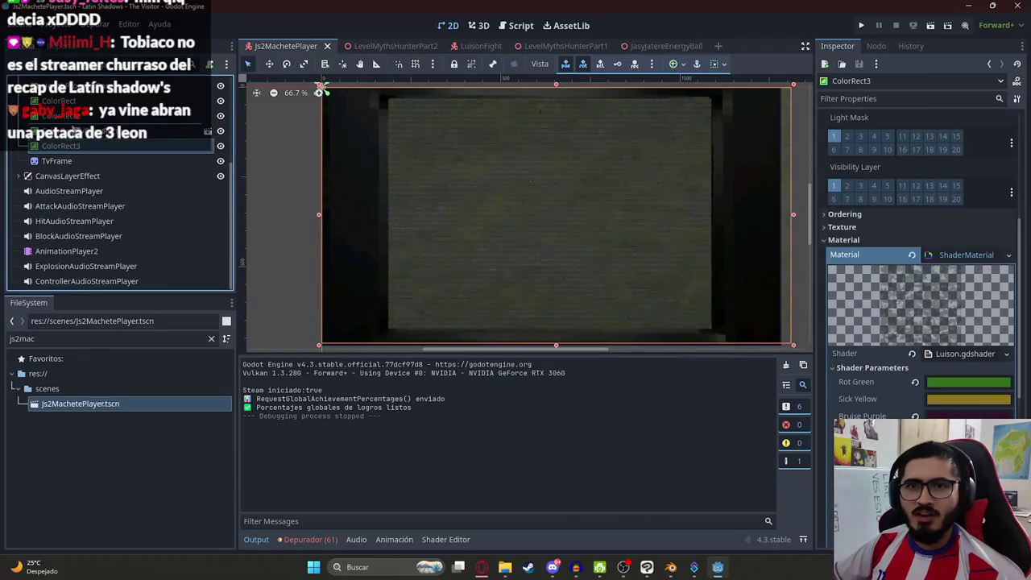
drag(61, 146, 64, 130)
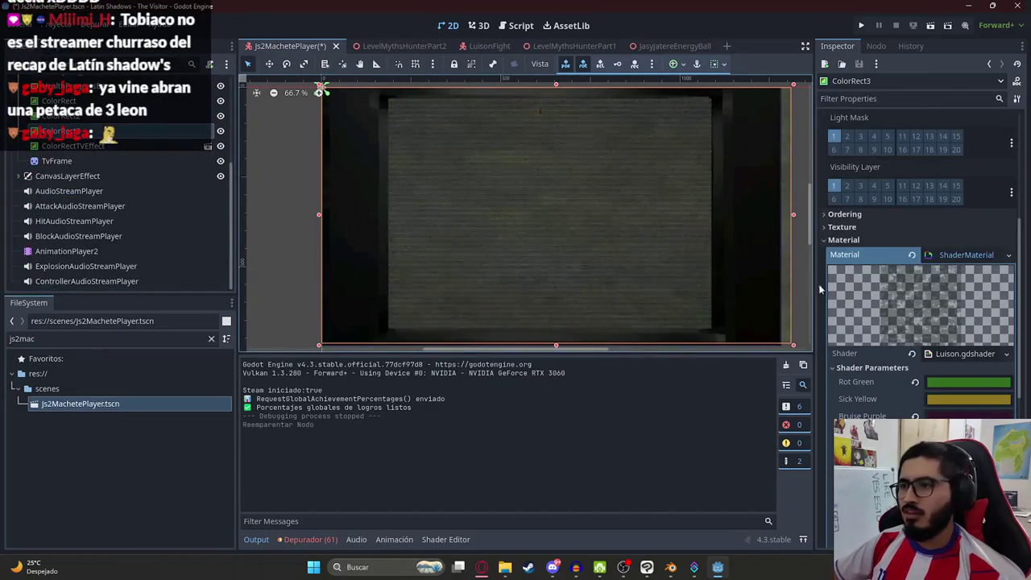
- Set ColorRect3's shader Coverage to 1, save Js2MachetePlayer, and return to LevelMythsHunterPart2
scroll(918, 270, down, 3)
scroll(946, 350, down, 2)
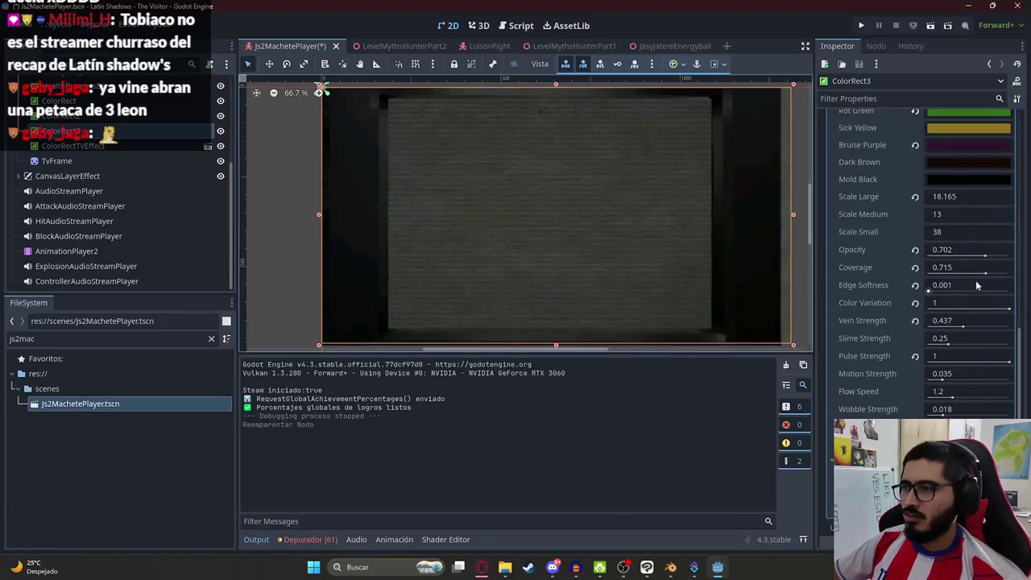
click(984, 255)
key(ctrl+z)
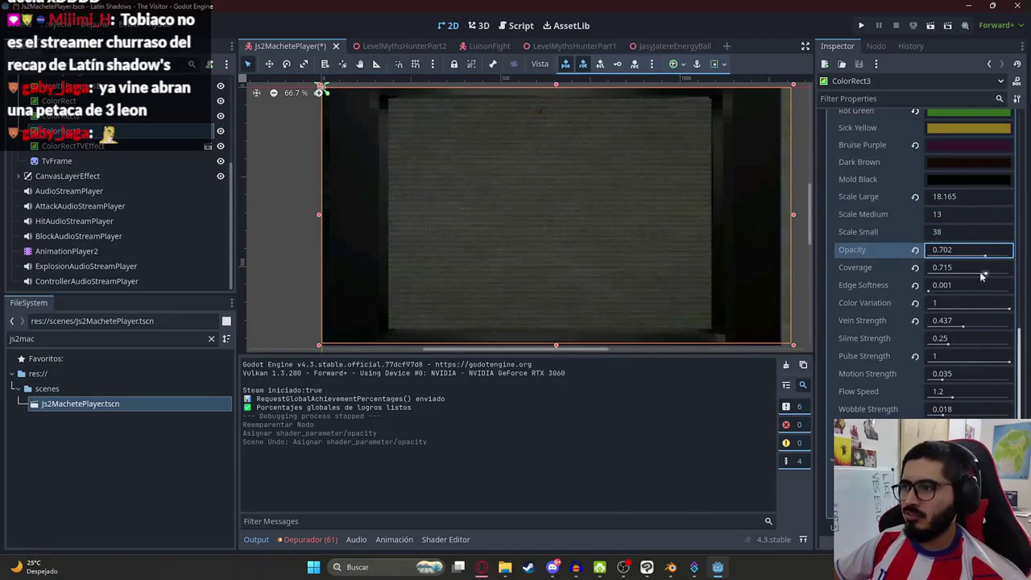
drag(981, 277, 1009, 274)
key(ctrl+s)
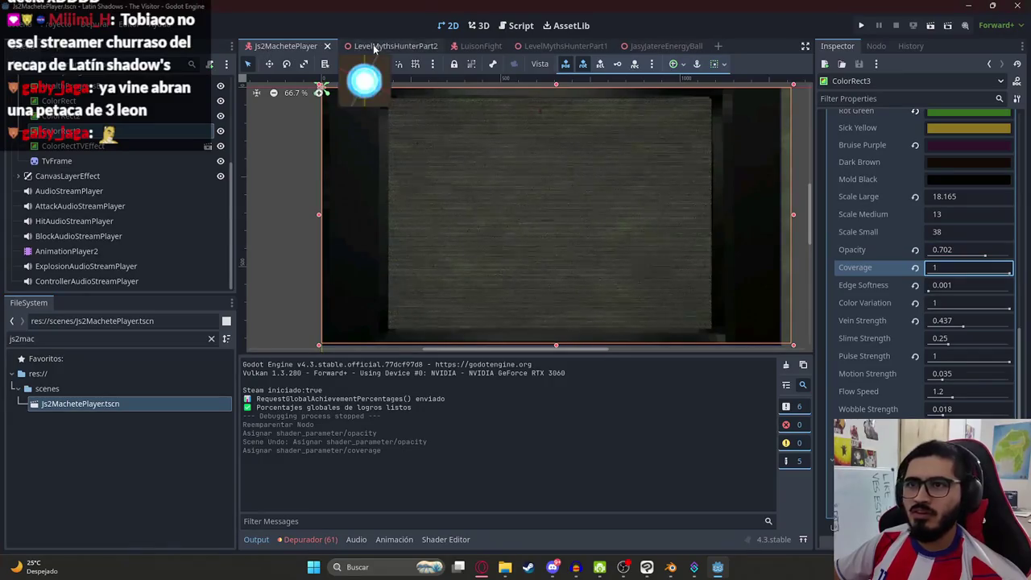
click(375, 48)
right_click(373, 48)
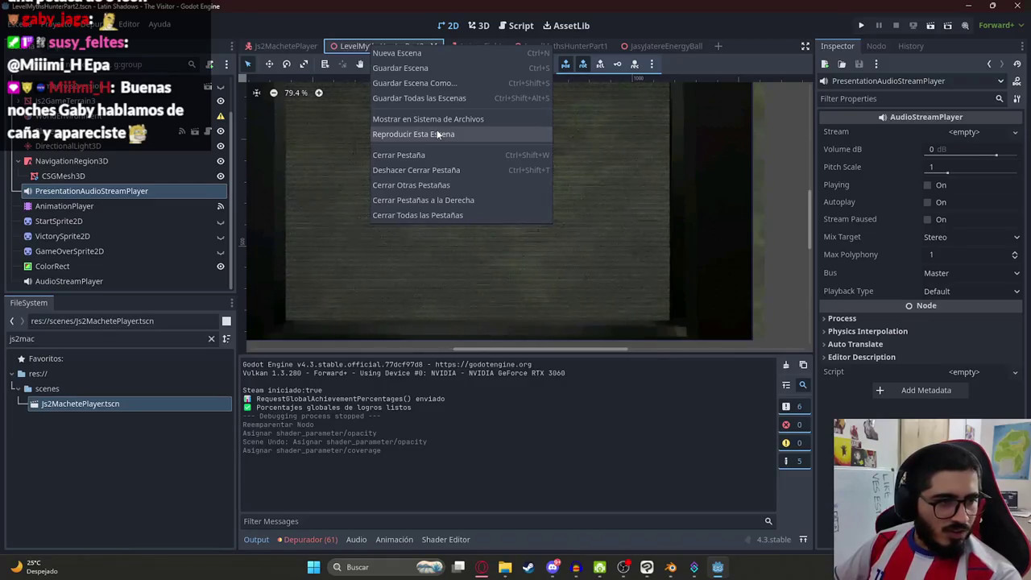
- Run LevelMythsHunterPart2 with Reproducir Esta Escena to watch the moving rot overlay, then stop it
click(437, 134)
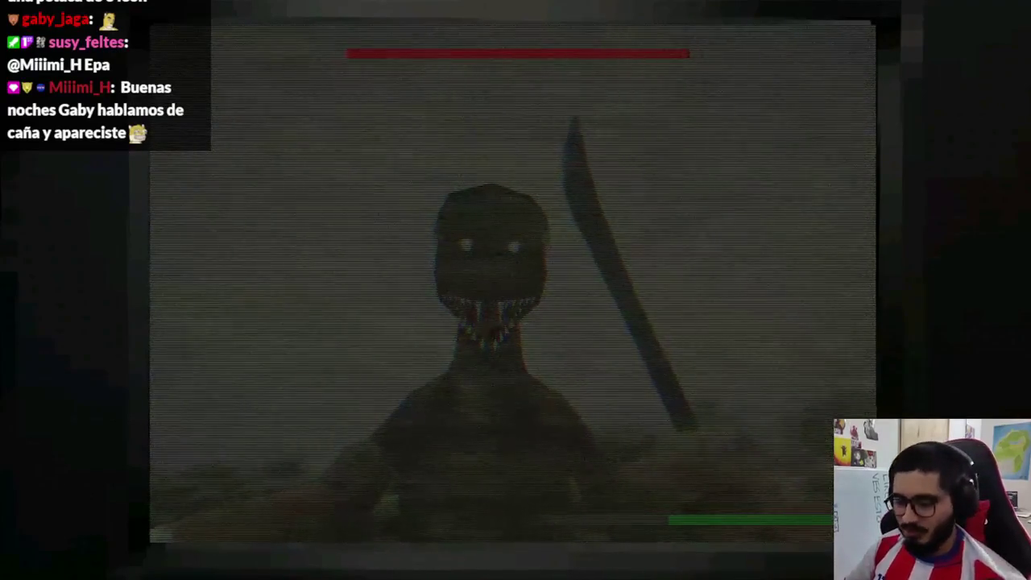
key(F8)
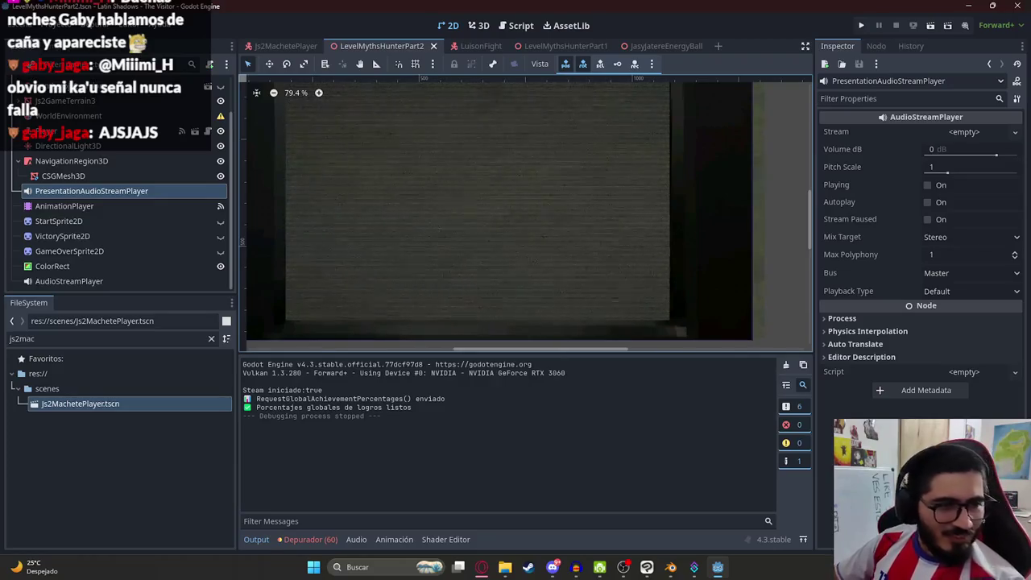
- Return to Js2MachetePlayer and select ColorRect3 to show its shader parameters
scroll(410, 205, down, 1)
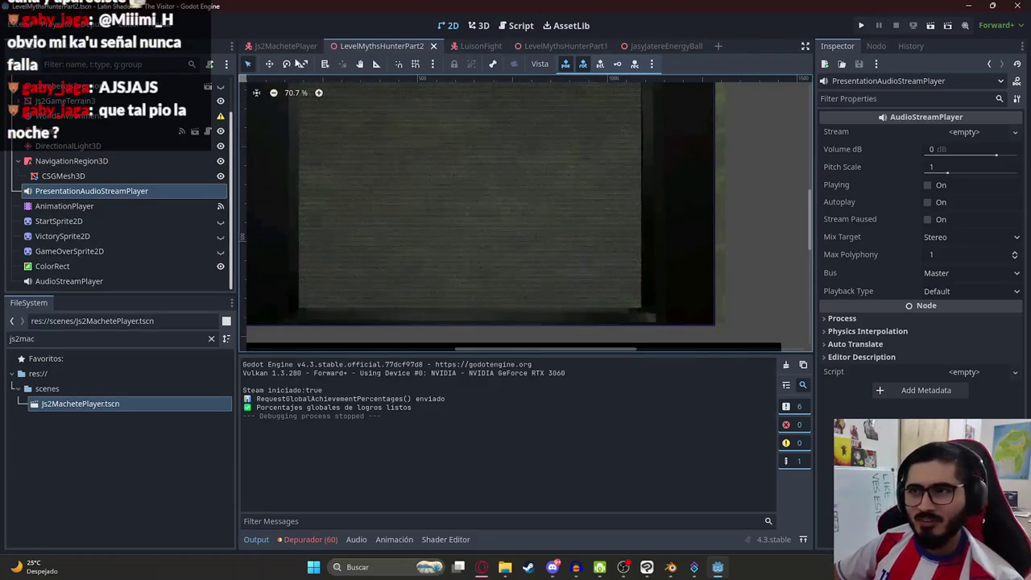
click(286, 47)
click(107, 144)
click(425, 174)
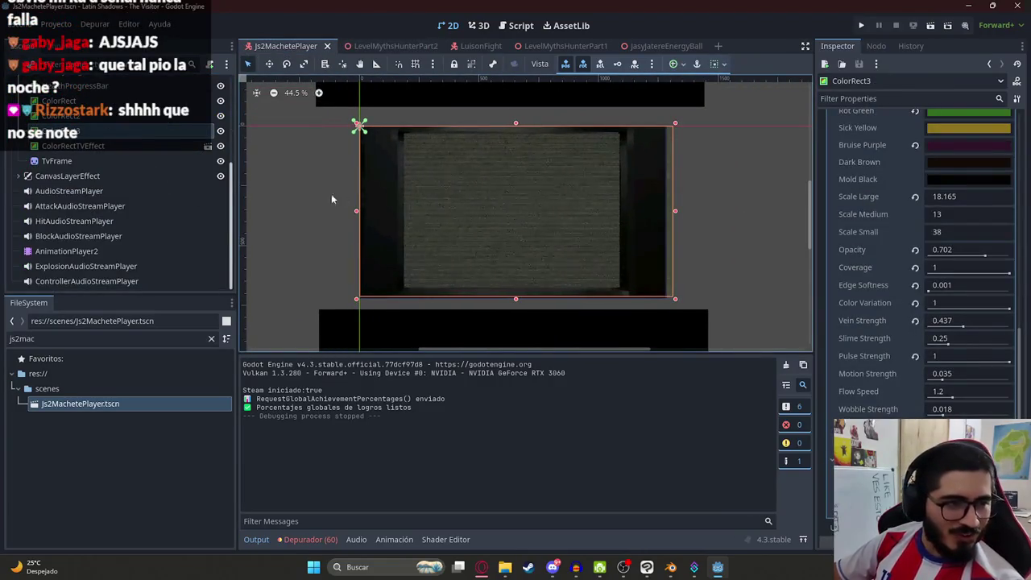
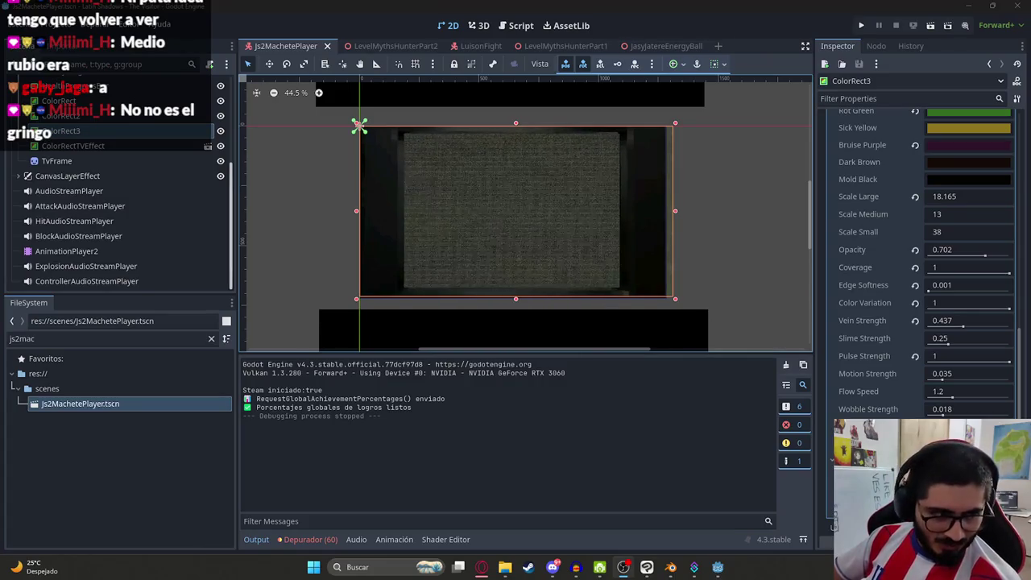
- Switch from Godot to the browser and load YouTube's home page in a new tab
click(482, 567)
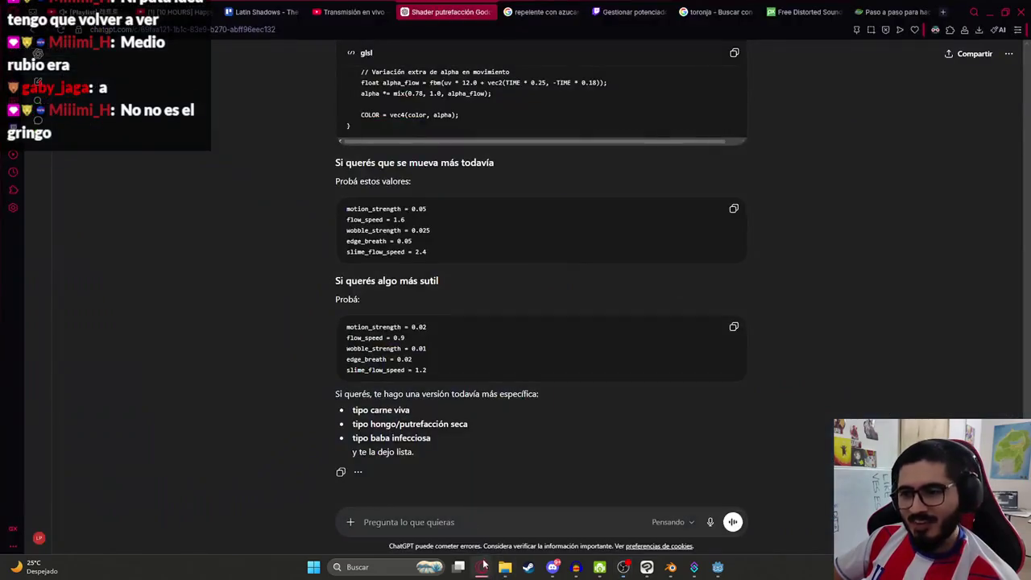
click(944, 12)
text(youtube)
key(Return)
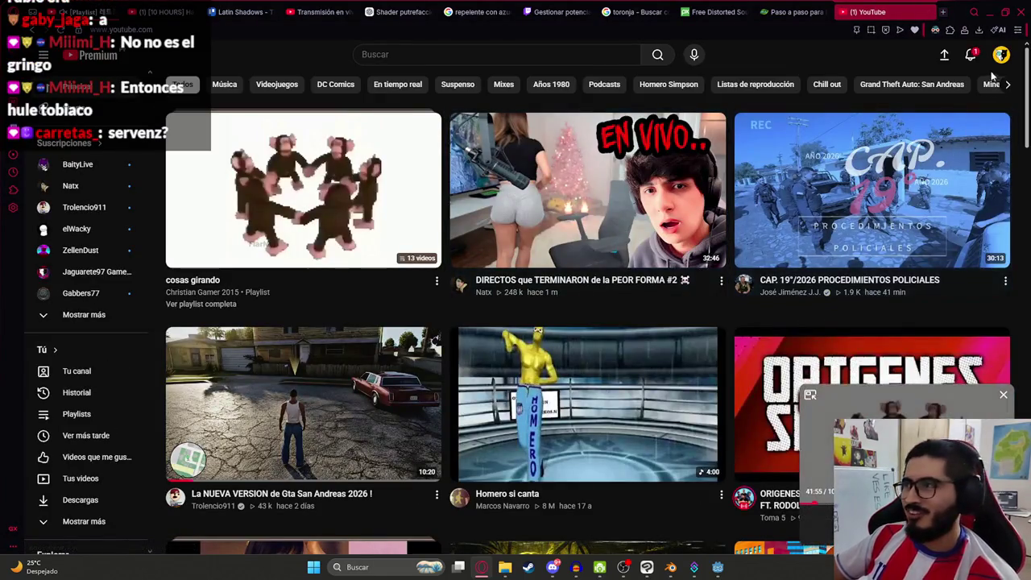
- Go to your own channel's Videos and play the Latin Shadows streamer-reaction video
click(971, 55)
click(1001, 54)
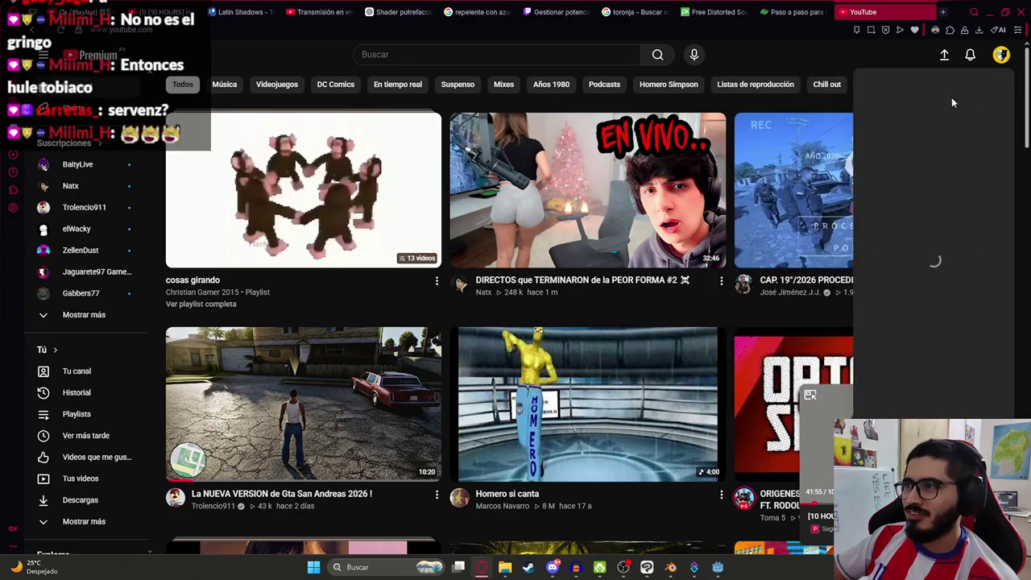
click(911, 109)
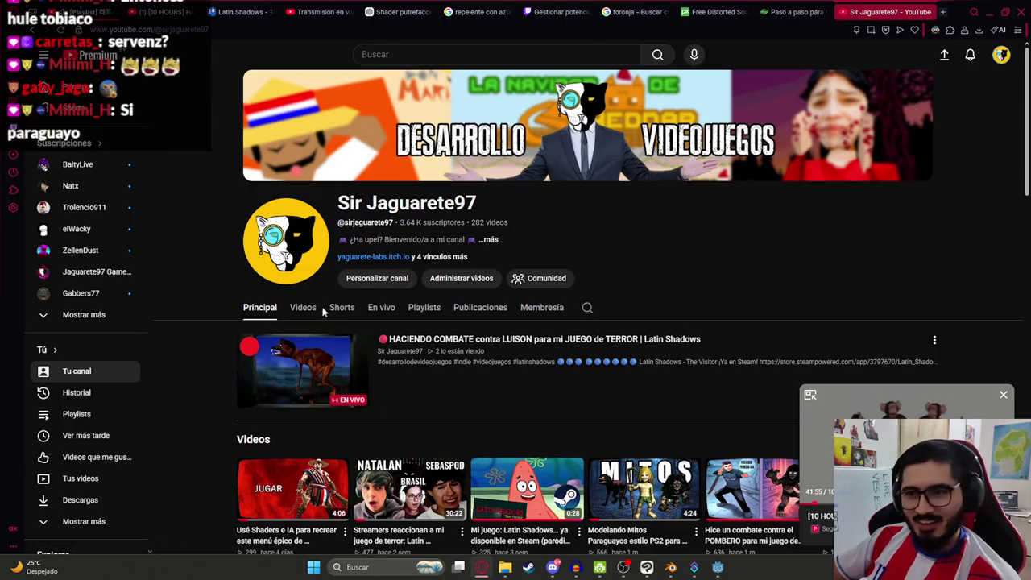
click(312, 309)
scroll(441, 273, down, 2)
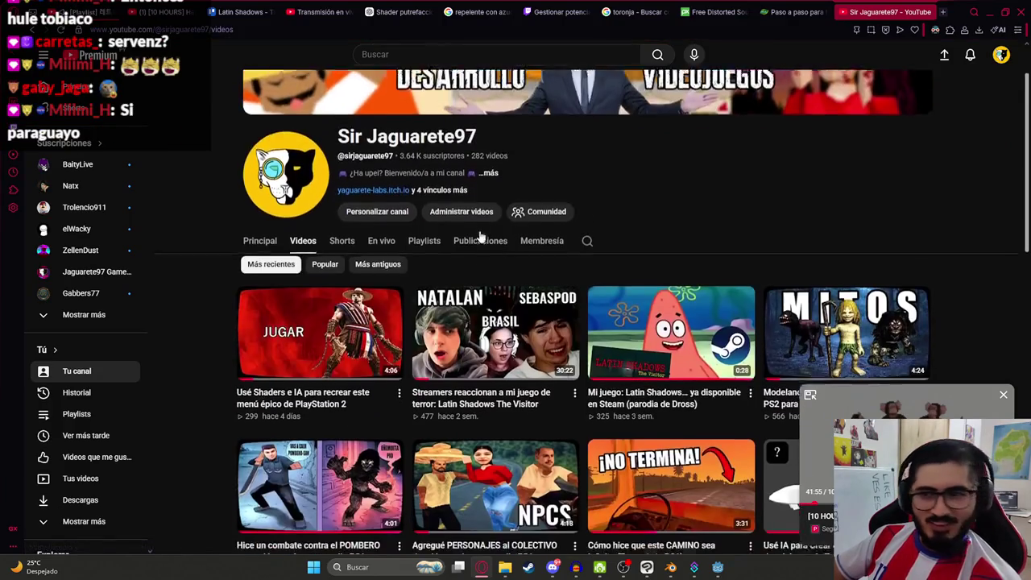
click(441, 274)
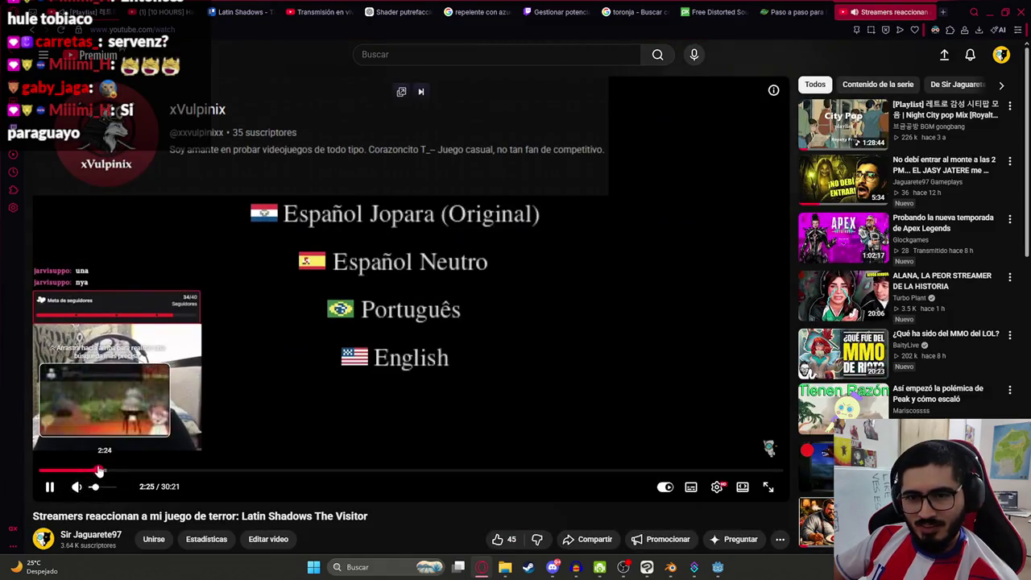
- Rewind the video to about 1:48 and pause it, then return to the Godot editor
click(84, 470)
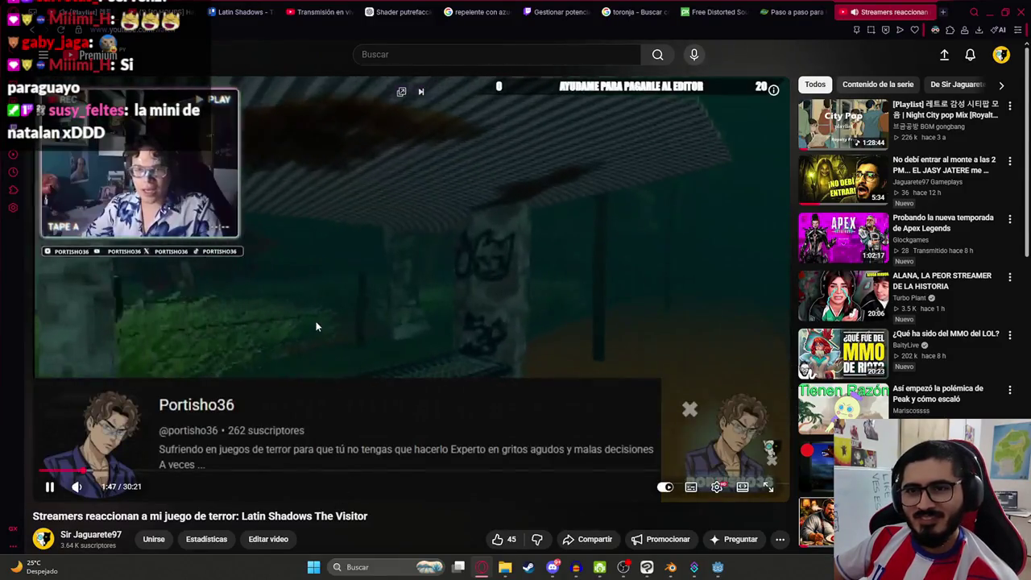
click(252, 281)
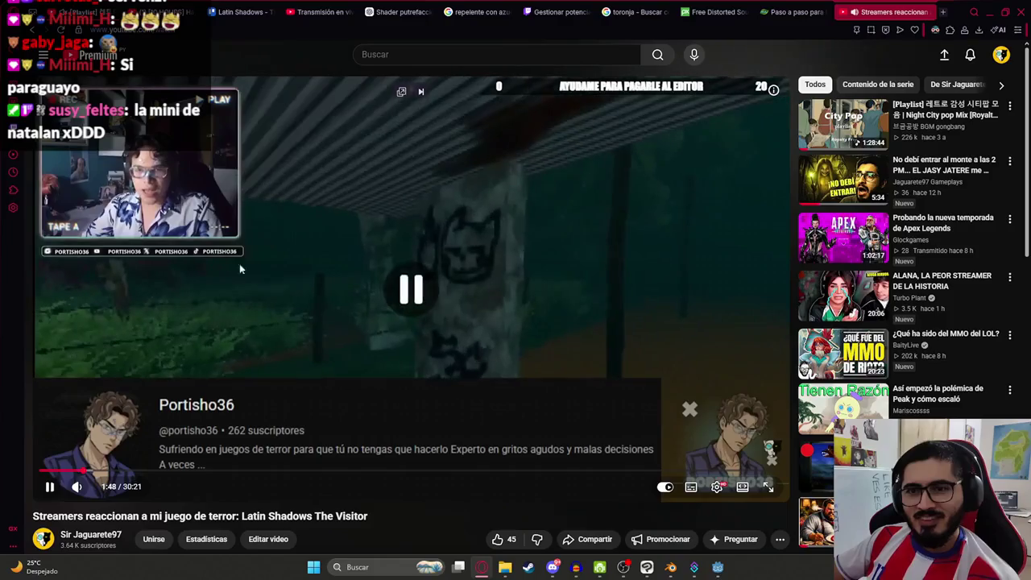
click(261, 263)
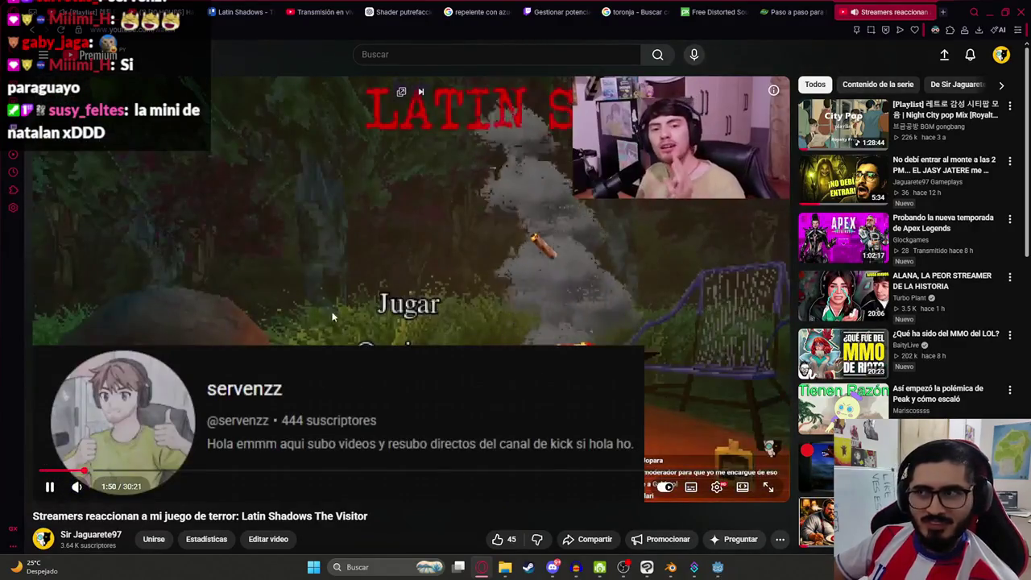
click(471, 248)
click(367, 260)
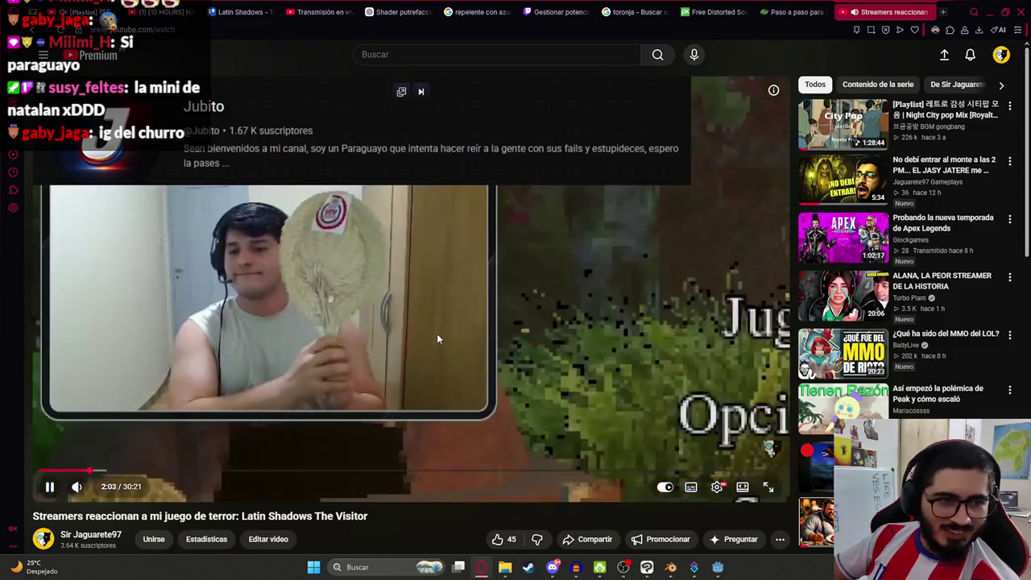
click(437, 338)
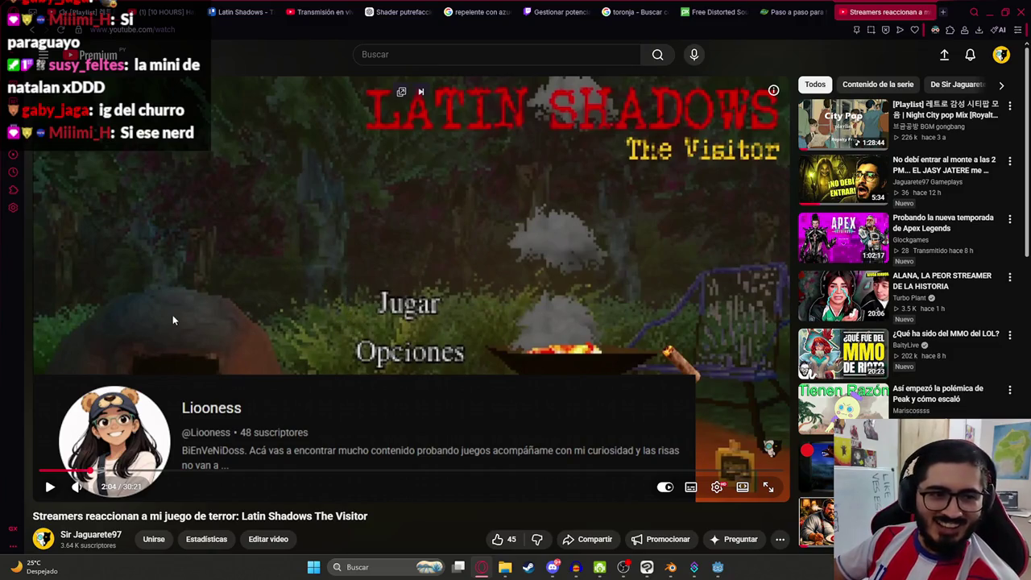
key(k)
key(j)
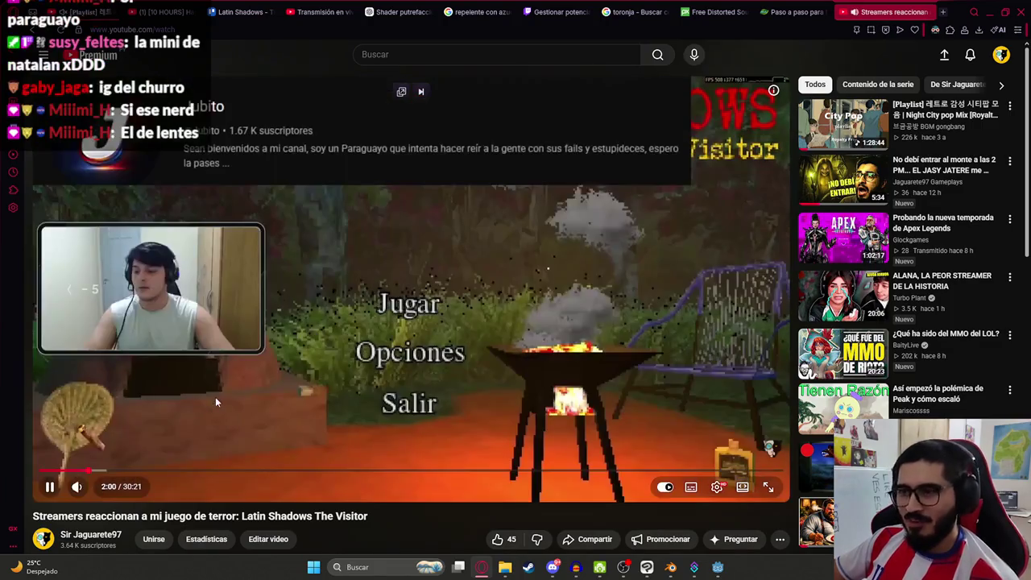
key(Left)
key(Left)
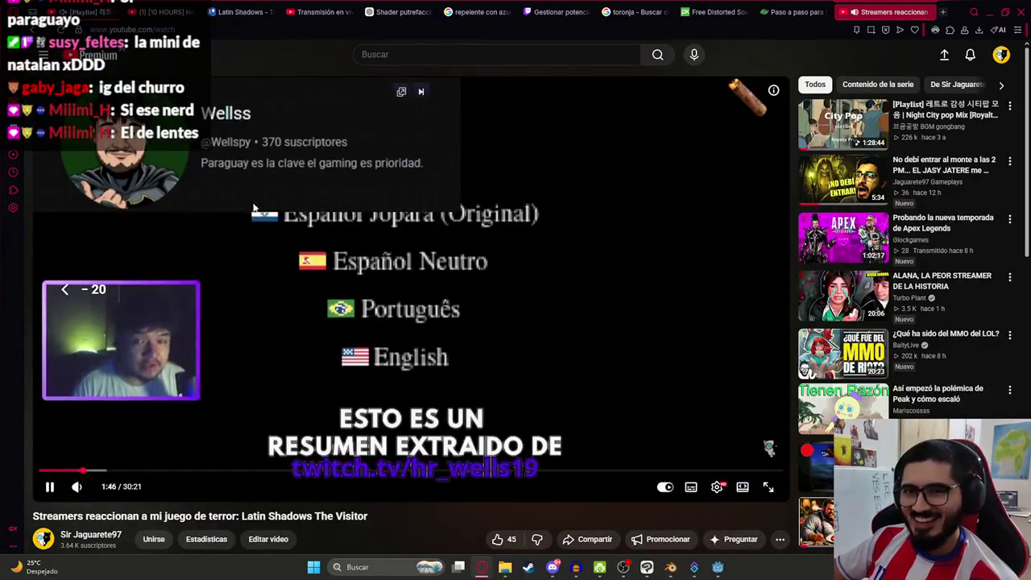
key(k)
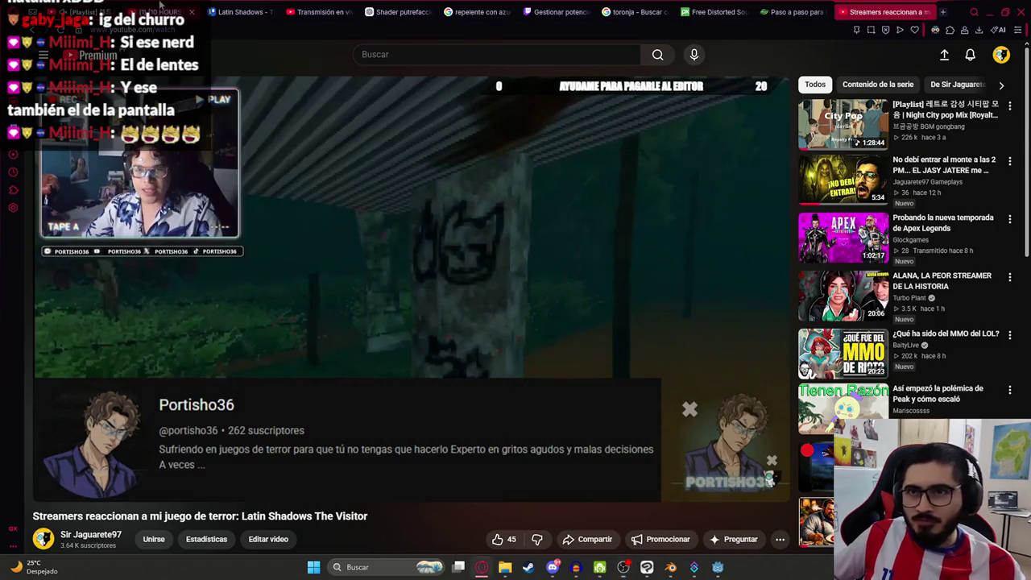
key(ctrl+1)
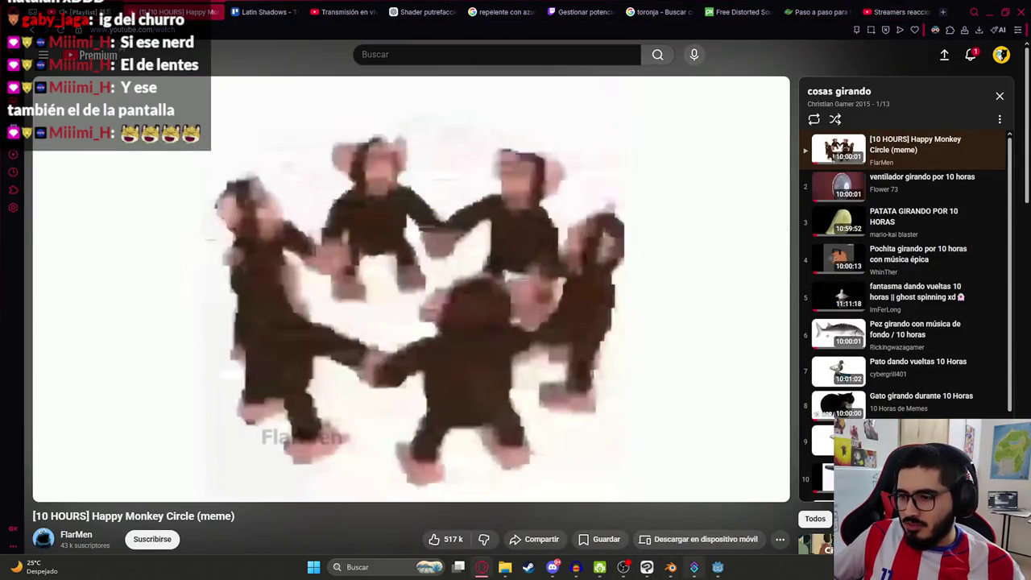
click(717, 567)
- Set the rot overlay's Opacity to 1, compare against 0, and save the scene
scroll(467, 223, up, 5)
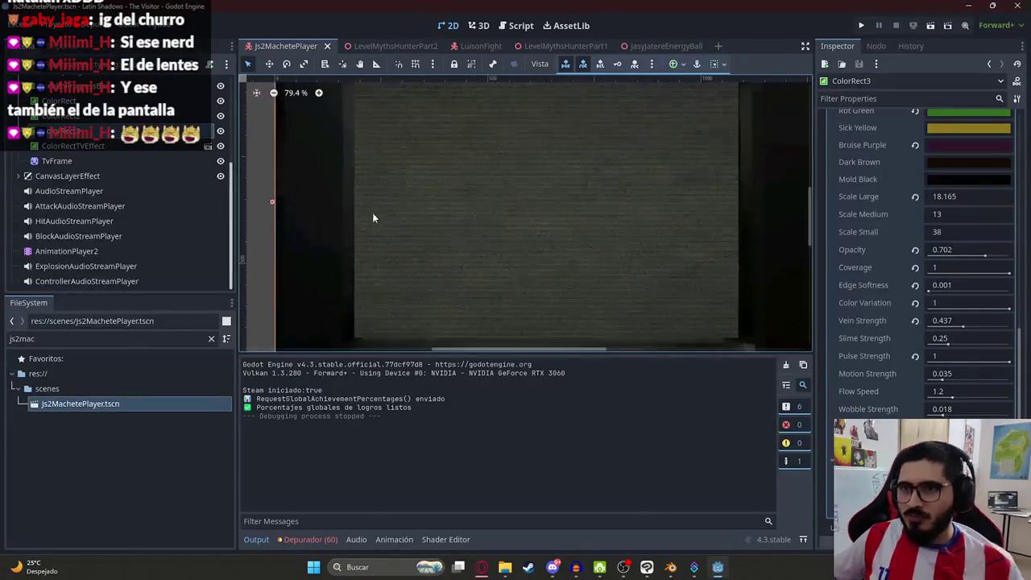
scroll(430, 169, down, 2)
scroll(430, 169, up, 1)
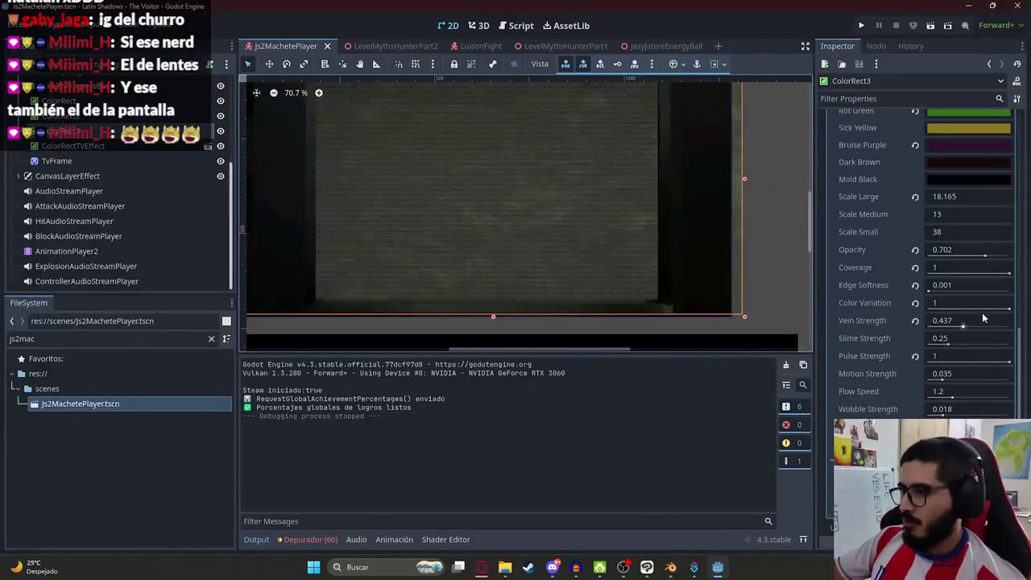
click(989, 258)
text(1)
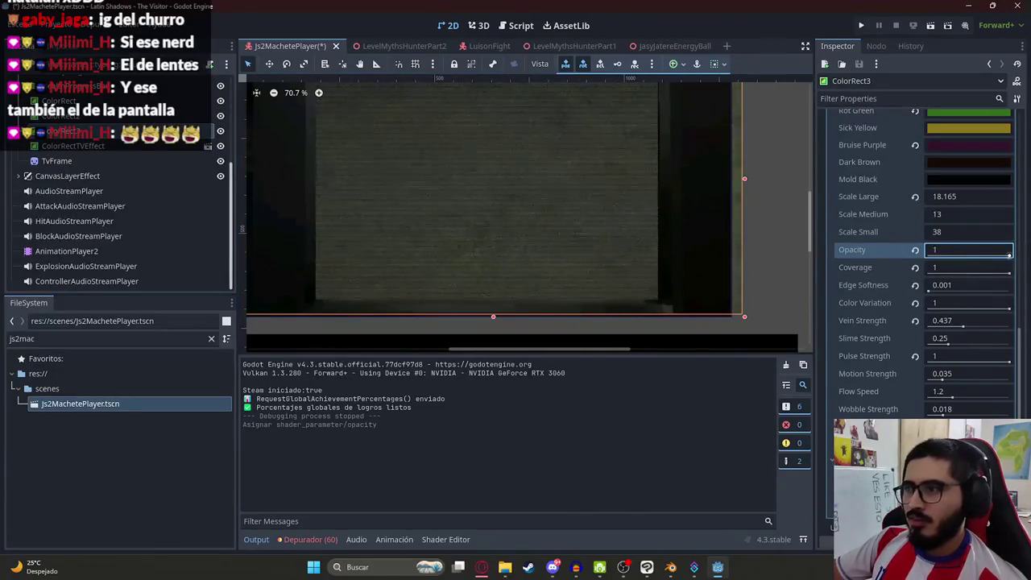
key(ctrl+s)
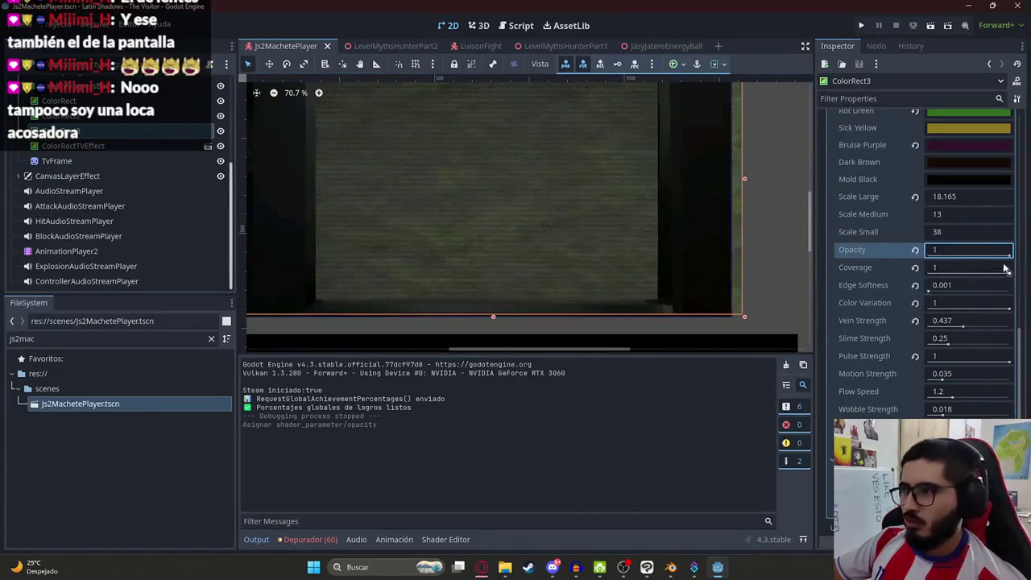
drag(1009, 254, 876, 254)
key(ctrl+z)
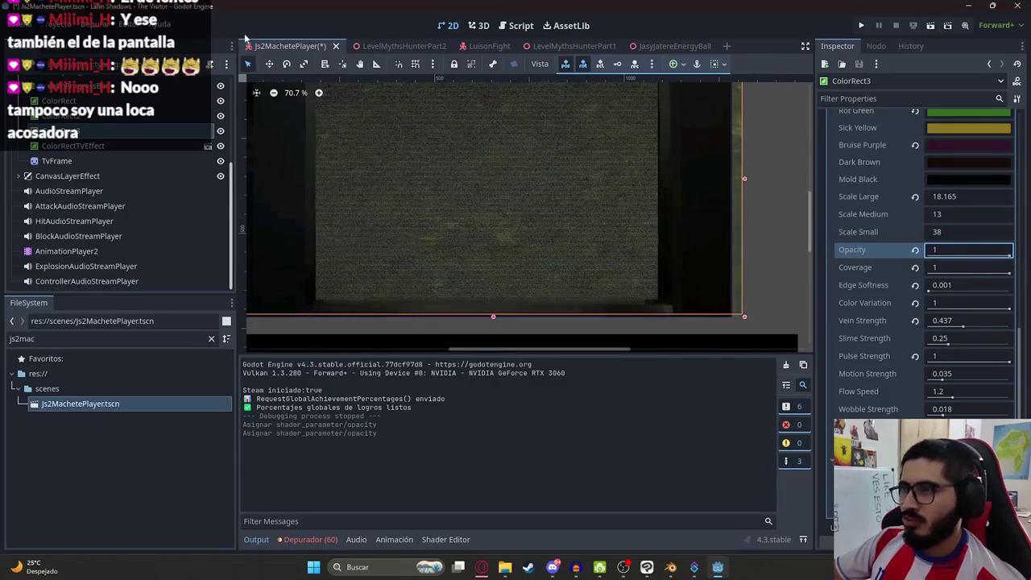
key(ctrl+s)
- Run the LevelMythsHunterPart2 scene to see the grimy overlay in game
click(367, 46)
right_click(374, 46)
click(403, 134)
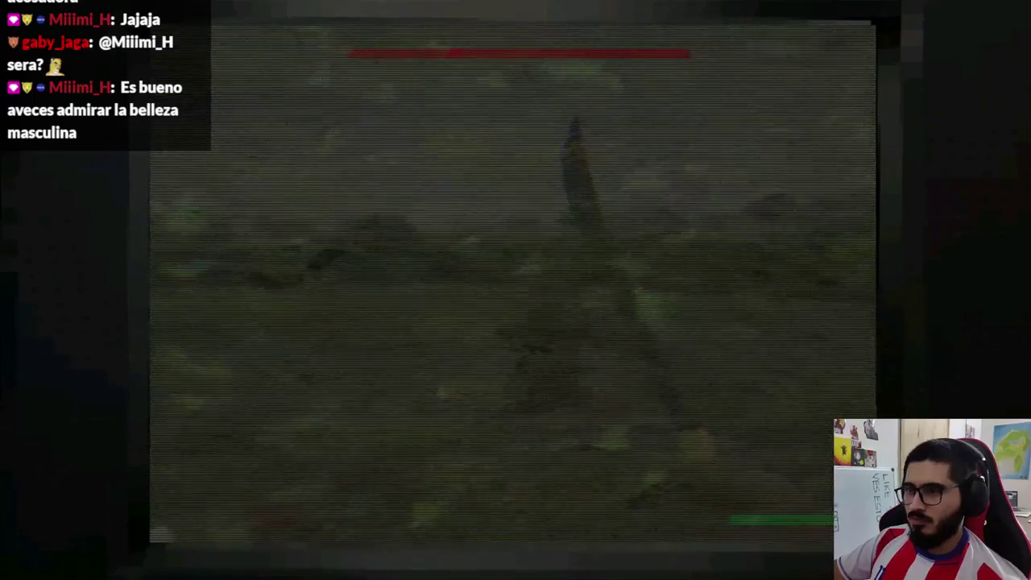
- Stop the game, hide the overlay node, rename it ColorRectLuisonEffect, and open js2_machete_player.gd
key(alt+F4)
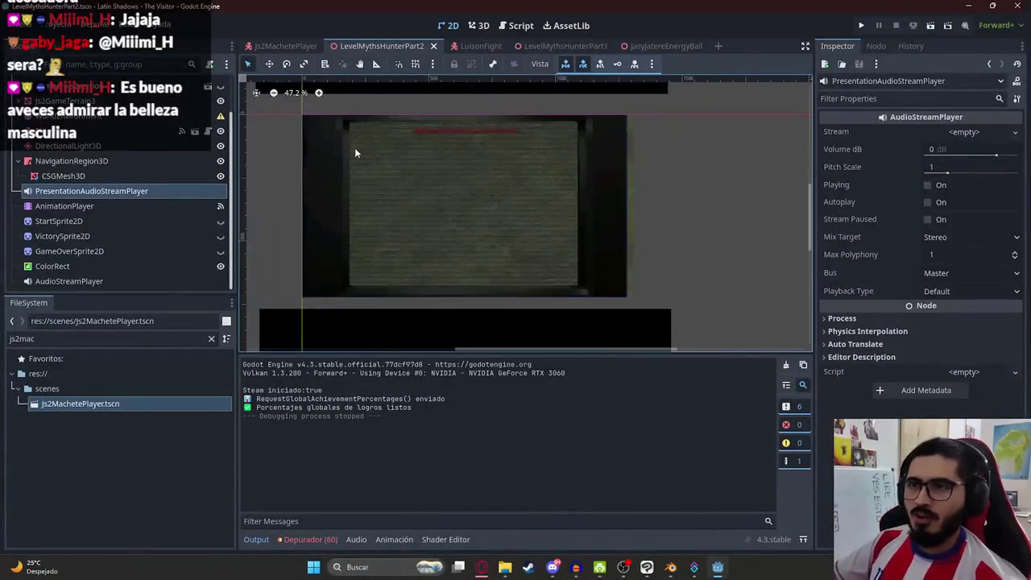
click(281, 46)
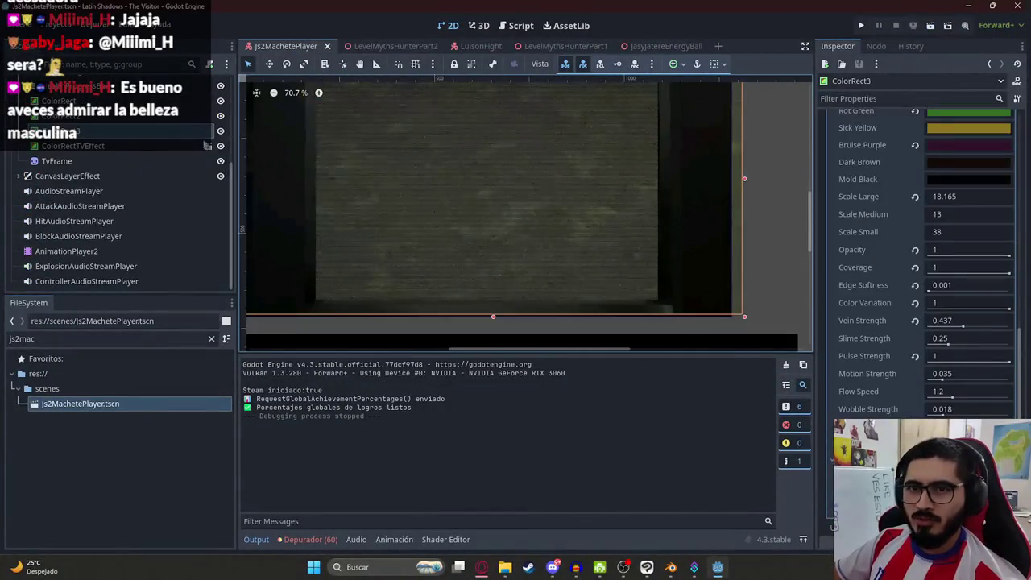
click(219, 132)
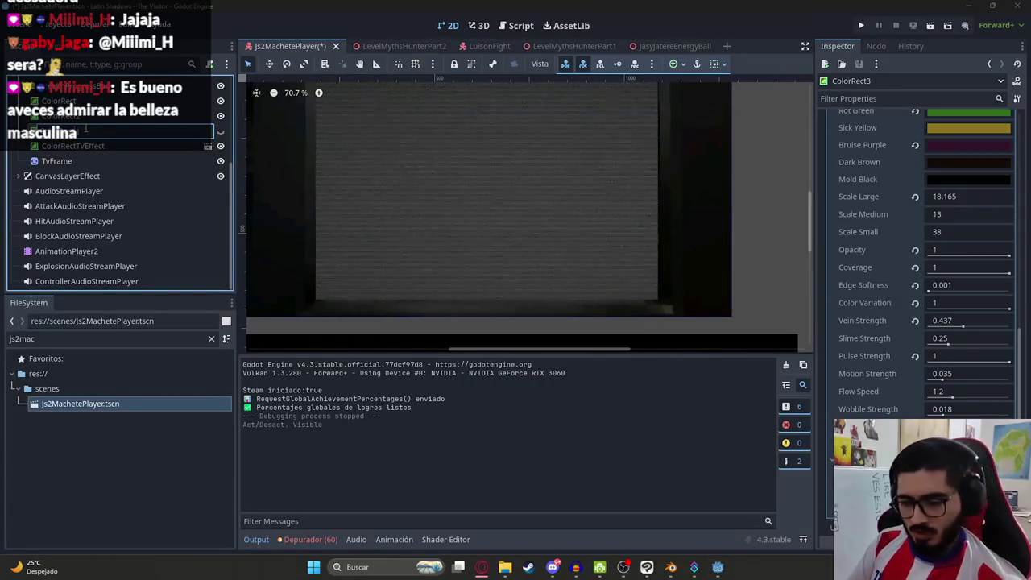
text(isonEffect)
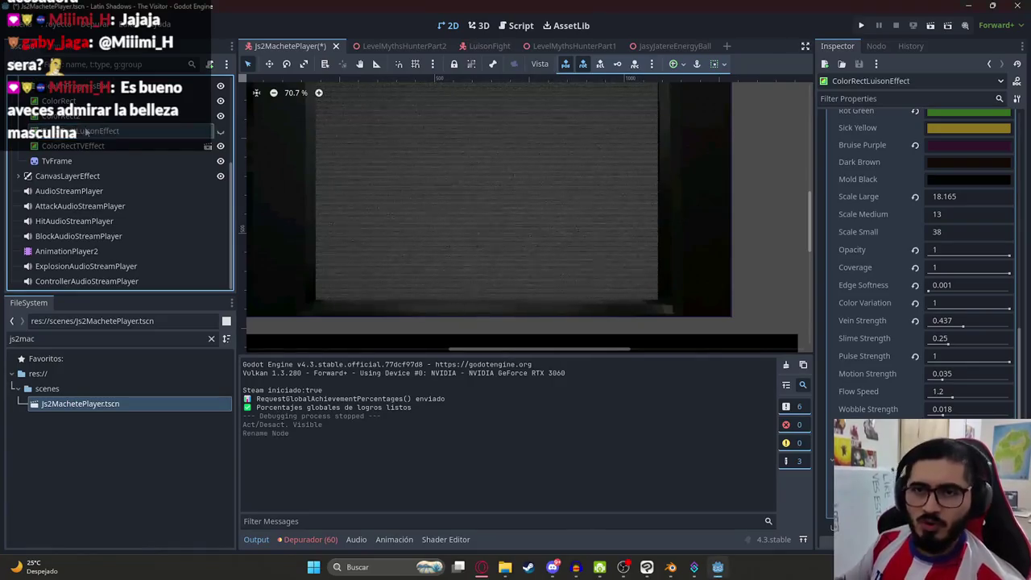
key(Return)
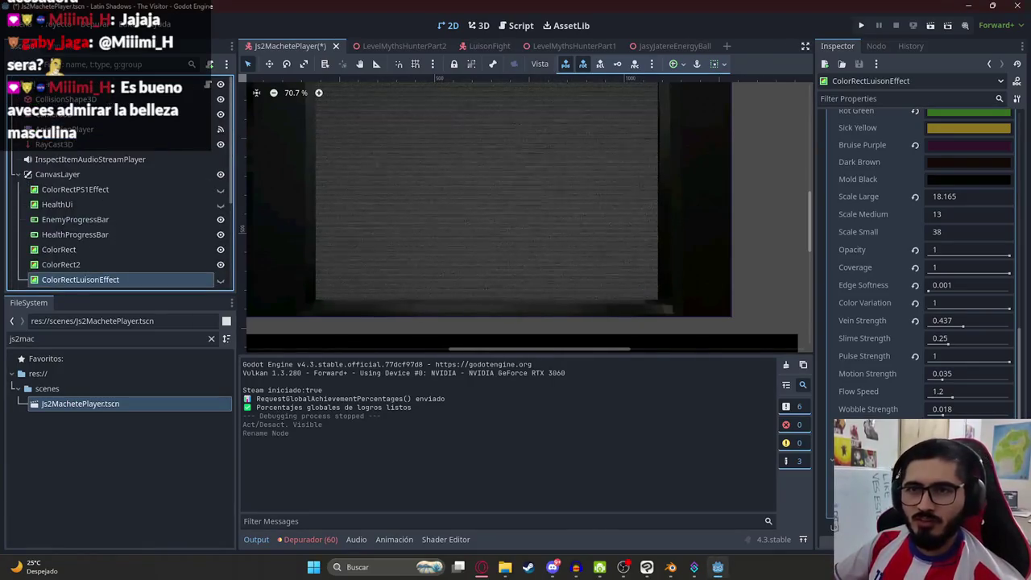
click(207, 84)
click(731, 190)
text(@onready var luison_effect =)
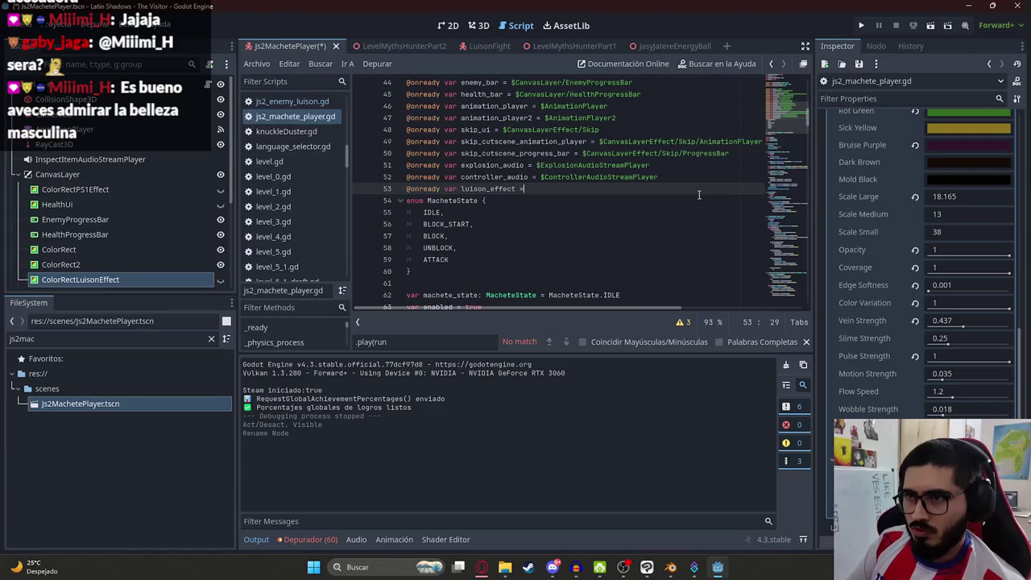
text($ColorRectLuisonEffect)
text(t)
key(Return)
key(ctrl+s)
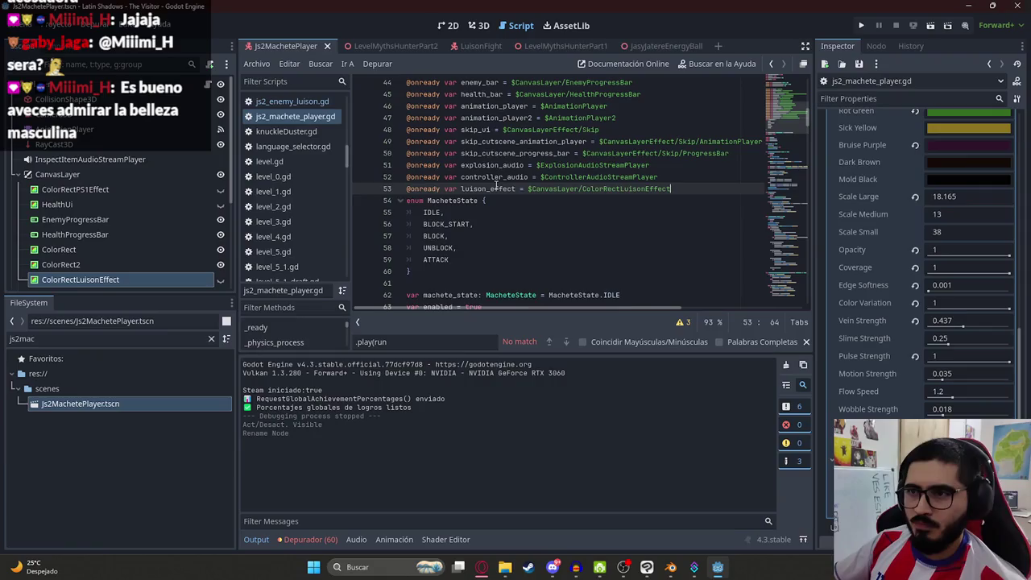
key(Return)
double_click(493, 188)
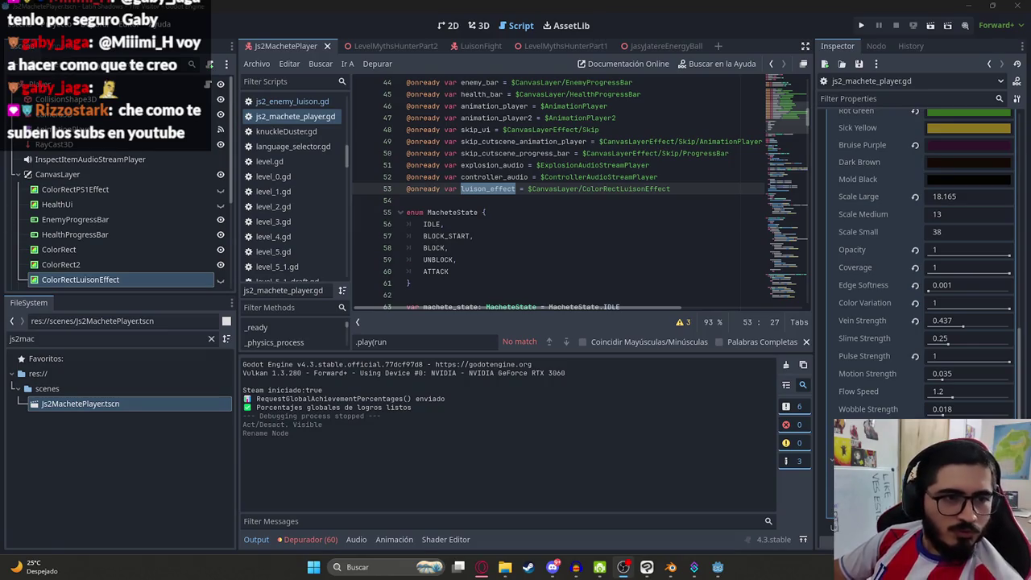
- Search the player script for receive_attack( calls
click(423, 235)
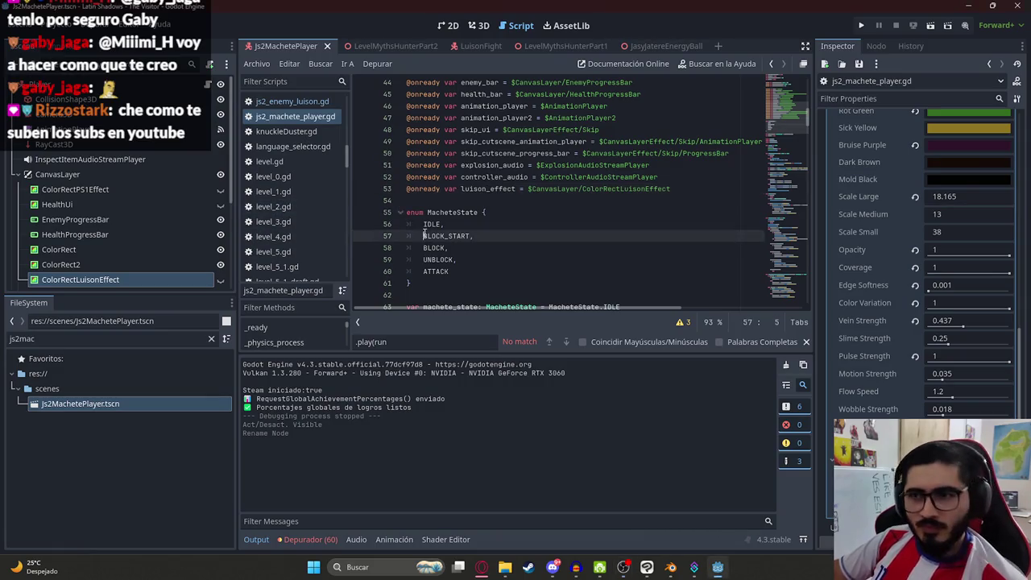
key(Up)
key(Up)
key(Up)
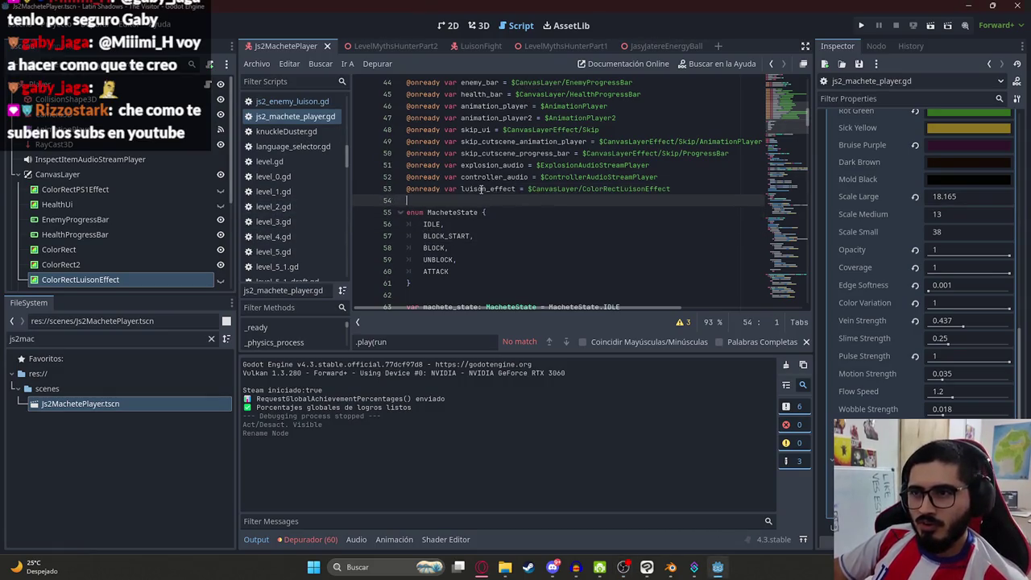
double_click(481, 188)
drag(786, 114, 790, 282)
click(670, 235)
key(ctrl+f)
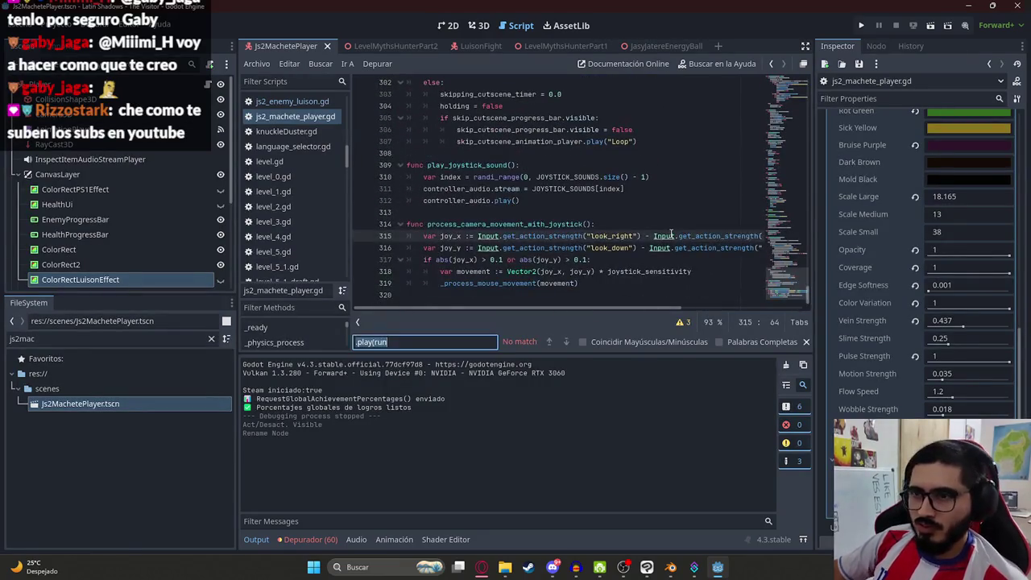
text(receive_)
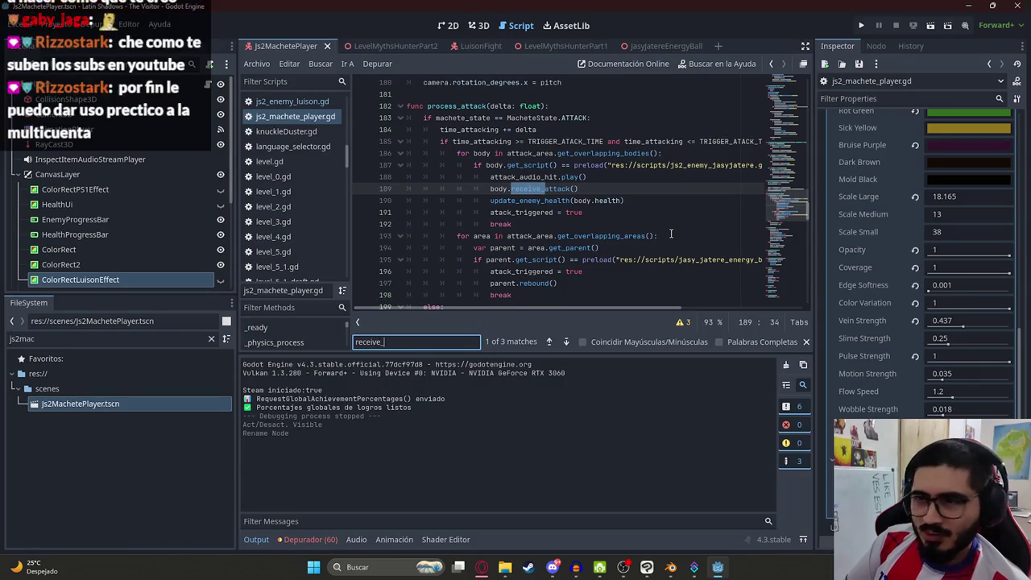
text(attack()
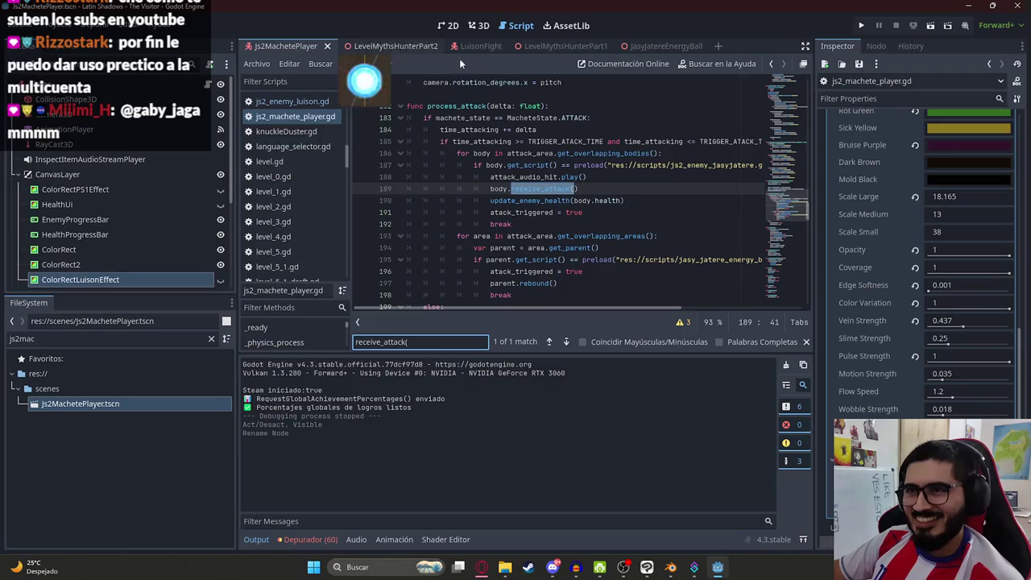
click(577, 189)
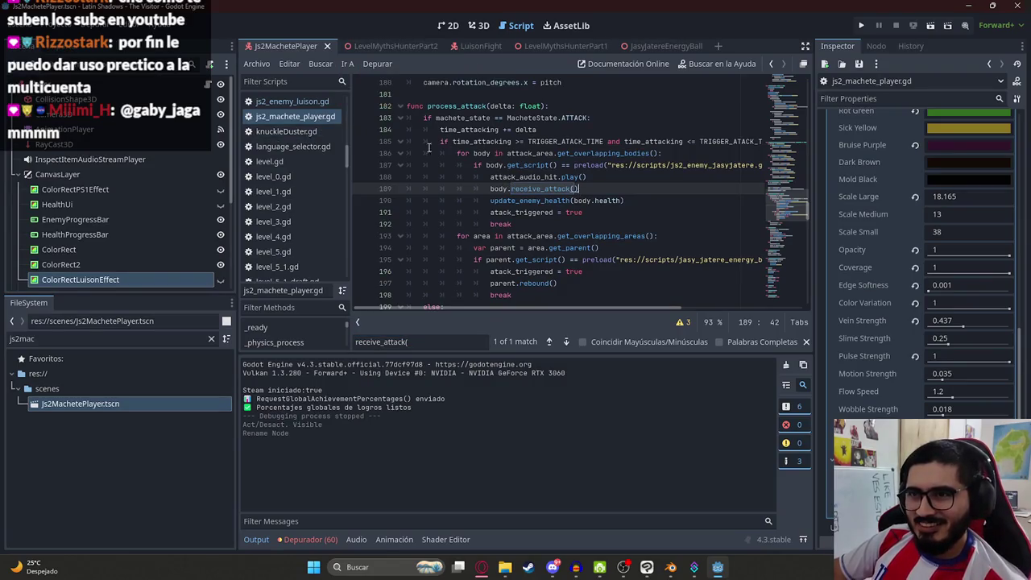
- Review the enemy Luison script, then begin 'func show_luison_effect():' below the joystick camera function
click(332, 100)
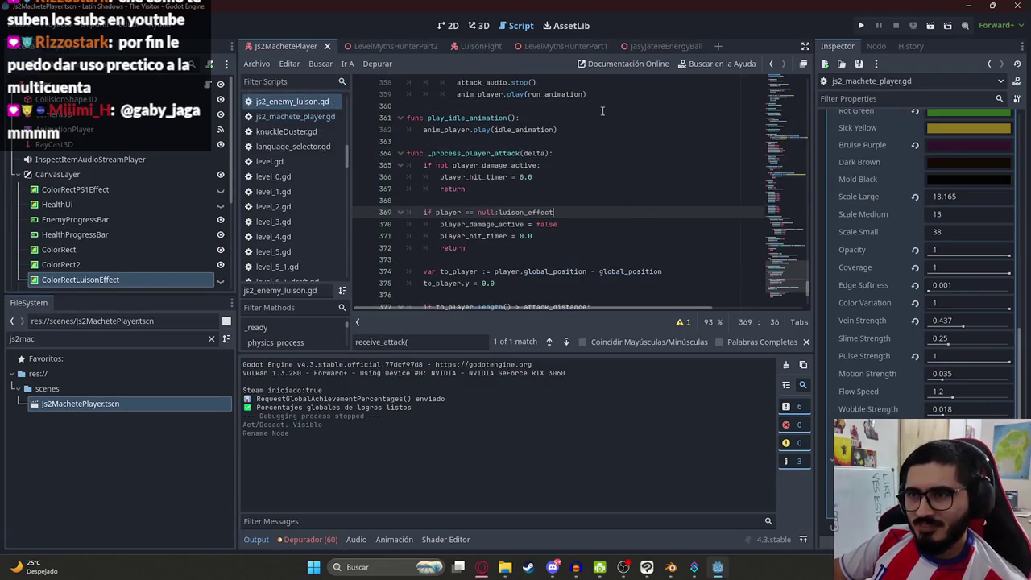
click(295, 116)
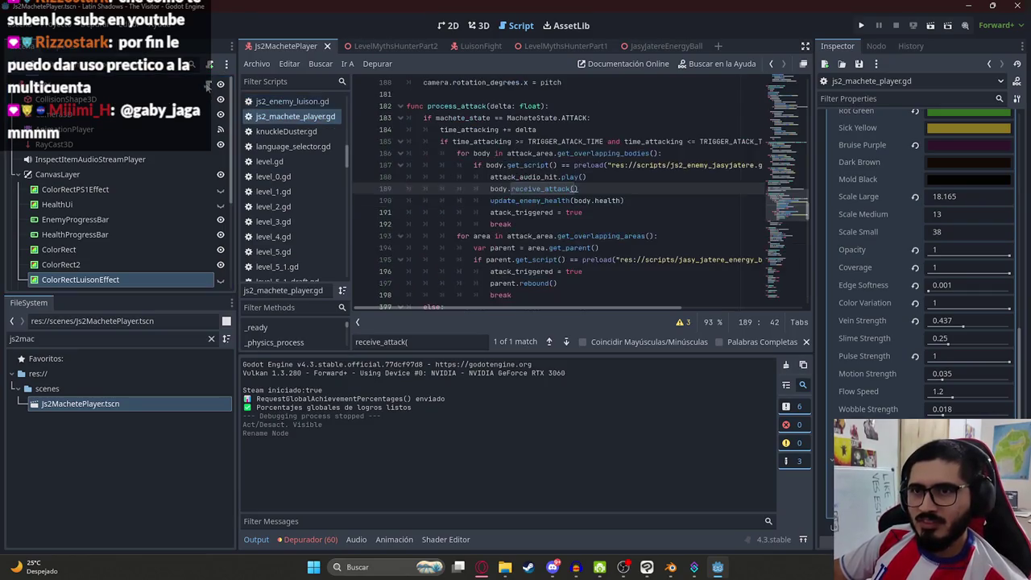
scroll(732, 300, down, 10)
click(563, 284)
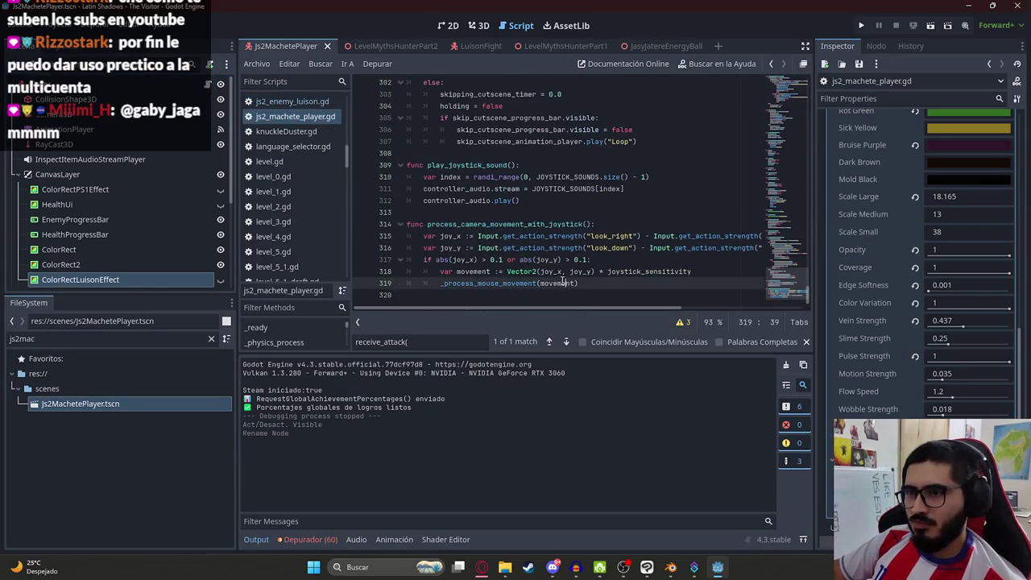
key(Down)
key(Return)
text(func)
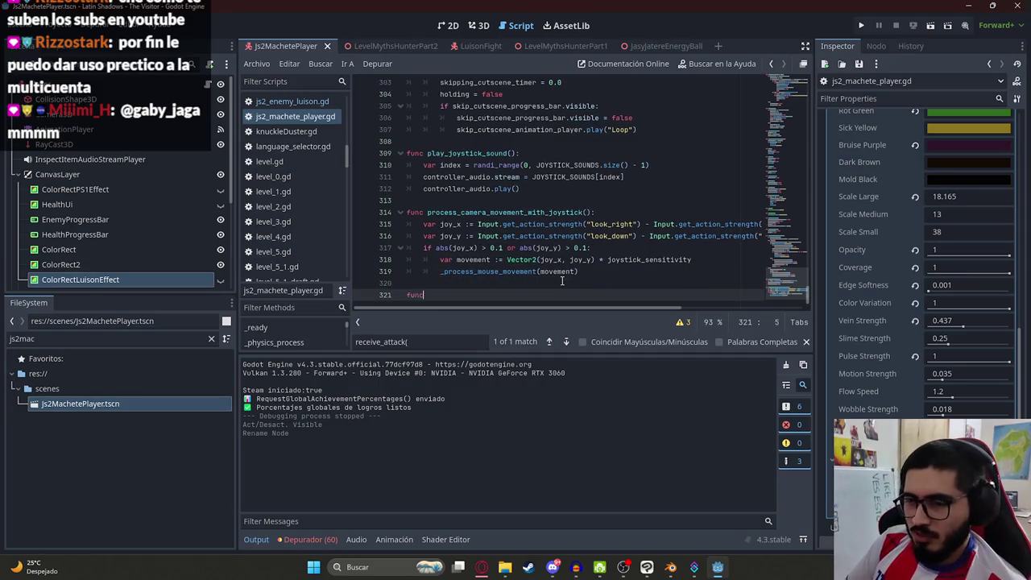
text( sho)
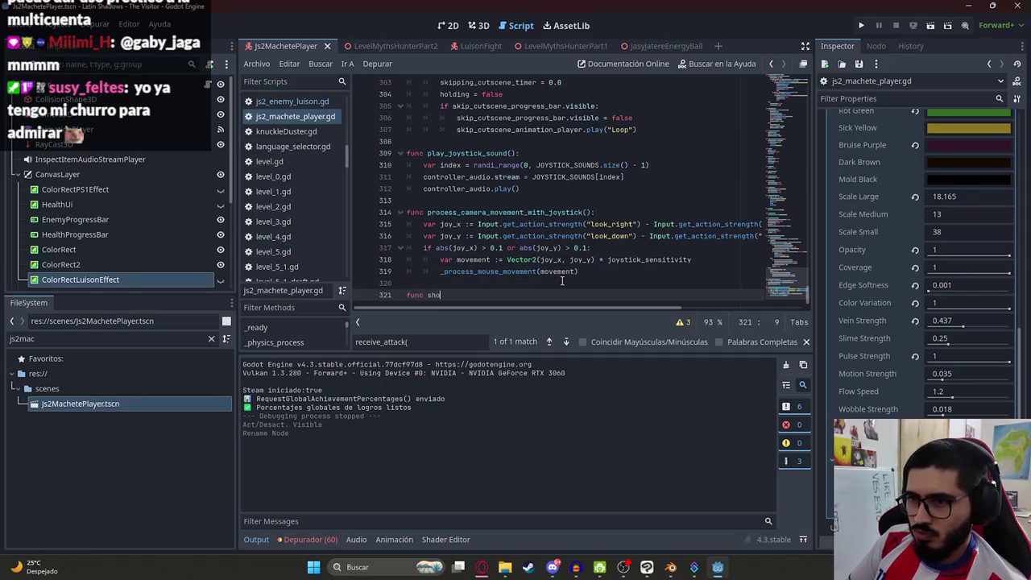
text(w_luis)
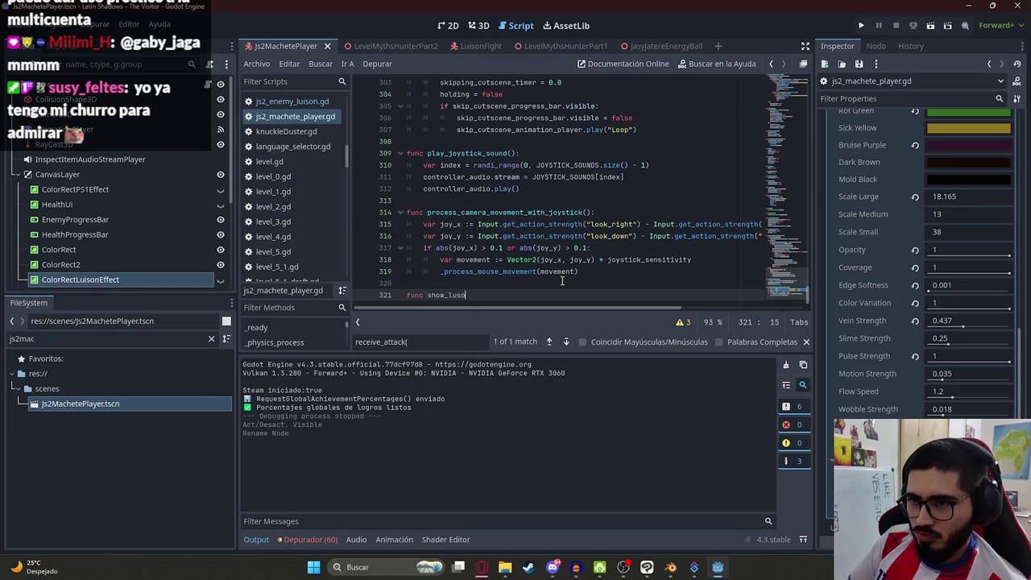
text(on_effect():)
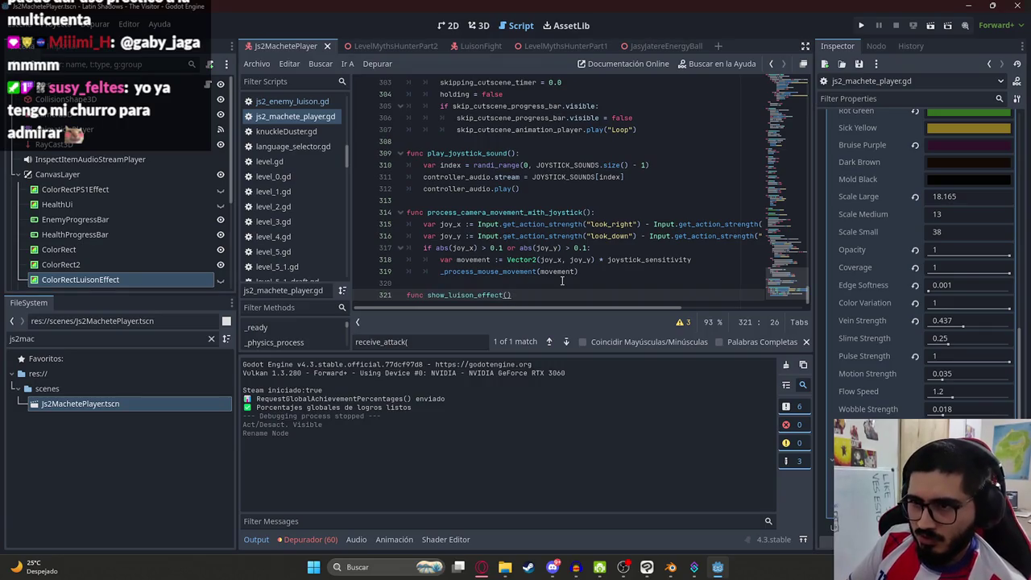
- Give show_luison_effect() the body 'luison_effect.visible = true'
key(Return)
text(luison_effect.visible = true)
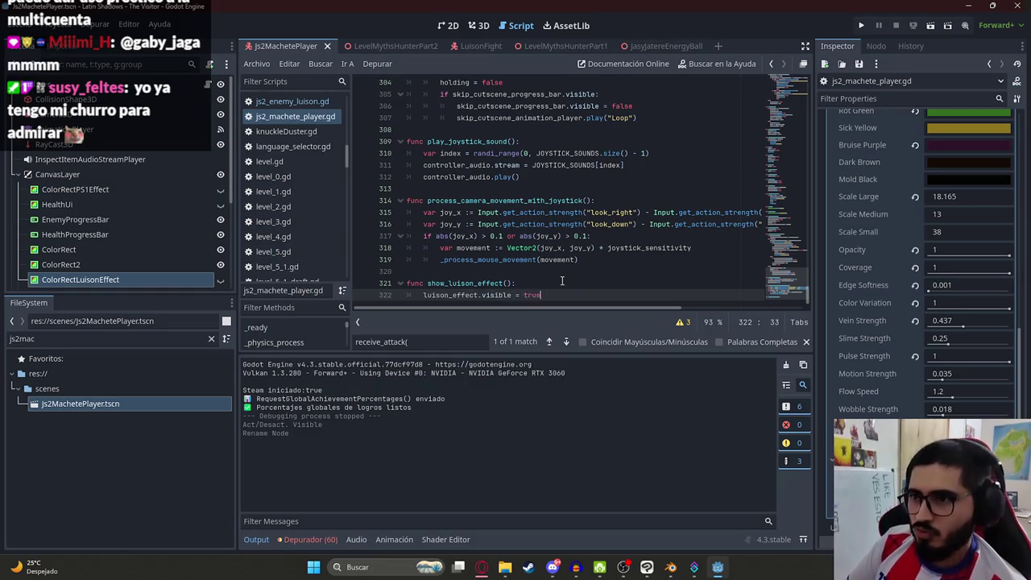
double_click(465, 284)
key(Down)
key(End)
key(Return)
key(Return)
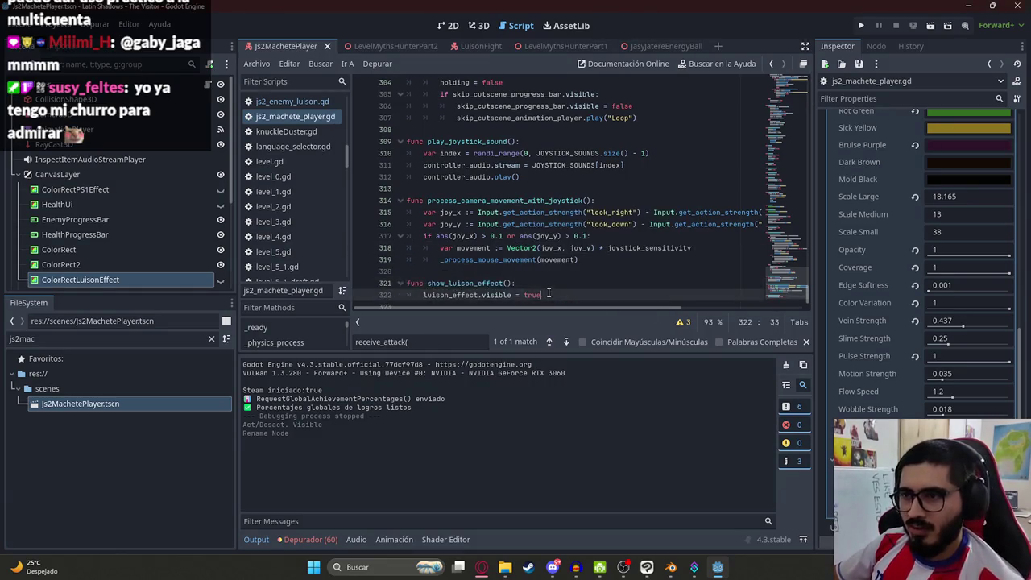
- Declare 'func hide_luison_effect():' below the show function
key(BackSpace)
text(func h)
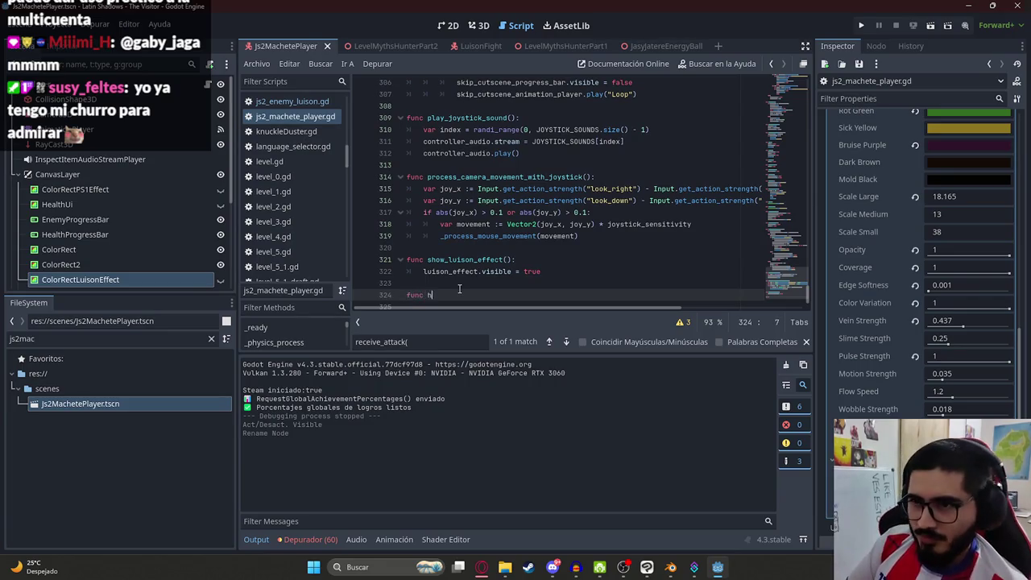
text(ide_luison_effect())
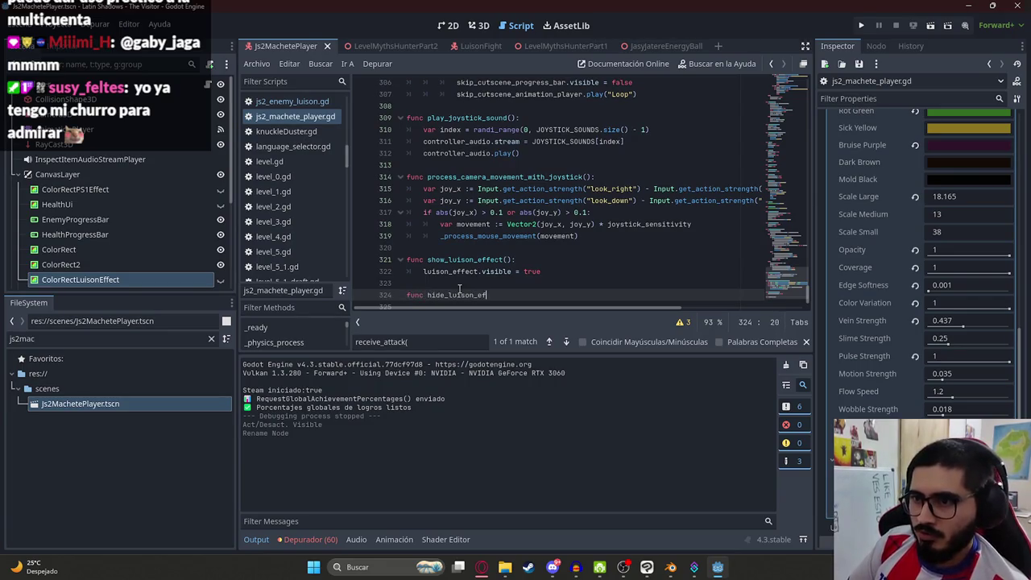
key(Return)
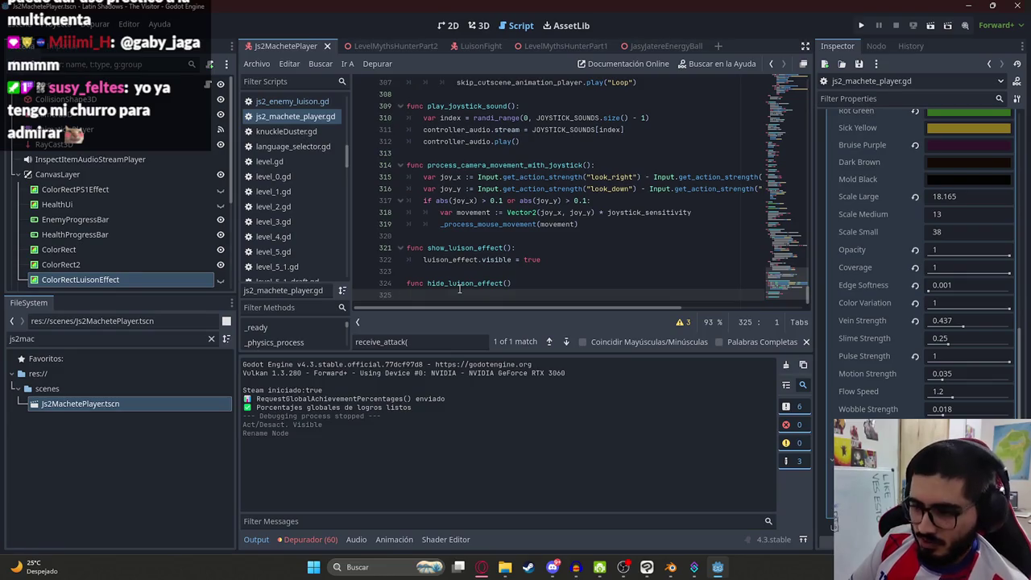
key(BackSpace)
text(:)
key(Return)
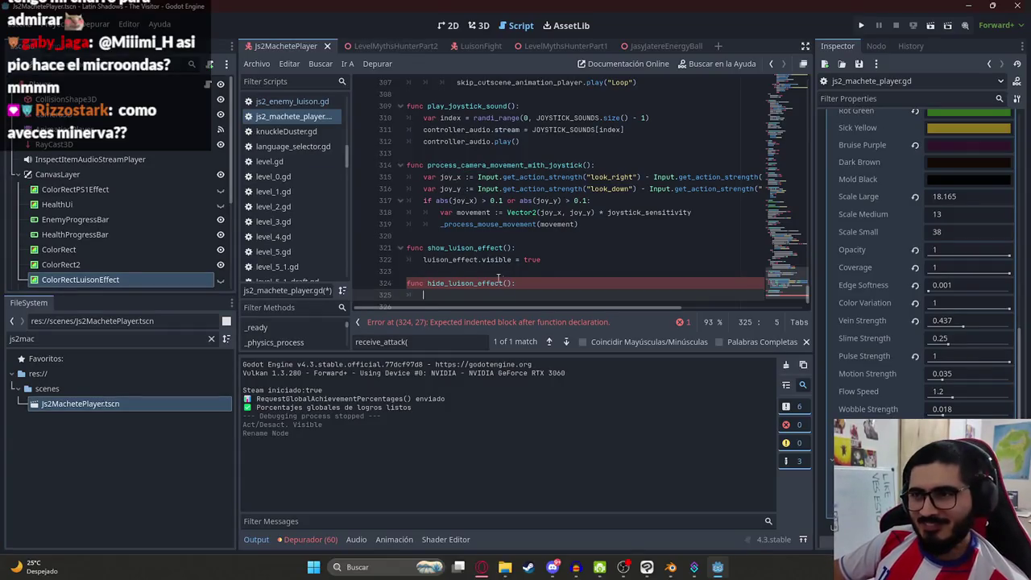
scroll(483, 258, down, 1)
drag(541, 248, 422, 248)
- Fill hide_luison_effect() with 'luison_effect.visible = false', copied from the show function
key(ctrl+c)
click(433, 284)
key(ctrl+v)
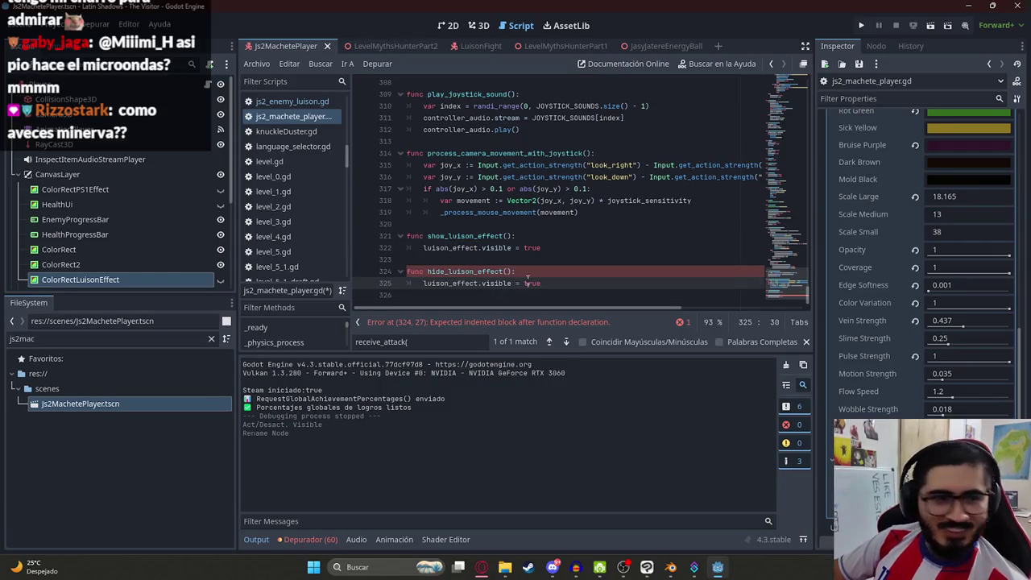
double_click(534, 283)
text(false)
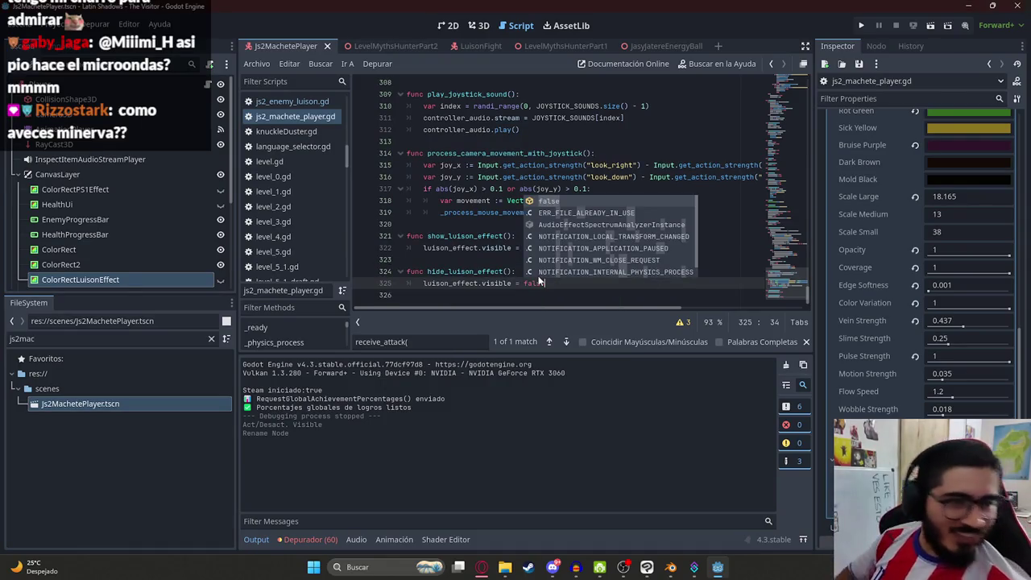
double_click(465, 271)
double_click(465, 236)
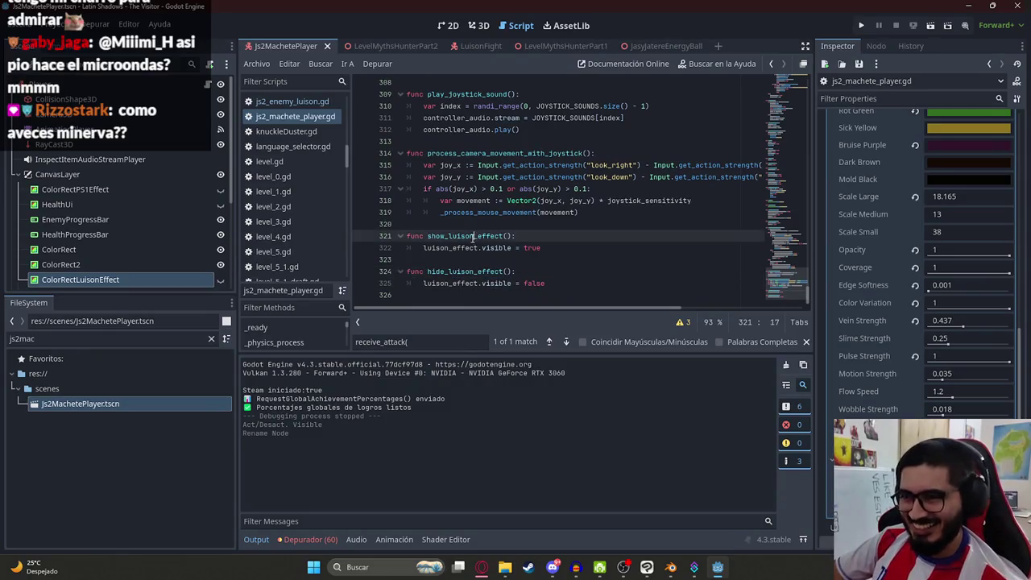
key(ctrl+f)
- Call show_luison_effect() in receive_luison_hit right after the health bar update
text(re)
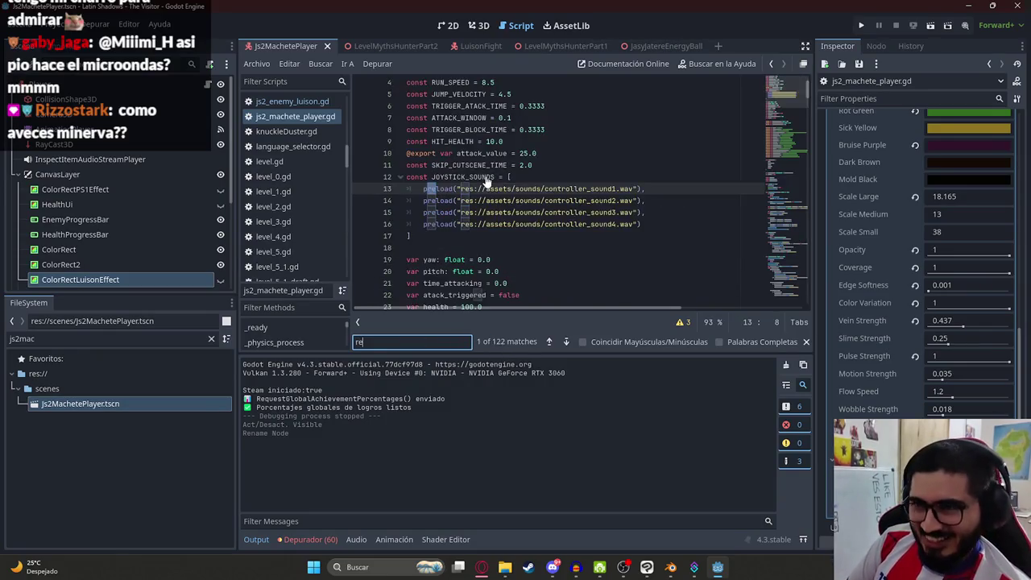
text(ceive_luis)
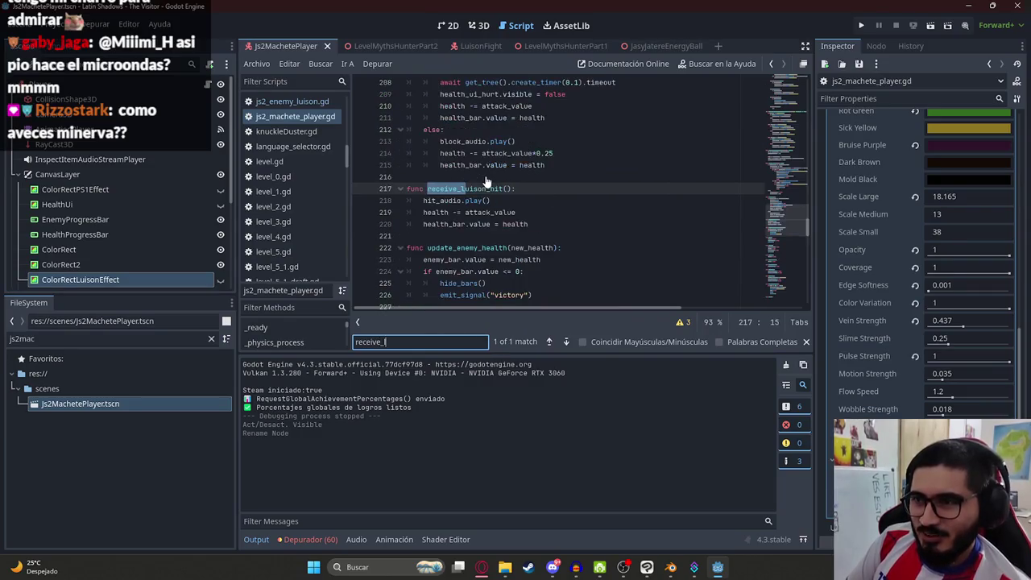
click(542, 224)
key(Return)
key(ctrl+v)
text(()
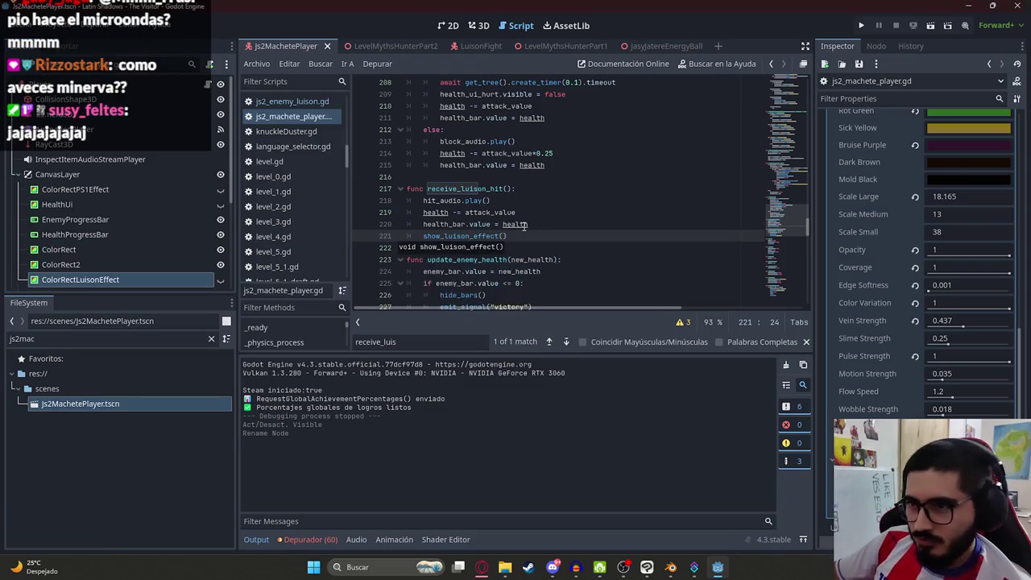
double_click(461, 235)
- In js2_enemy_luison.gd, search for the attack_audio.stop() call
click(290, 101)
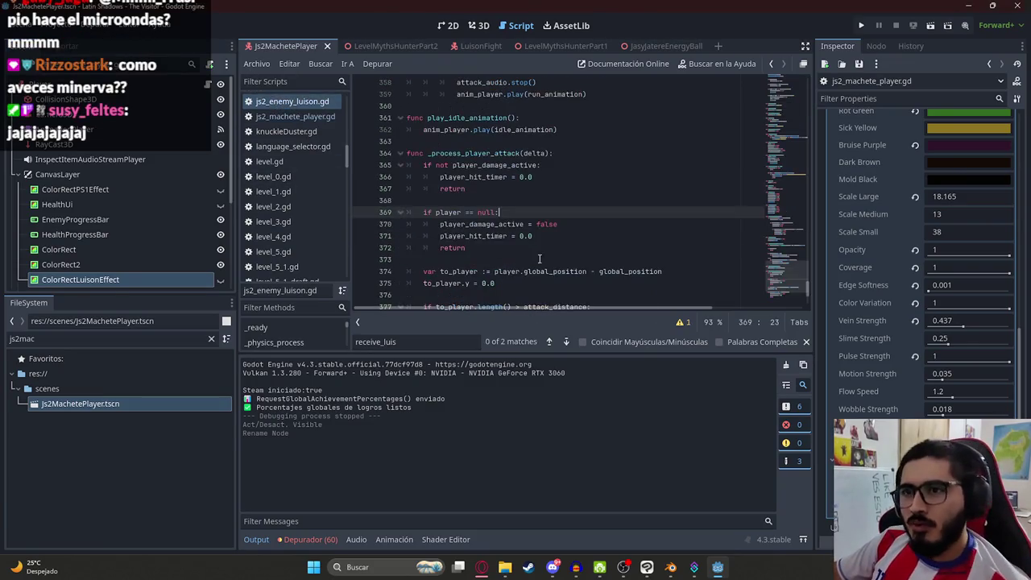
click(502, 246)
scroll(532, 253, down, 2)
key(ctrl+f)
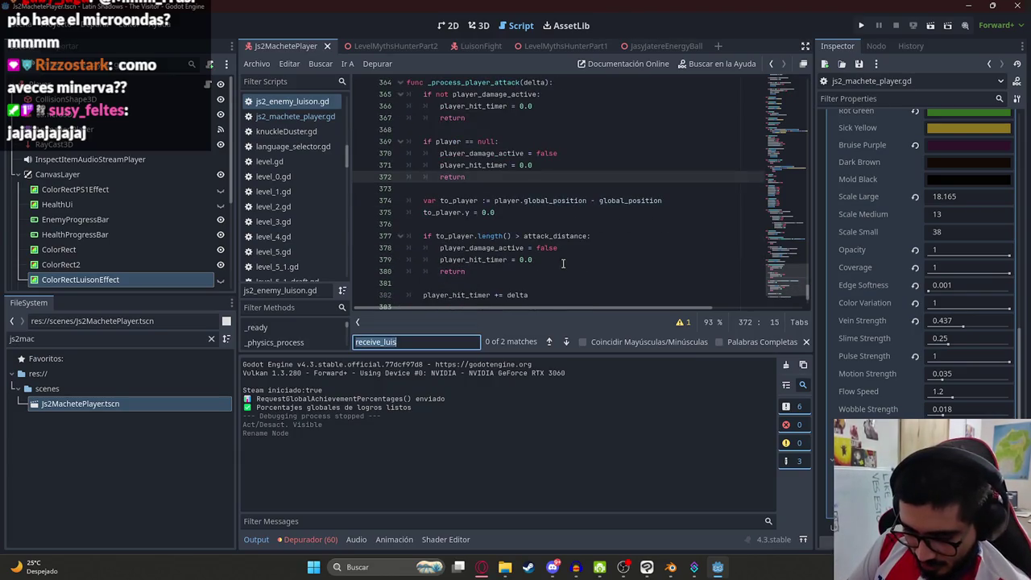
text(luison_audio)
key(ctrl+a)
text(a)
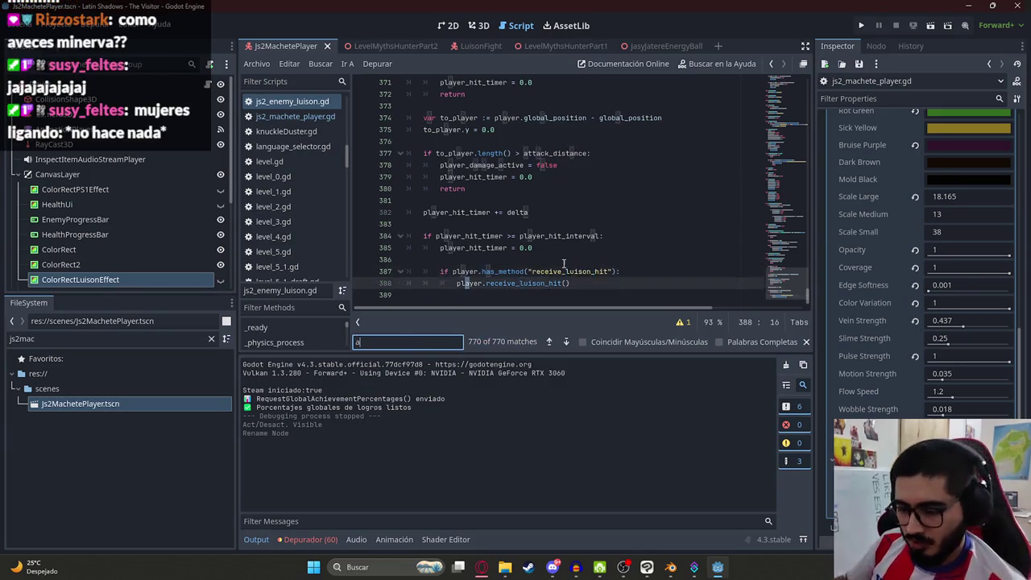
text(ttack_audio.sto)
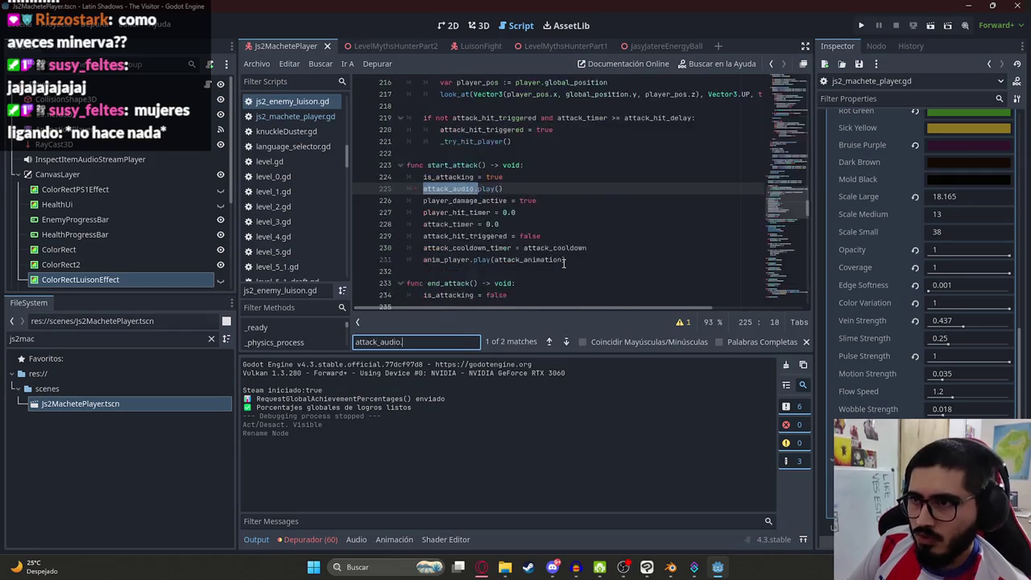
- Add 'player.hide_luison_effect()' after attack_audio.stop() and save the enemy script
click(597, 179)
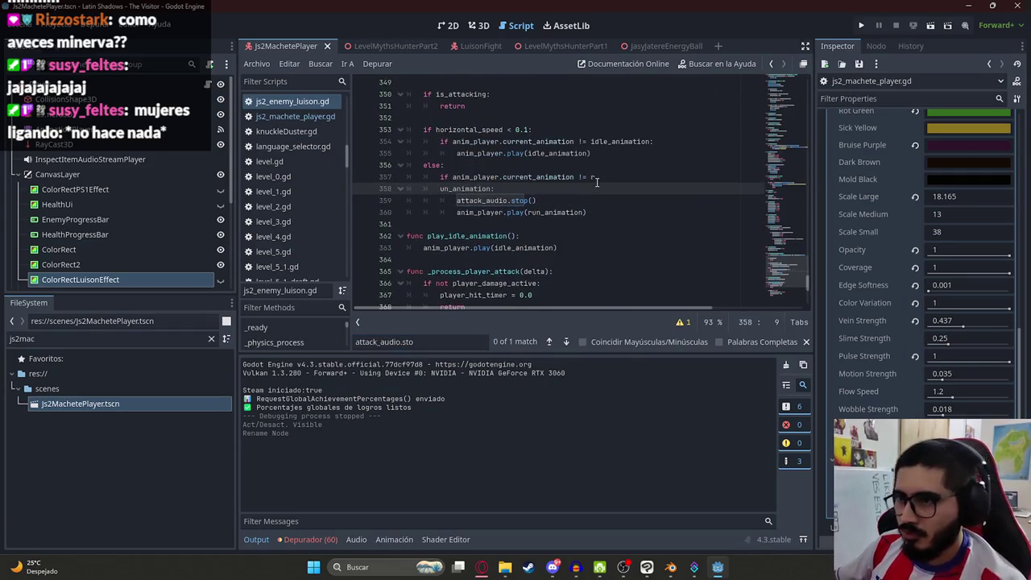
click(575, 185)
key(Return)
text(player.hide_)
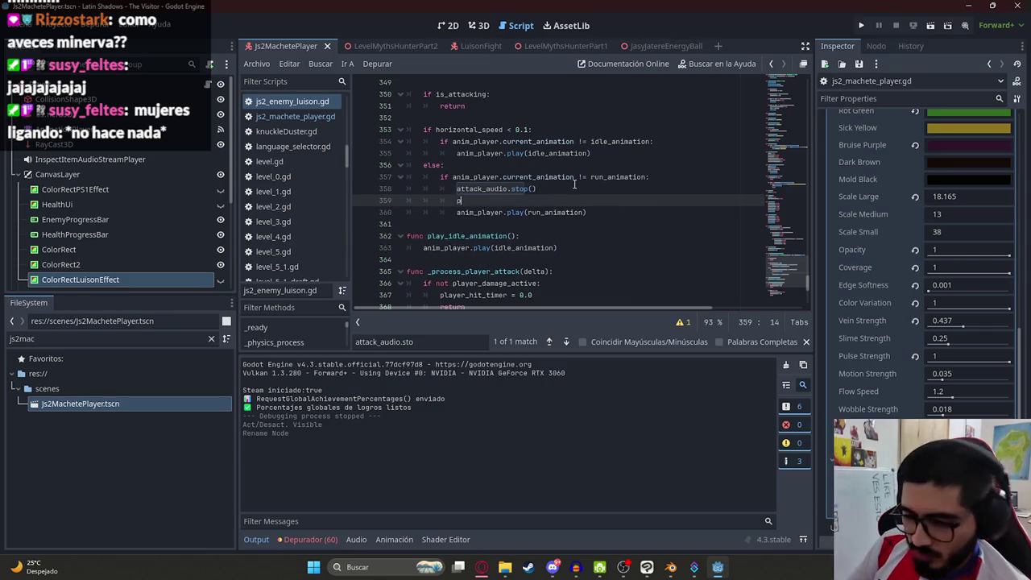
key(Return)
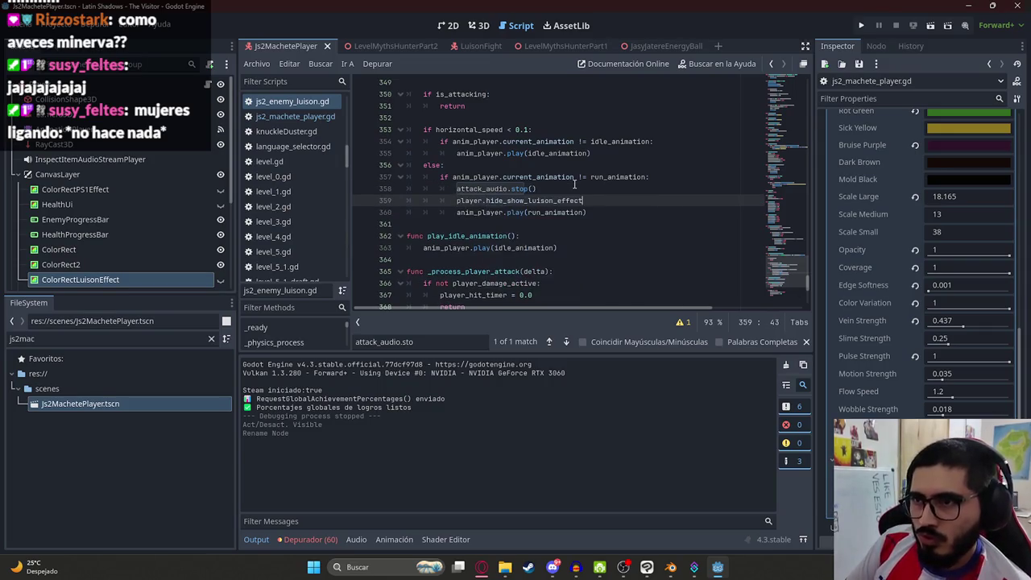
key(BackSpace)
key(BackSpace)
key(BackSpace)
text(lui)
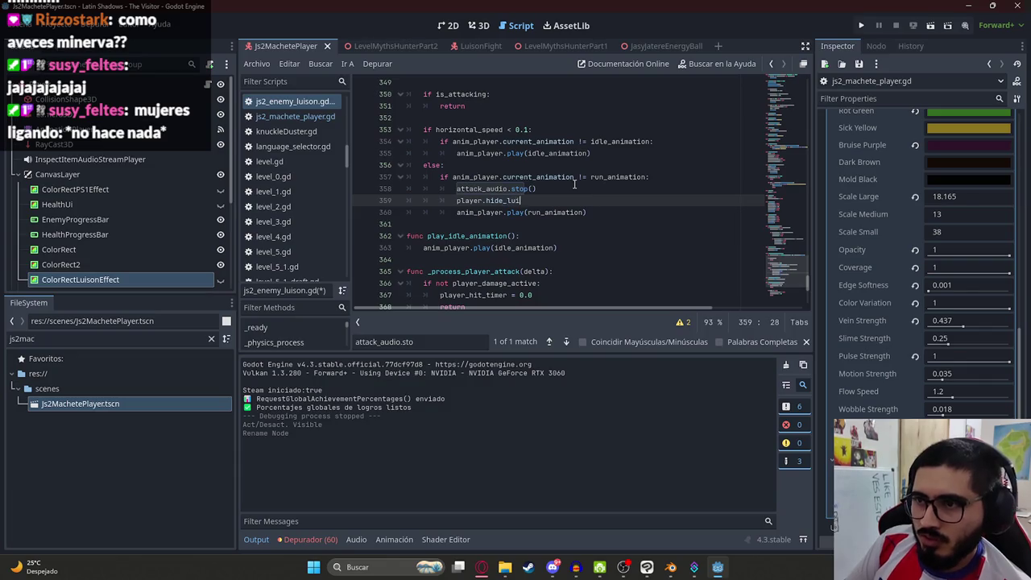
text(son_effect())
key(ctrl+s)
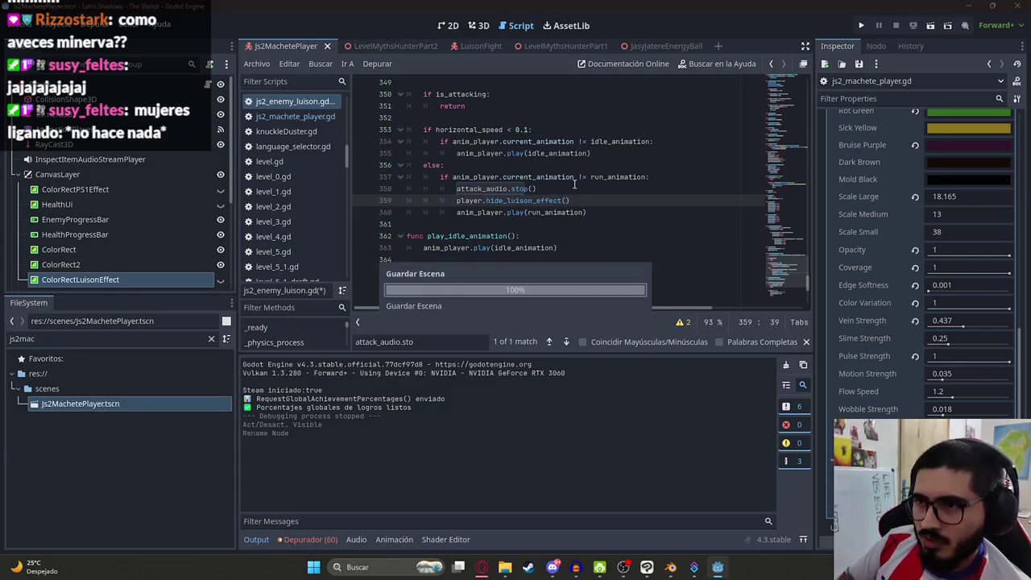
click(556, 177)
click(380, 47)
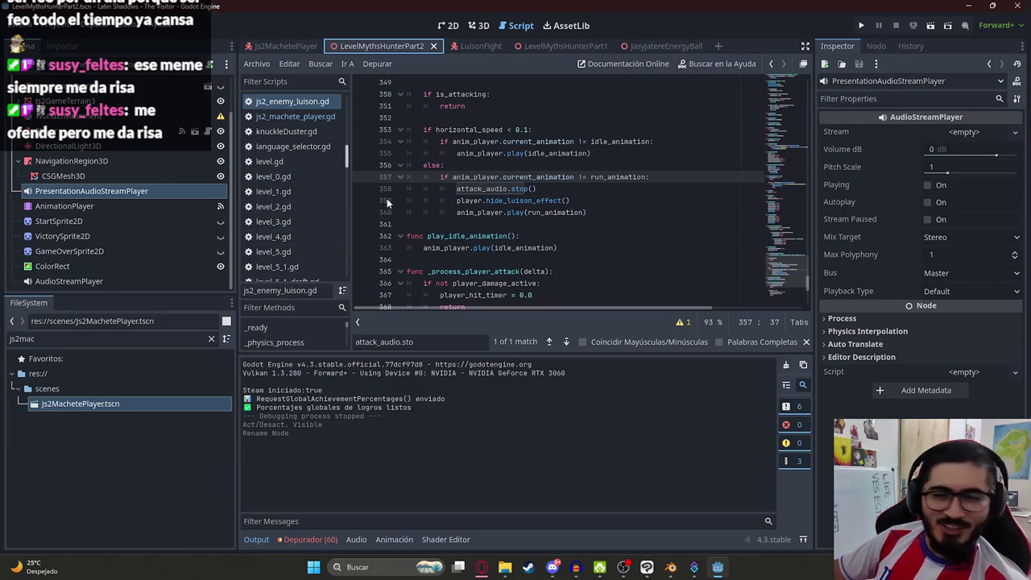
click(477, 153)
click(507, 177)
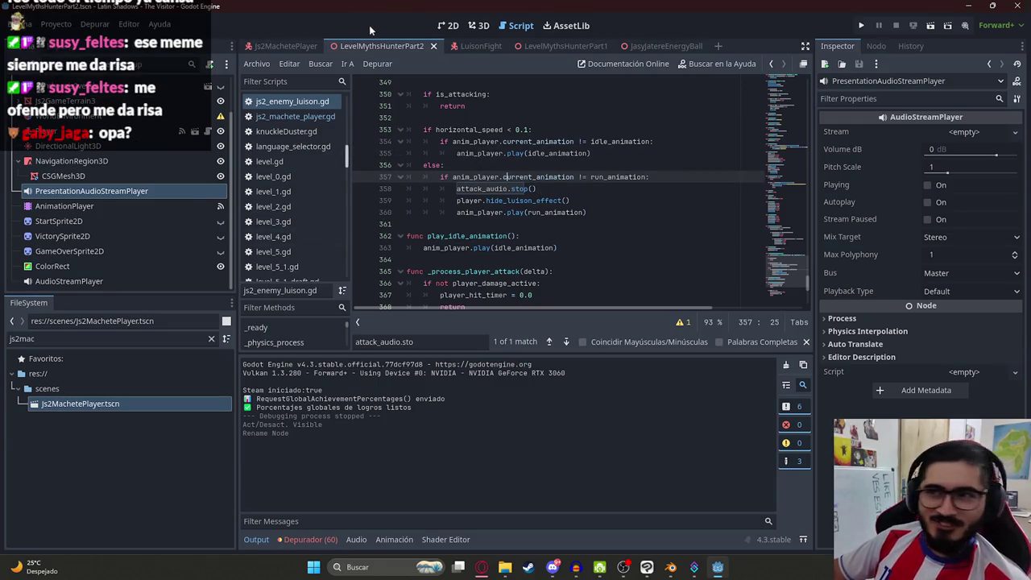
right_click(372, 46)
click(412, 128)
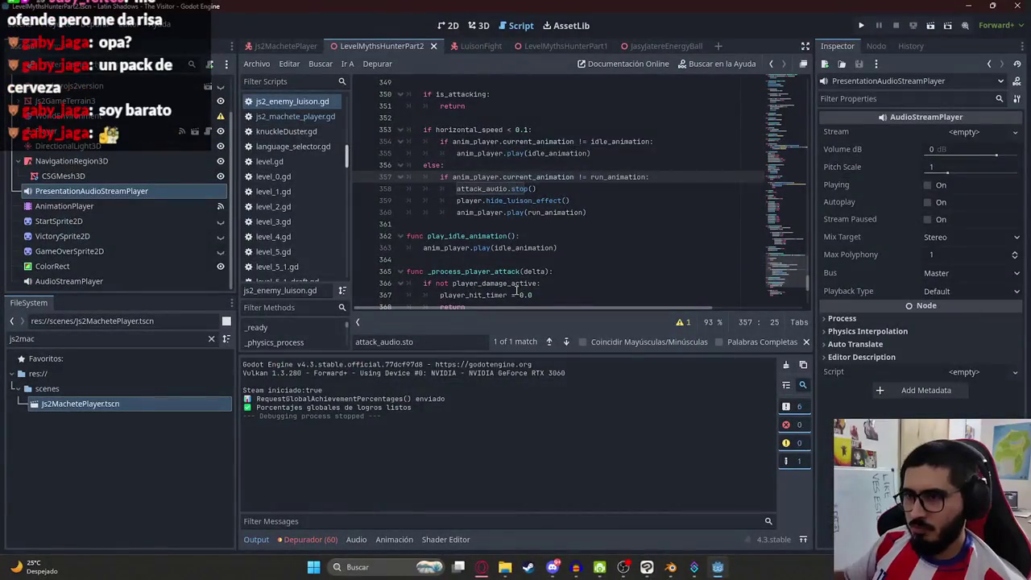
click(555, 259)
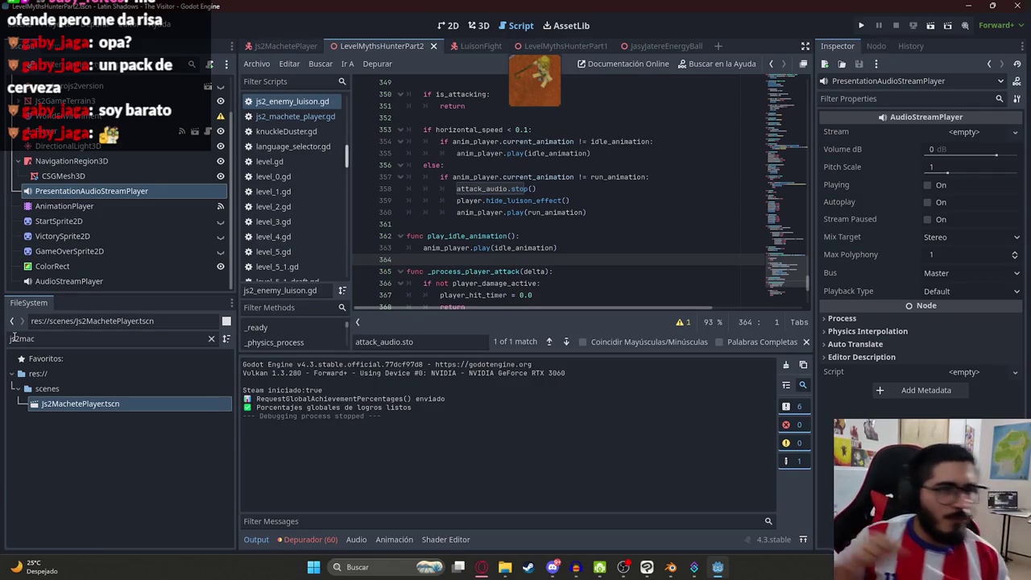
click(501, 190)
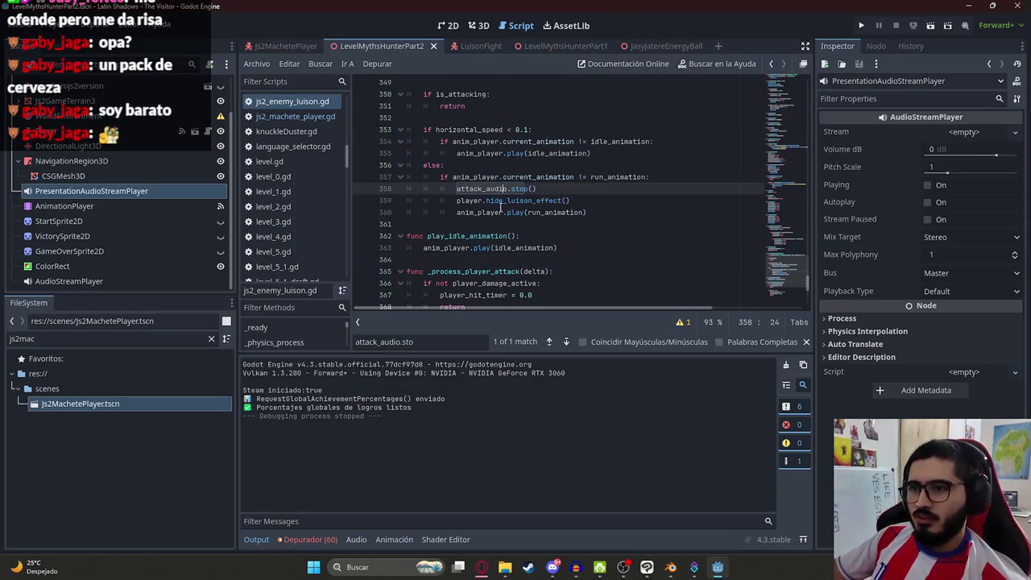
click(477, 177)
key(ctrl+f)
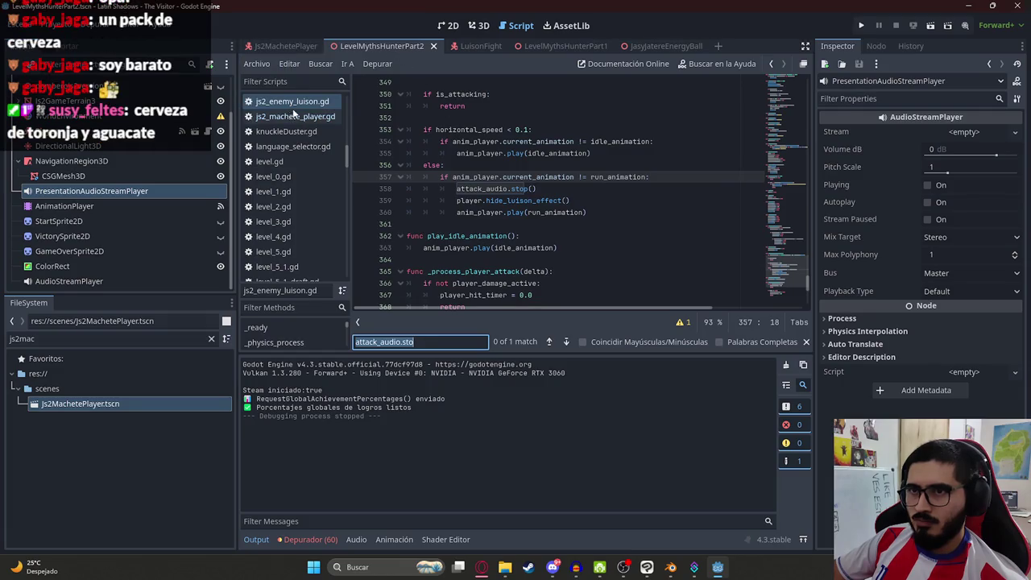
click(632, 237)
key(ctrl+f)
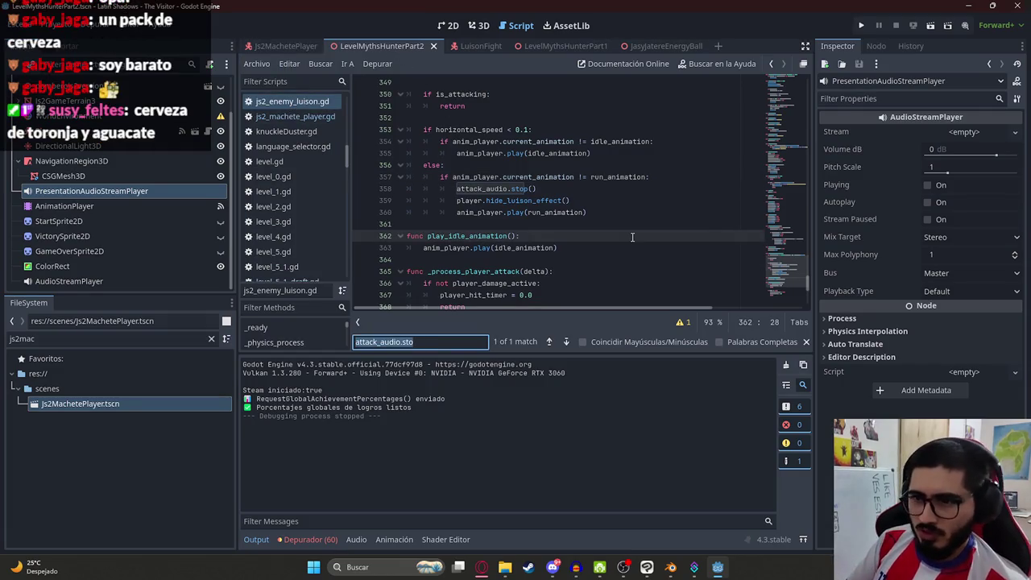
key(End)
key(BackSpace)
key(BackSpace)
key(BackSpace)
text(pl)
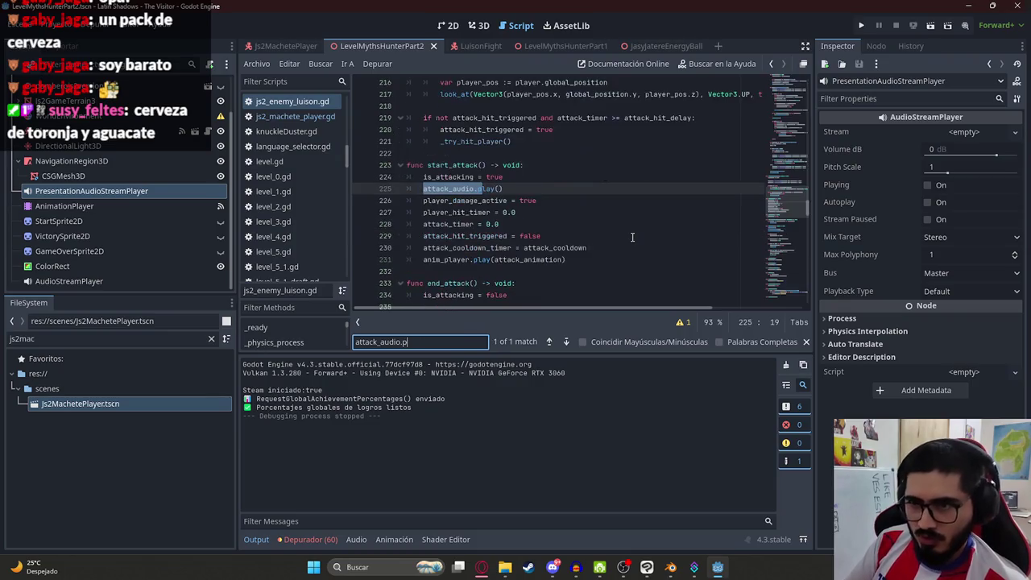
text(ay)
mouse_move(504, 191)
mouse_down()
mouse_move(507, 201)
mouse_move(420, 192)
mouse_up()
key(BackSpace)
key(BackSpace)
key(BackSpace)
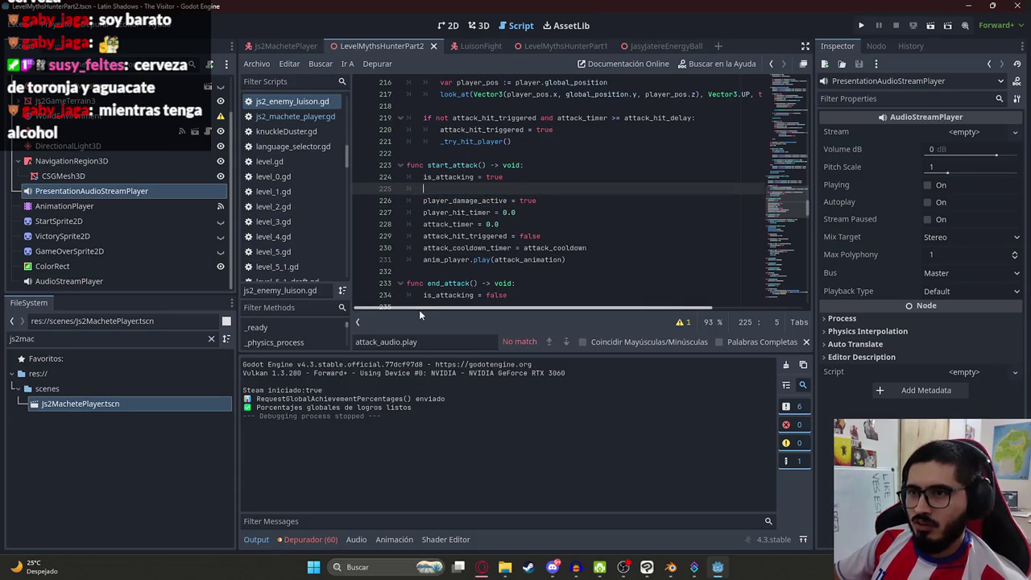
key(ctrl+f)
key(BackSpace)
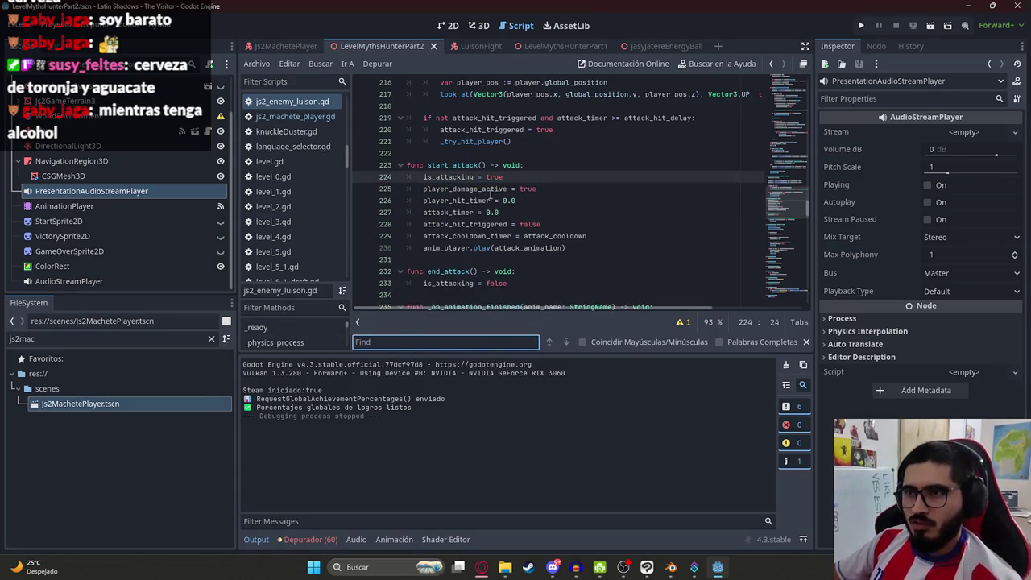
click(494, 185)
double_click(452, 165)
key(ctrl+f)
key(Return)
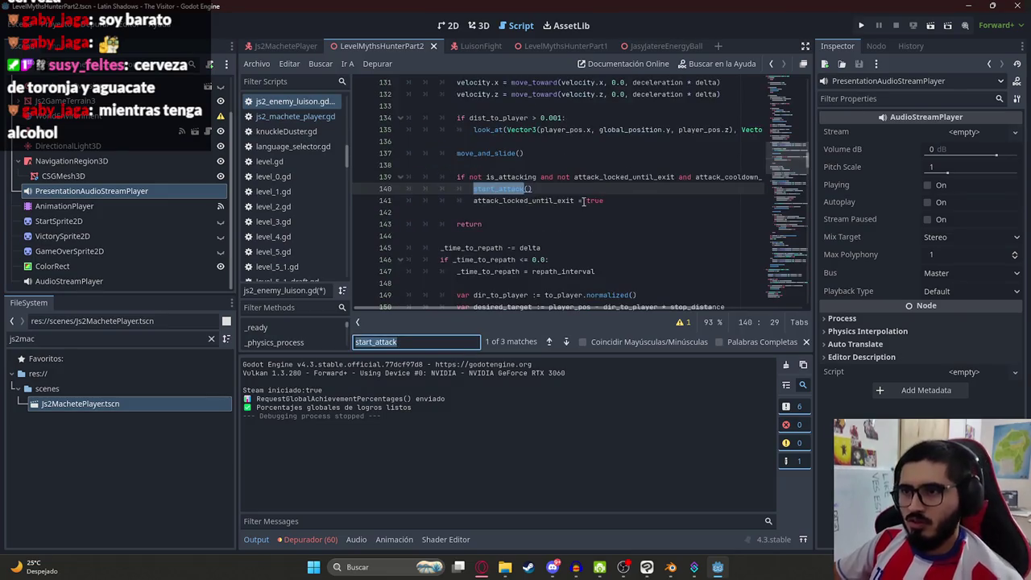
scroll(526, 257, up, 2)
scroll(526, 257, down, 3)
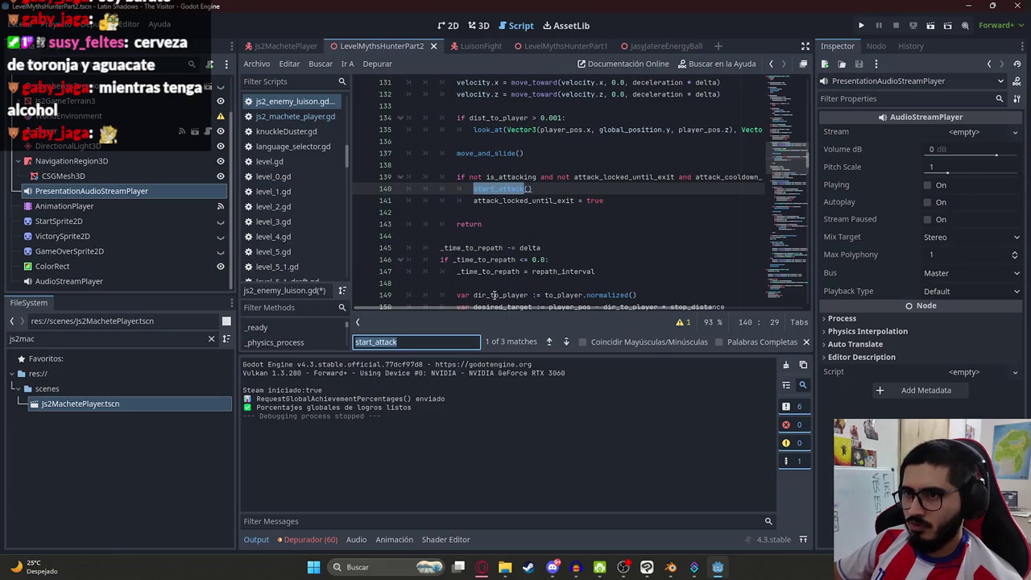
key(Return)
key(Return)
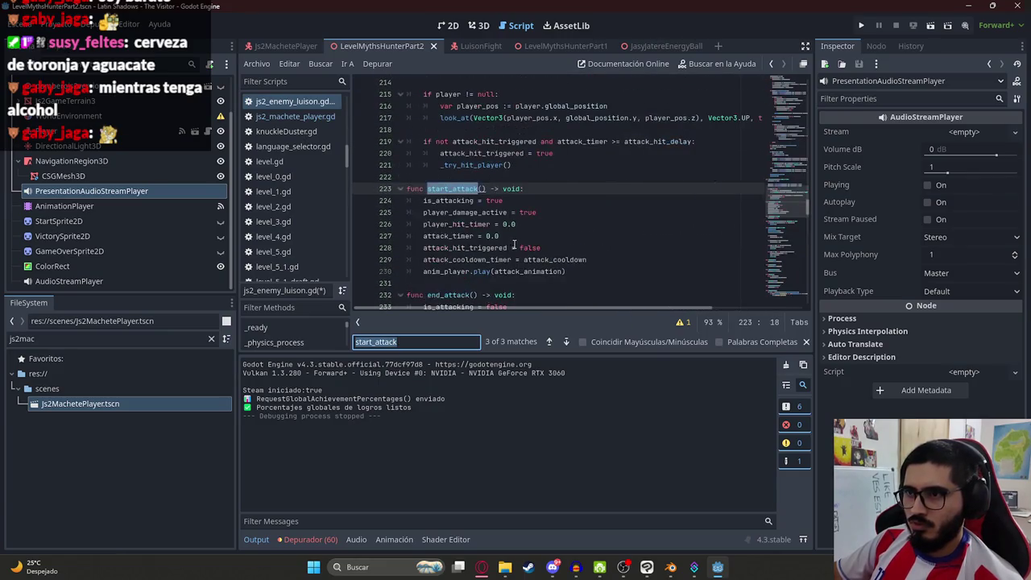
key(Return)
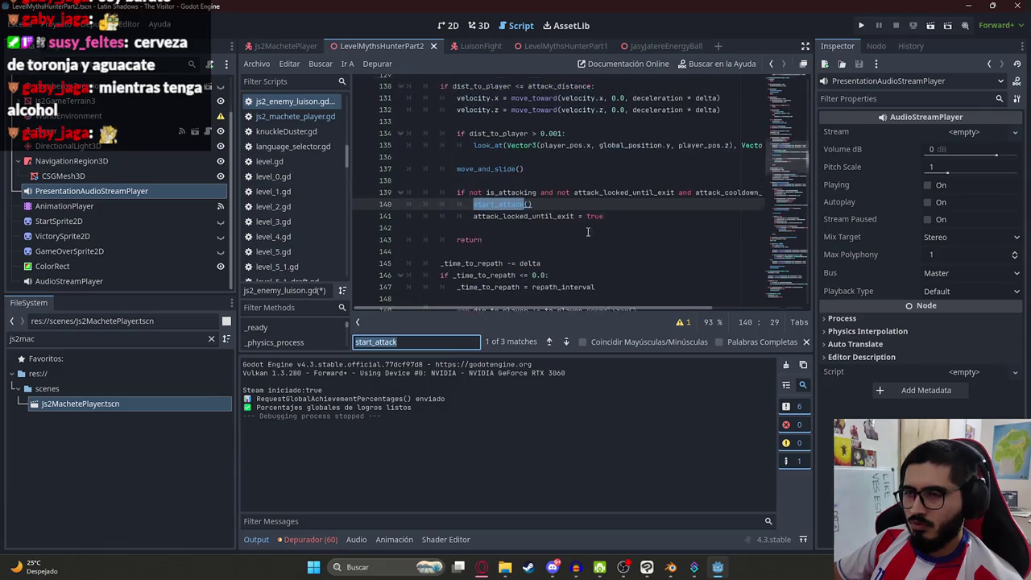
scroll(663, 309, right, 3)
drag(663, 309, 506, 304)
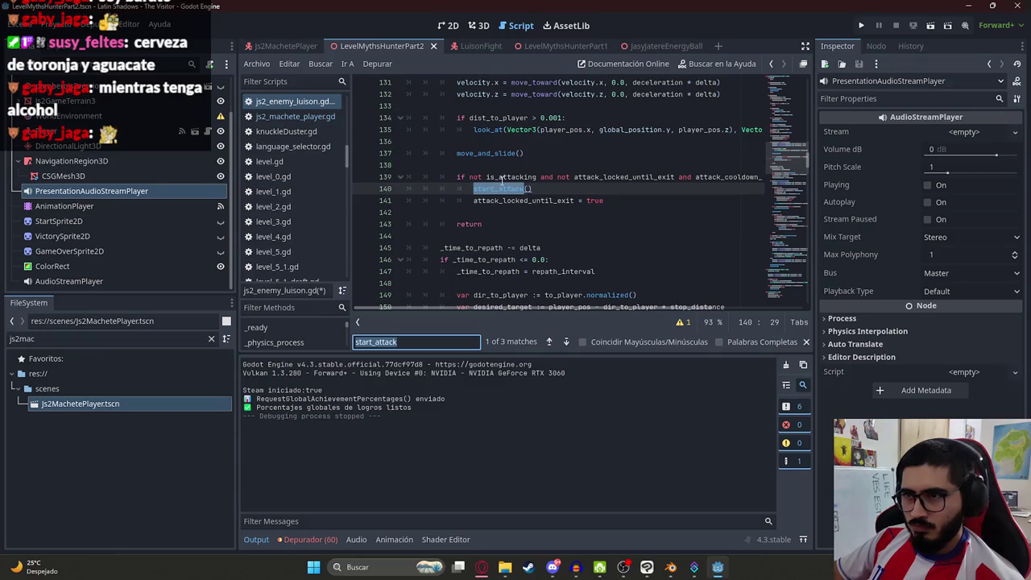
key(Return)
key(Return)
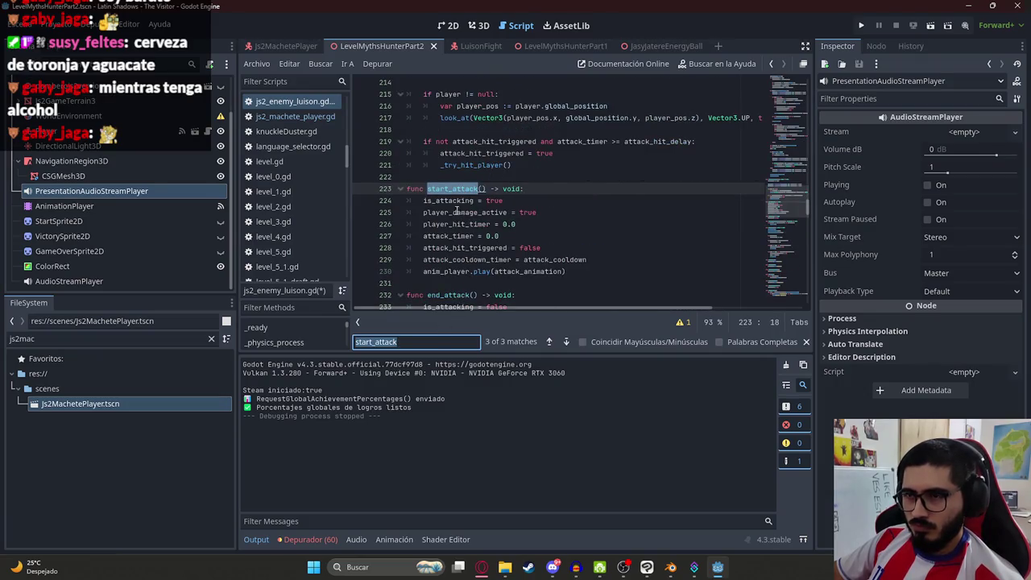
double_click(447, 200)
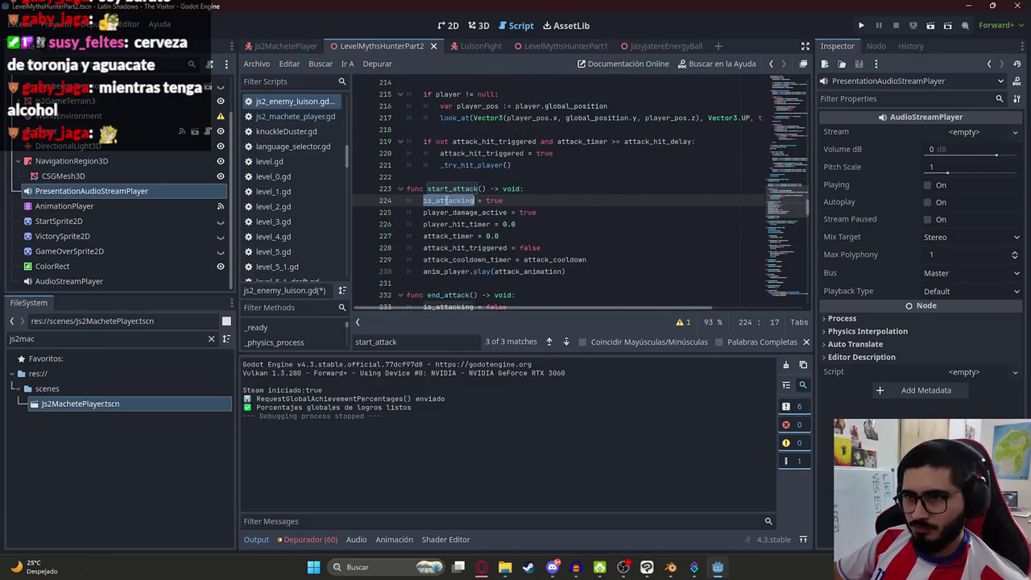
click(547, 225)
click(563, 237)
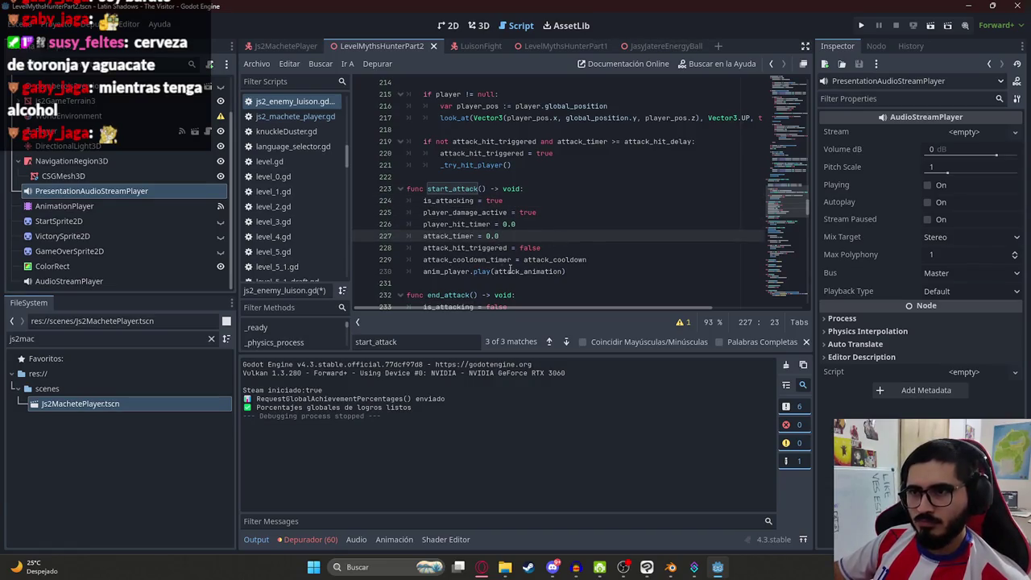
key(ctrl+z)
key(ctrl+z)
key(ctrl+s)
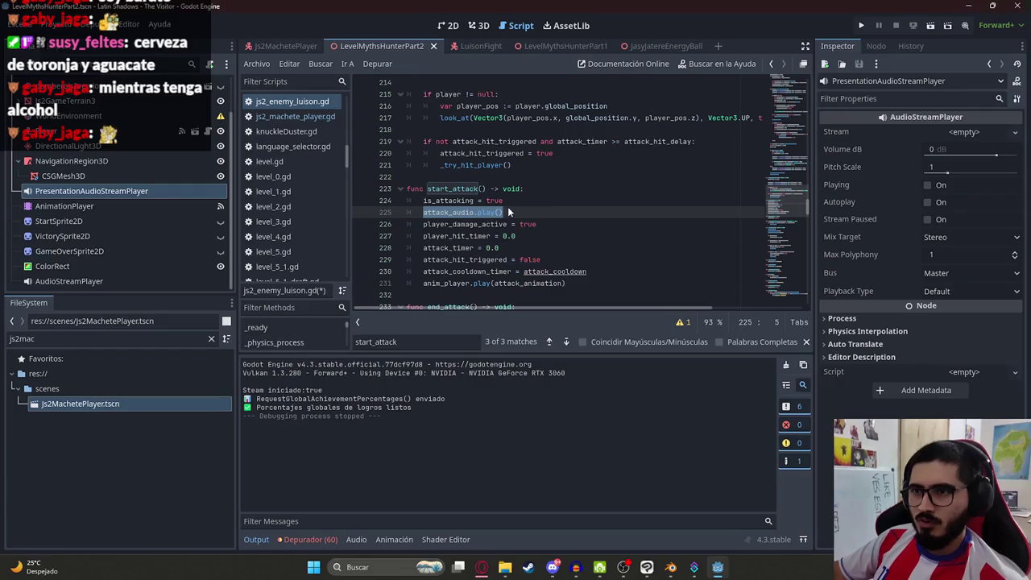
click(521, 212)
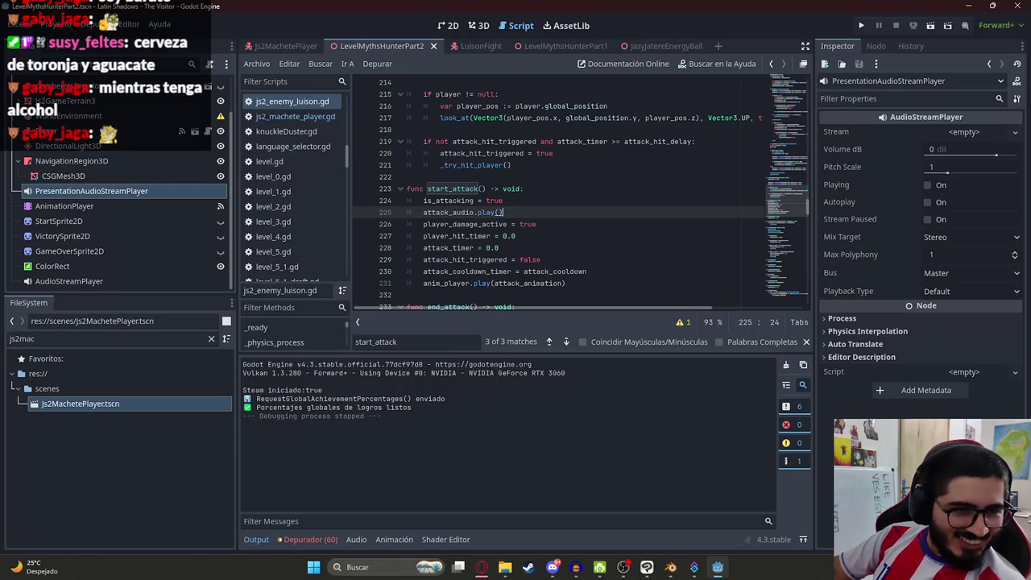
click(465, 212)
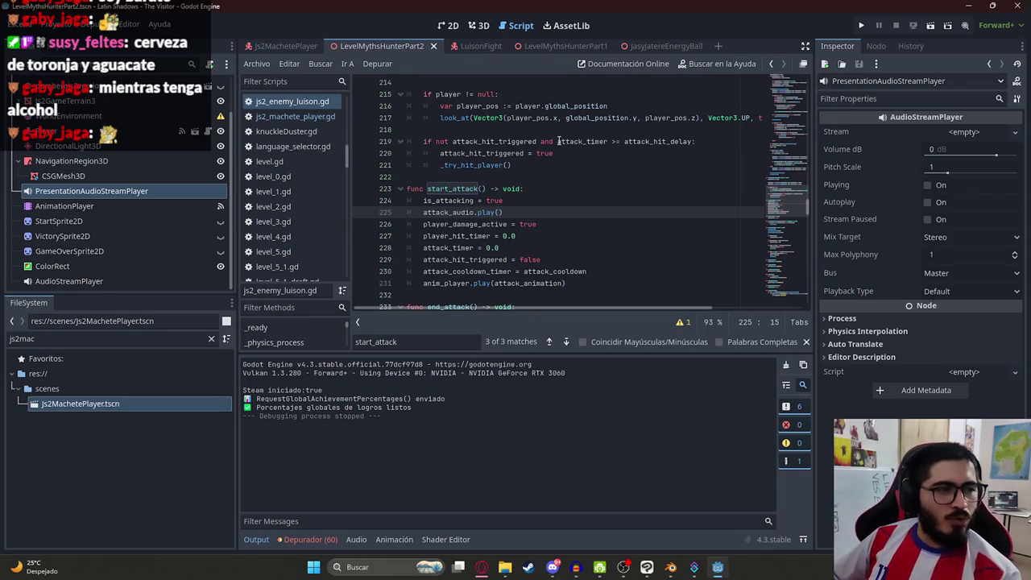
click(480, 213)
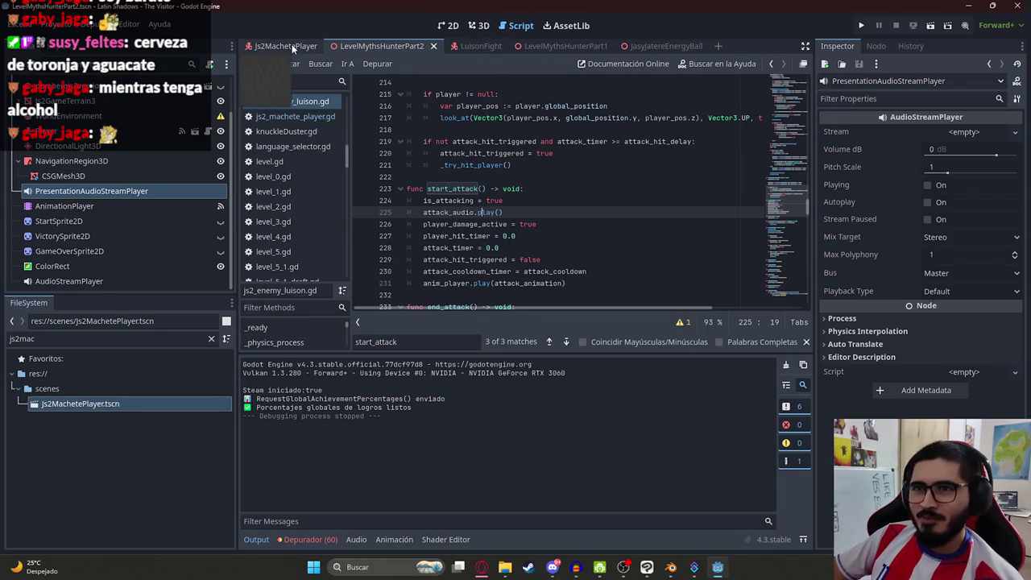
click(293, 46)
click(394, 46)
- Run the game with F5 to test the Luison effect, then stop it
right_click(362, 46)
click(453, 132)
key(F5)
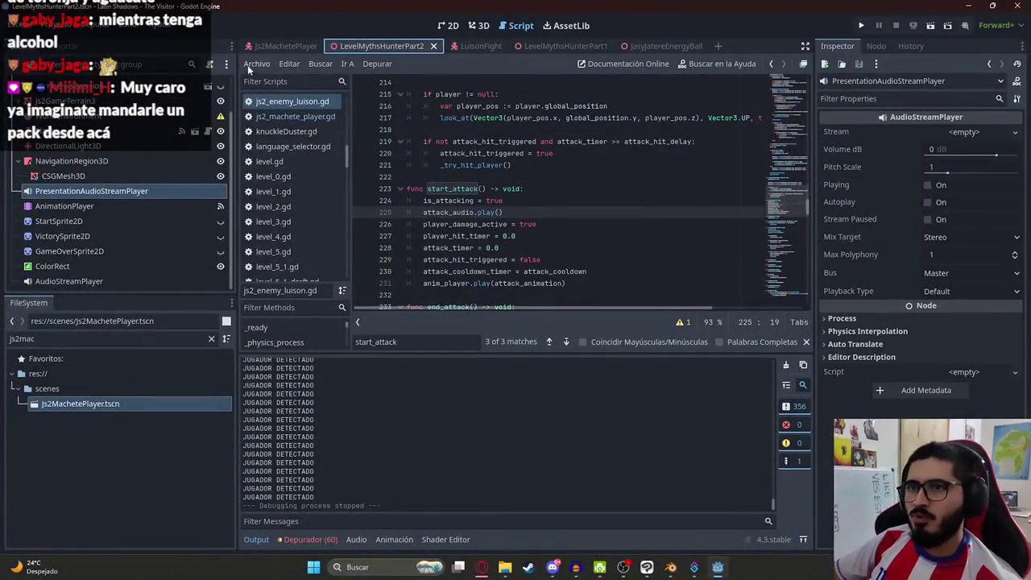
click(270, 46)
- Open Js2MachetePlayer in the 2D editor and select AnimationPlayer2
click(480, 46)
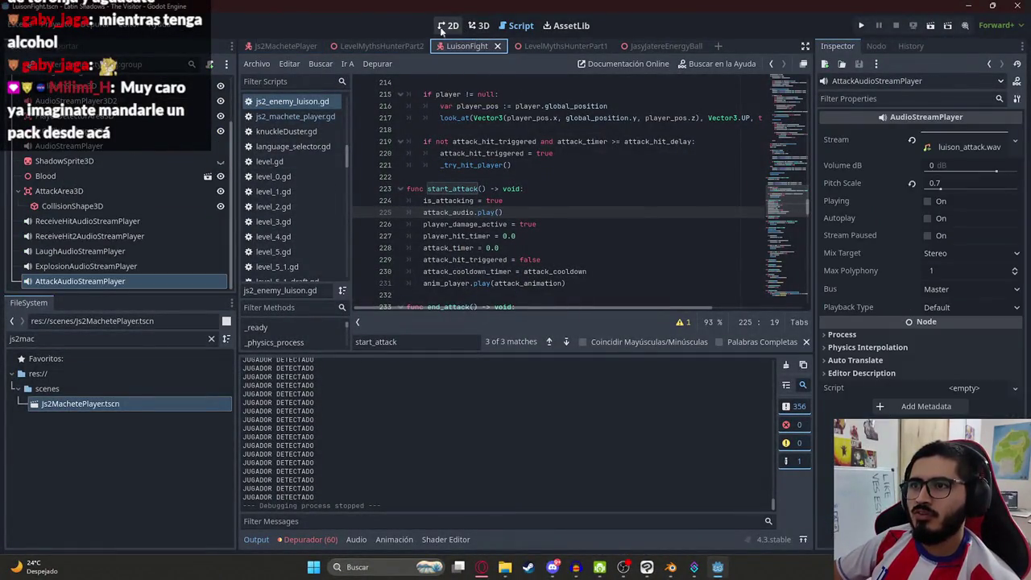
click(449, 25)
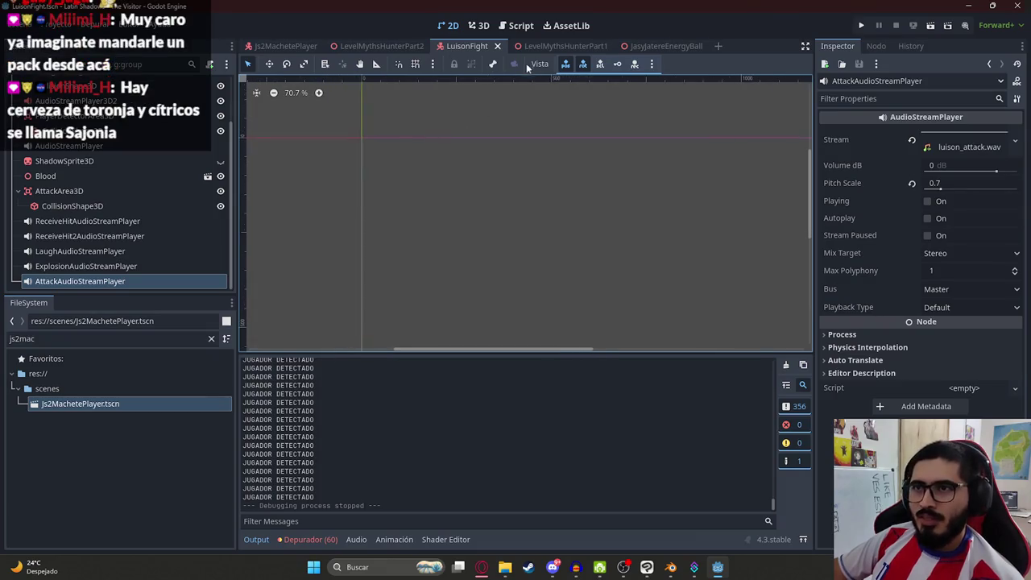
click(308, 47)
scroll(303, 185, down, 2)
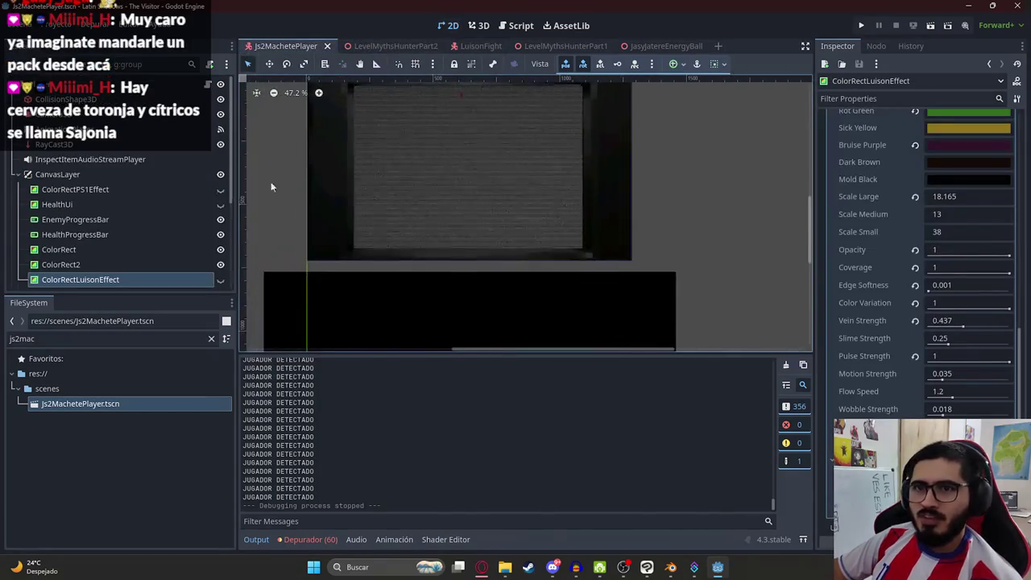
scroll(97, 165, down, 3)
click(82, 251)
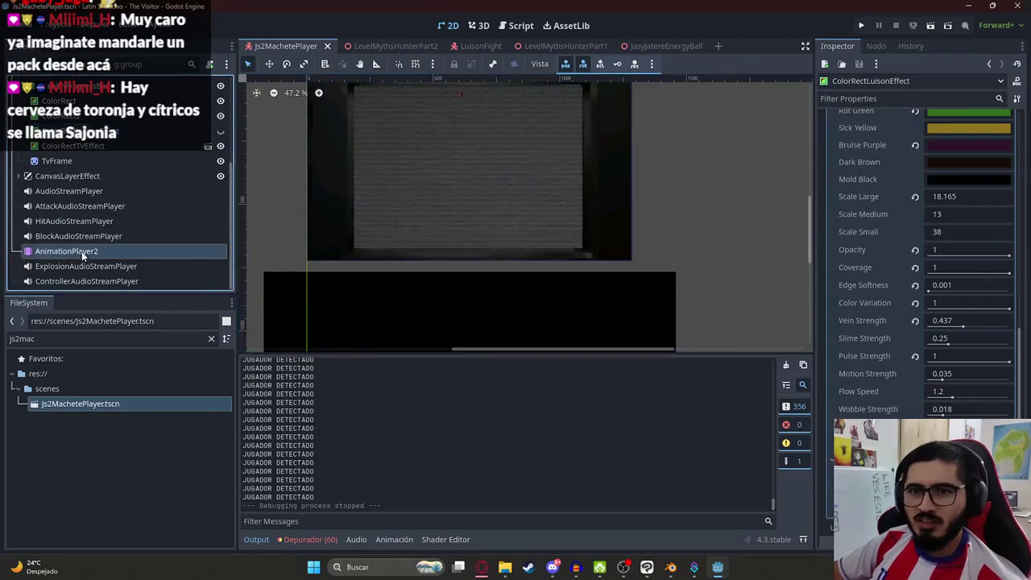
- Inspect the ShowBars animation, then load the RESET animation
click(452, 364)
click(459, 362)
scroll(487, 158, down, 1)
scroll(487, 158, up, 1)
click(452, 365)
click(447, 398)
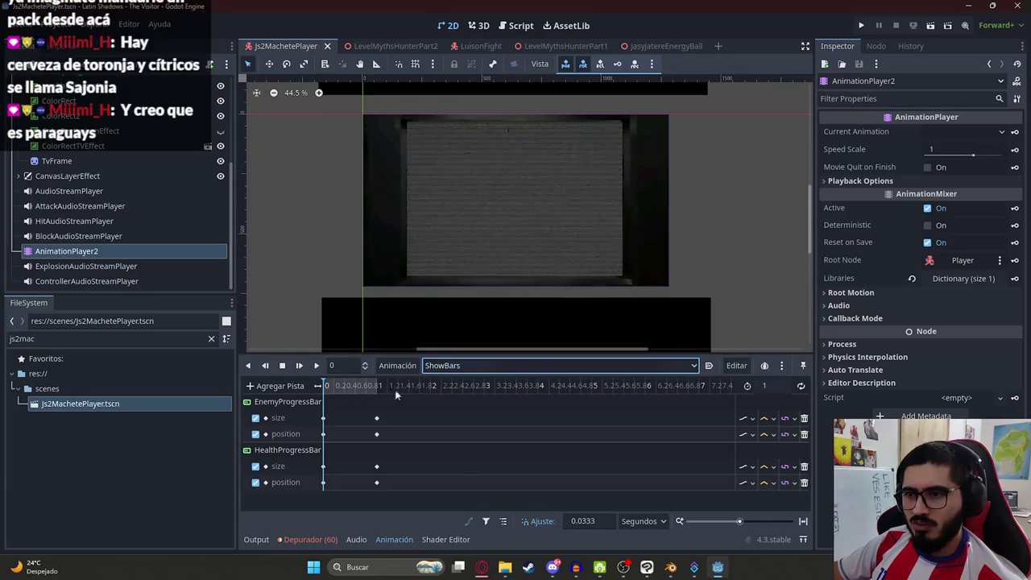
click(452, 365)
click(449, 384)
scroll(395, 191, down, 1)
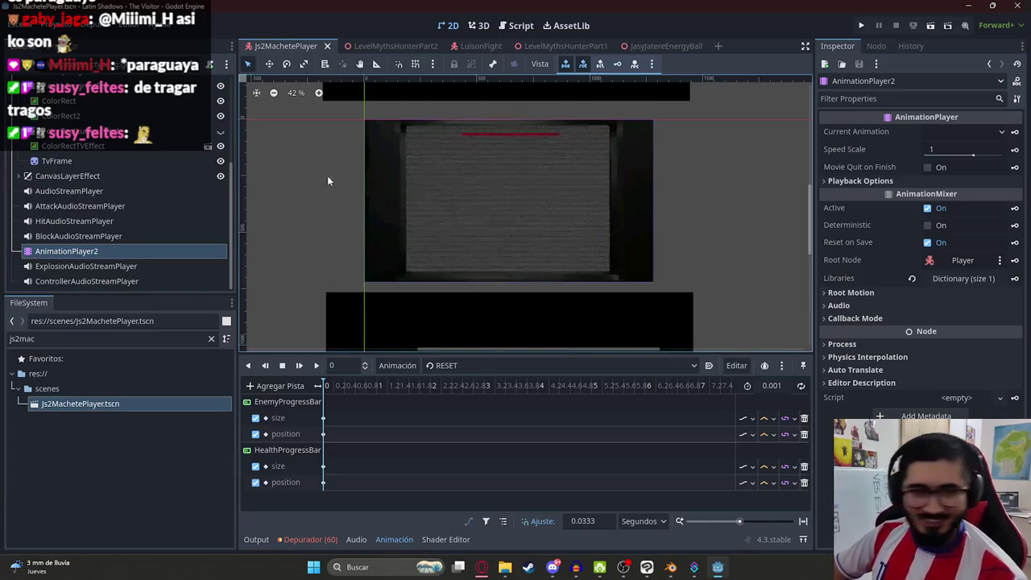
mouse_move(518, 278)
mouse_down()
mouse_move(524, 237)
mouse_move(560, 292)
mouse_up()
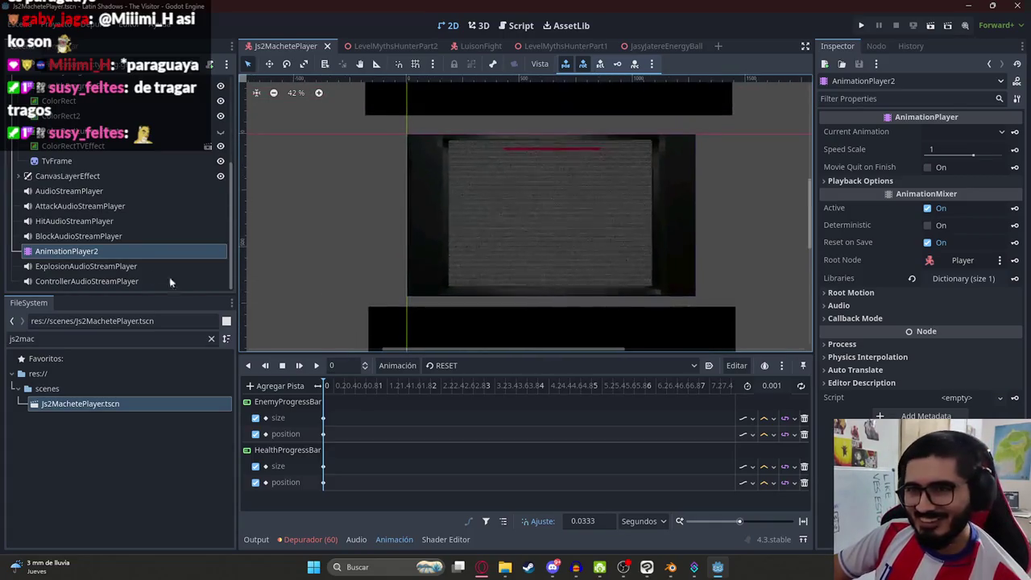
- Create a 'ShowLuisonEffect' animation and key ColorRectLuisonEffect's Visible property
click(381, 366)
click(419, 381)
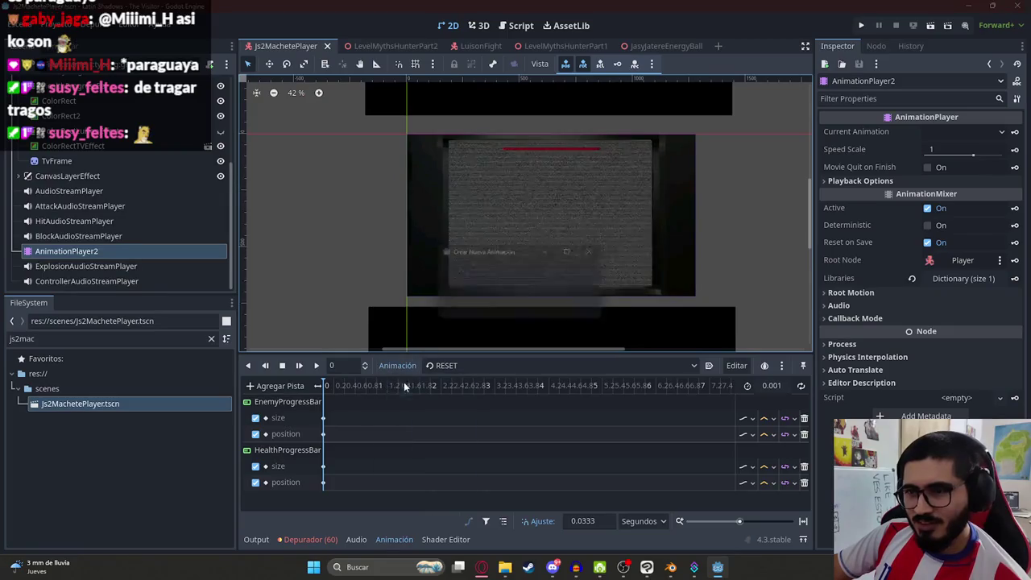
text(Show)
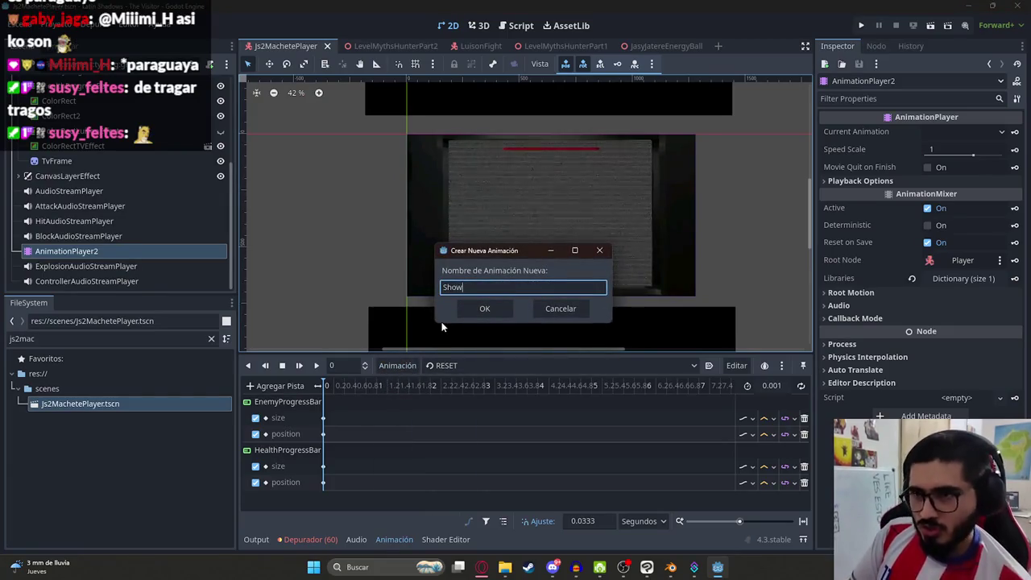
text(ect)
key(Return)
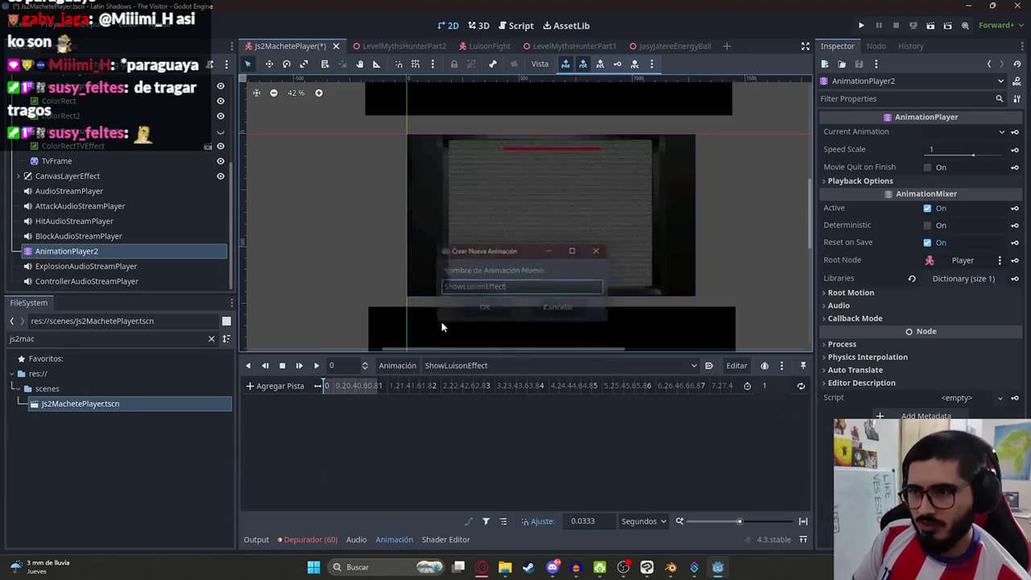
scroll(149, 176, up, 3)
click(121, 185)
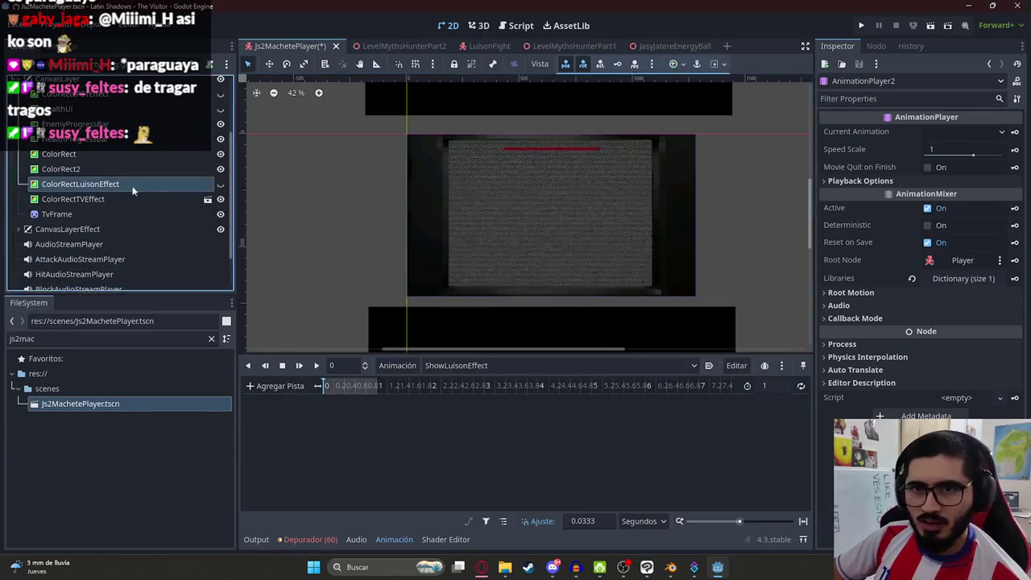
scroll(971, 200, down, 2)
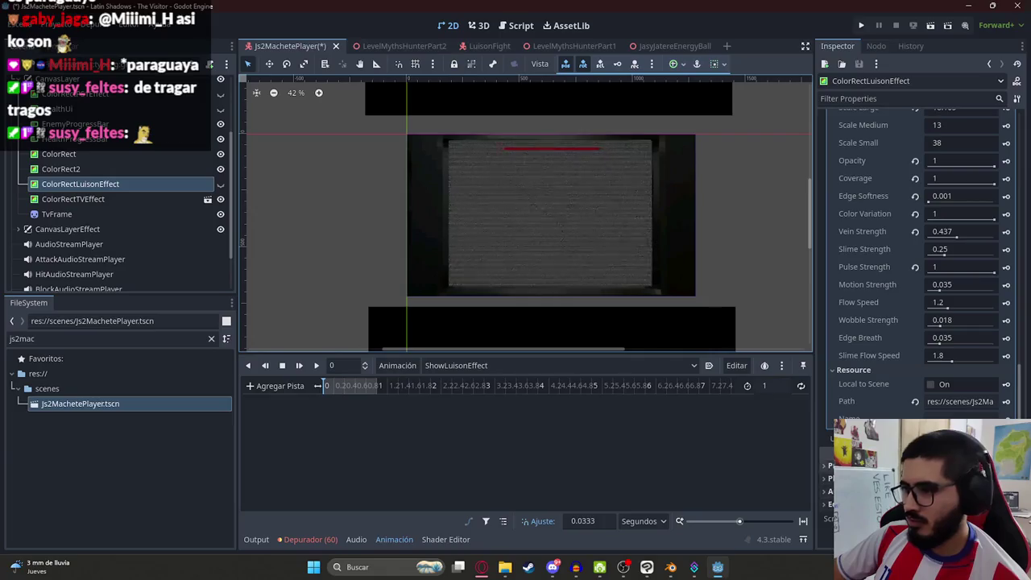
scroll(886, 225, up, 5)
scroll(853, 235, up, 3)
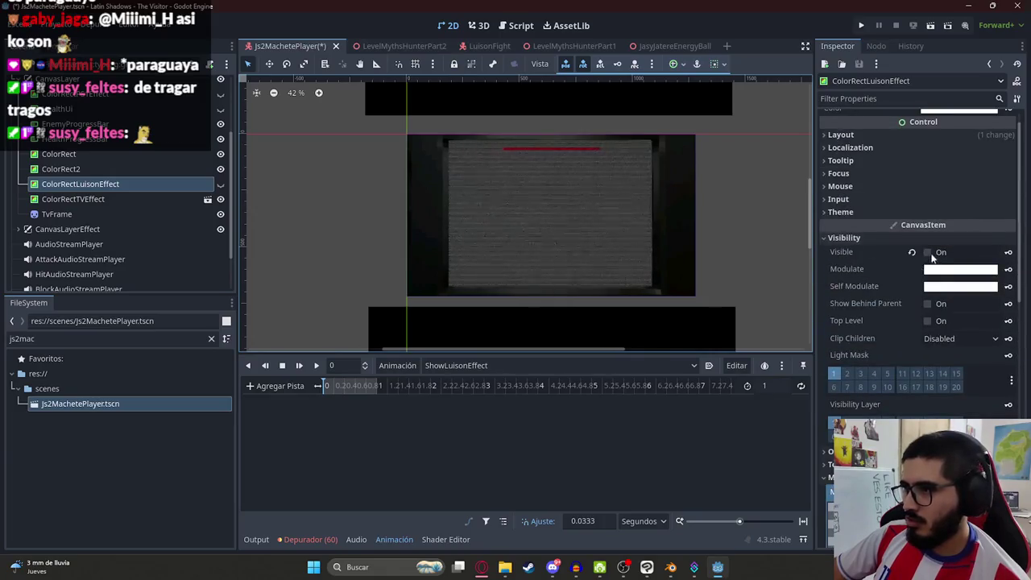
click(1008, 252)
key(Return)
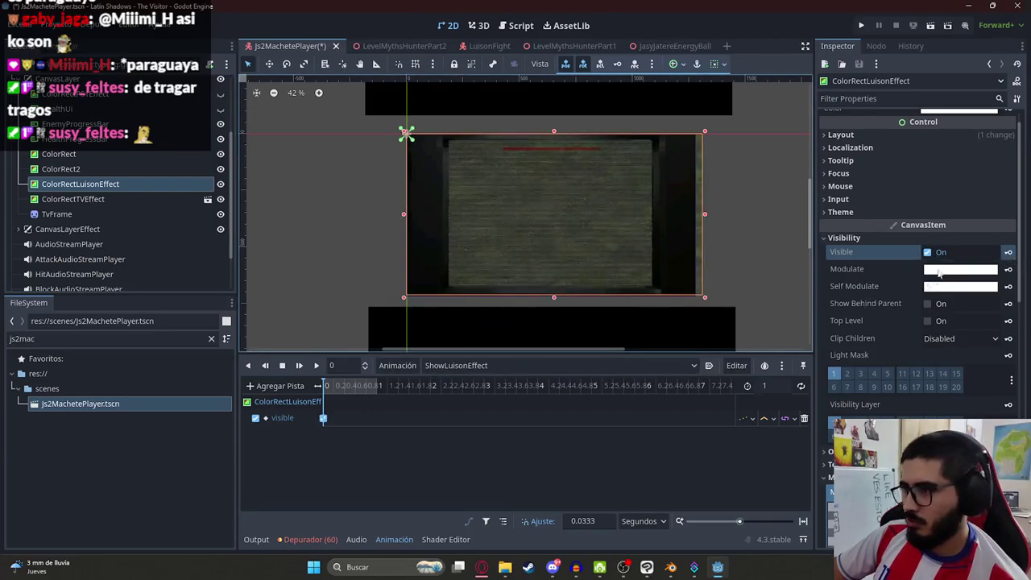
- Add a Modulate track with keyframes at the start and at about 1 second
click(938, 272)
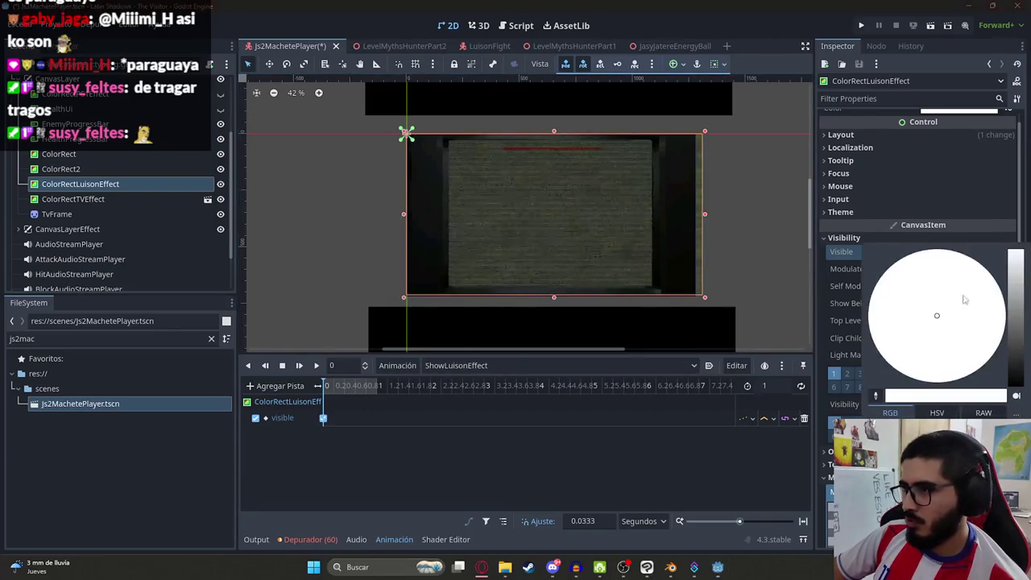
click(698, 488)
click(1007, 269)
click(470, 318)
drag(355, 386, 376, 386)
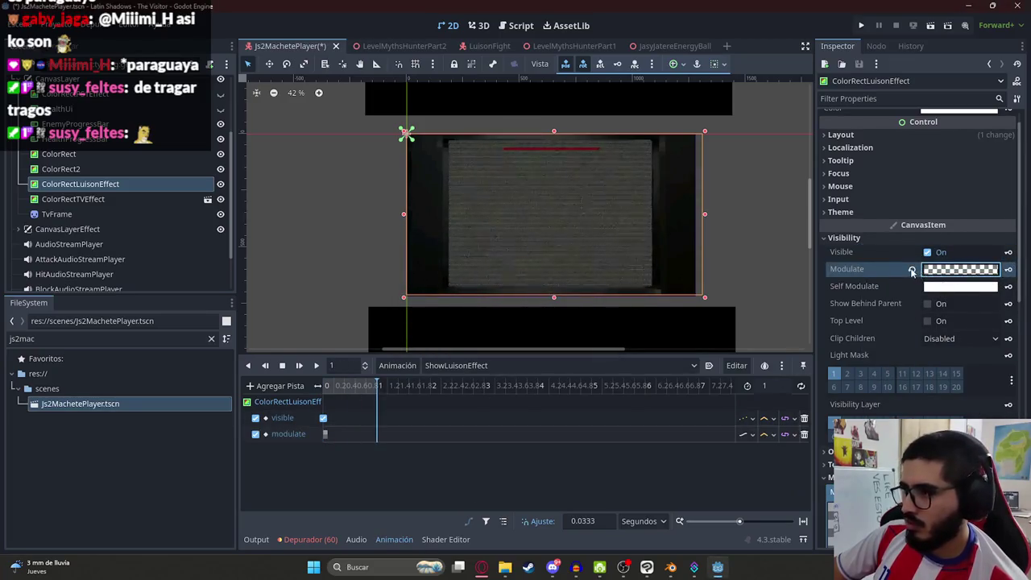
click(1008, 269)
- Preview the animation, then set the overlay's Modulate alpha to 31 and finally to black
click(317, 364)
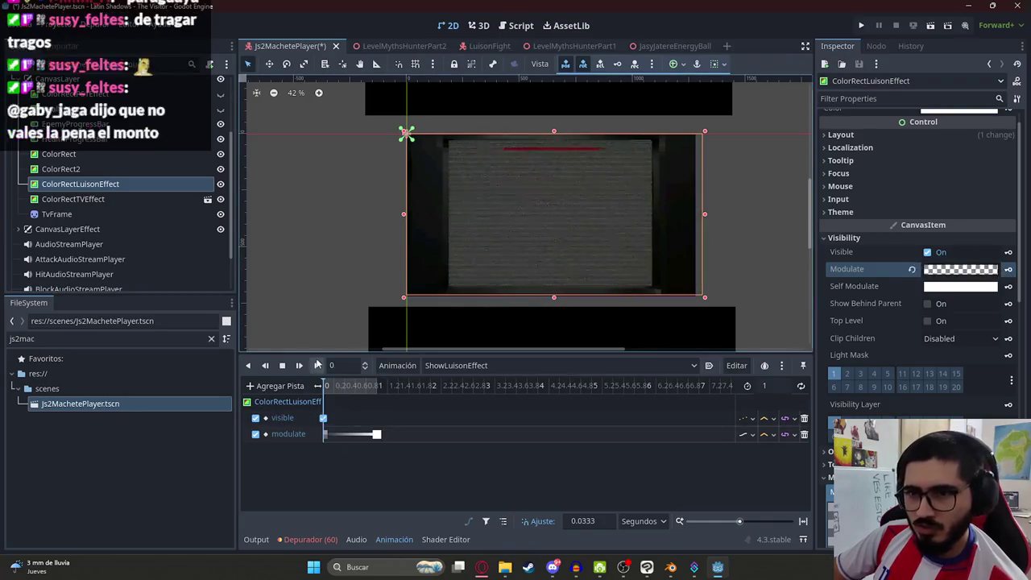
click(318, 365)
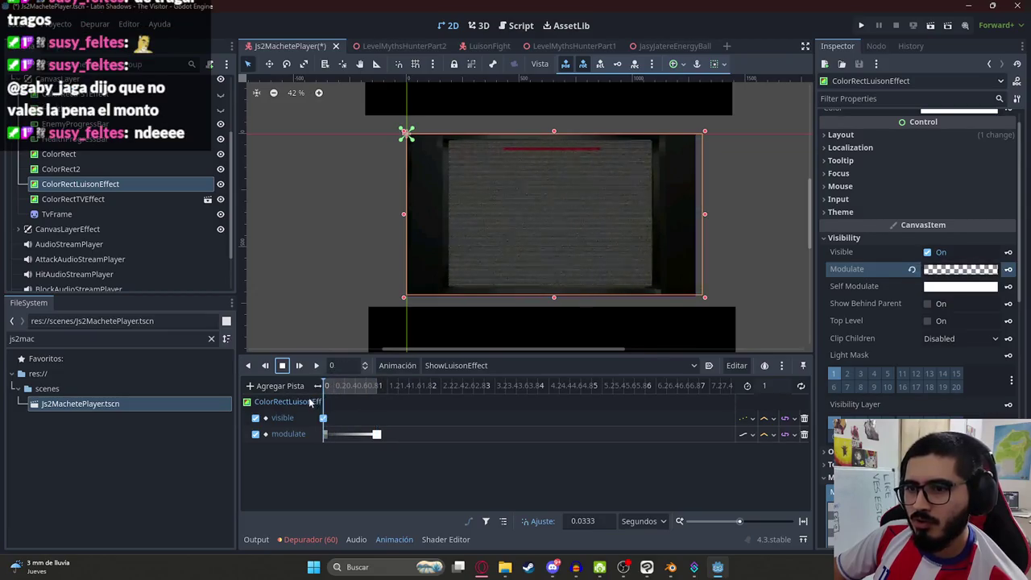
click(316, 366)
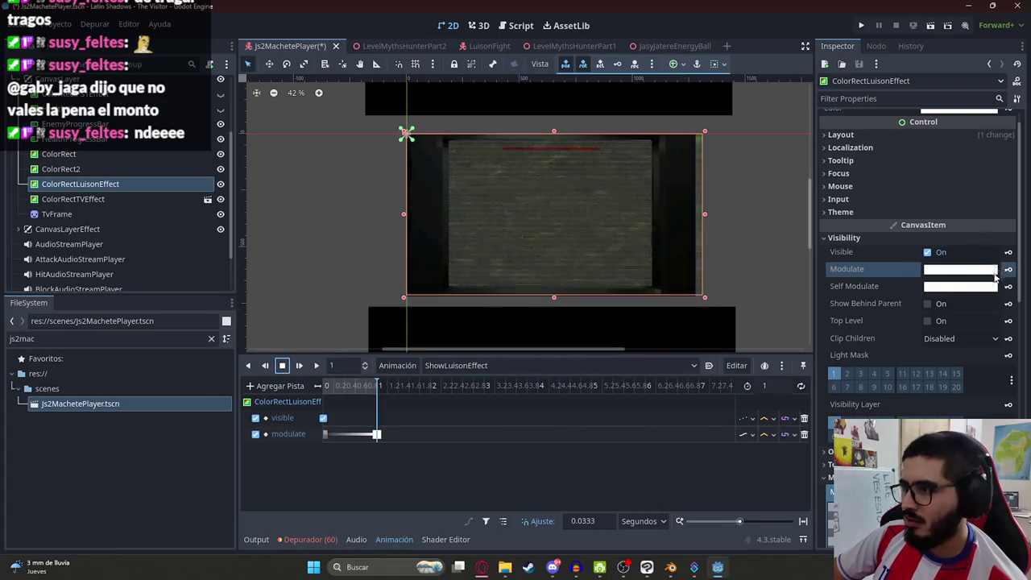
click(960, 269)
drag(935, 242, 792, 263)
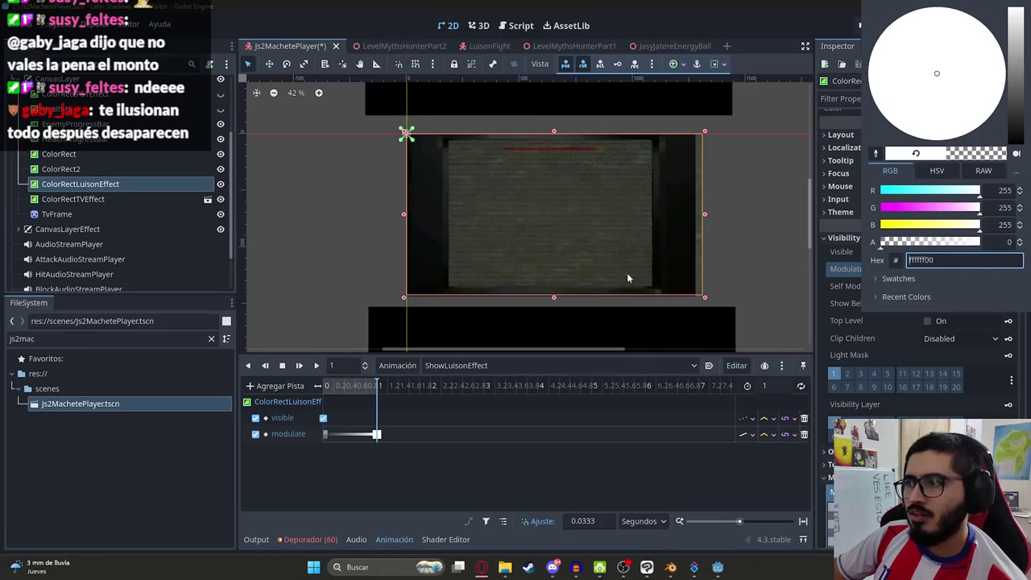
click(354, 400)
click(329, 386)
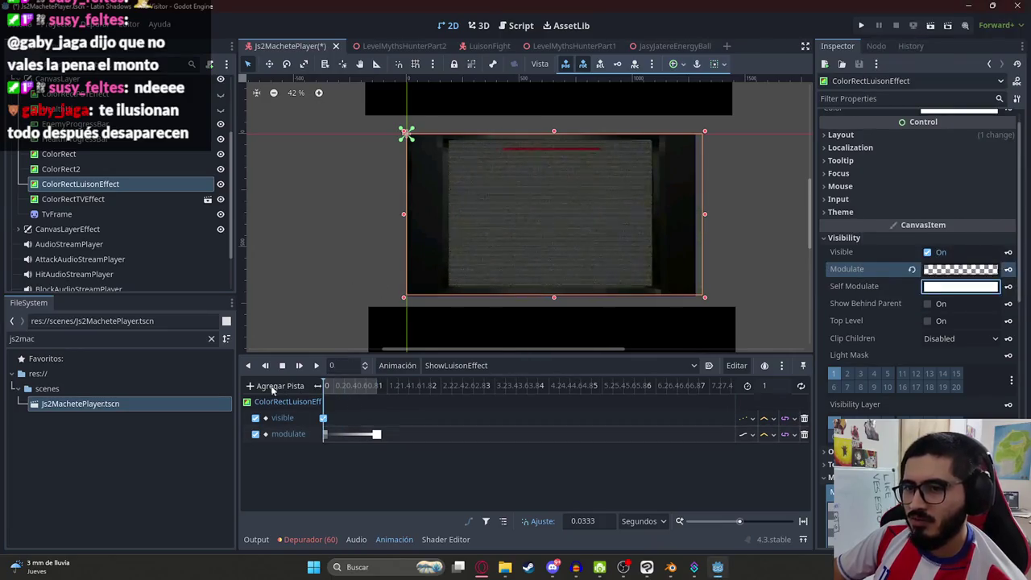
click(961, 271)
mouse_move(1017, 339)
mouse_down()
mouse_move(1018, 384)
mouse_move(1018, 274)
mouse_move(1017, 375)
mouse_up()
click(427, 498)
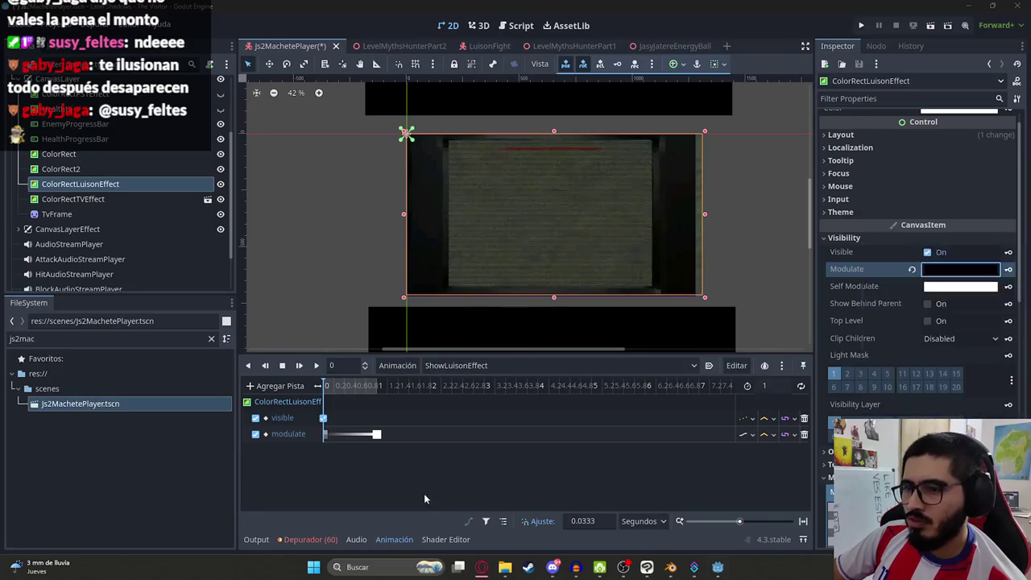
- Delete the Modulate and Visible tracks and remove the ShowLuisonEffect animation
click(804, 434)
click(804, 420)
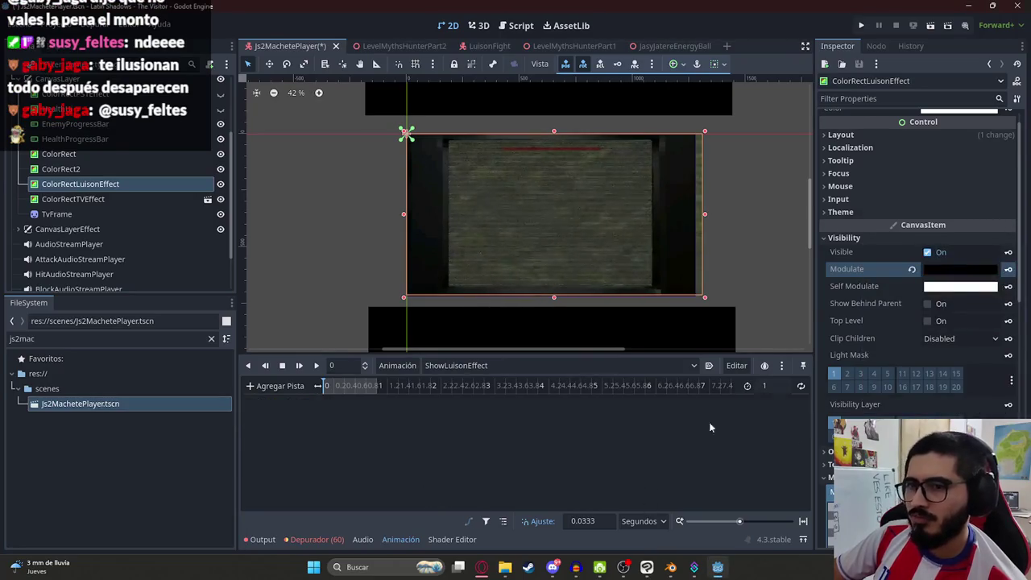
click(397, 365)
click(411, 497)
click(488, 299)
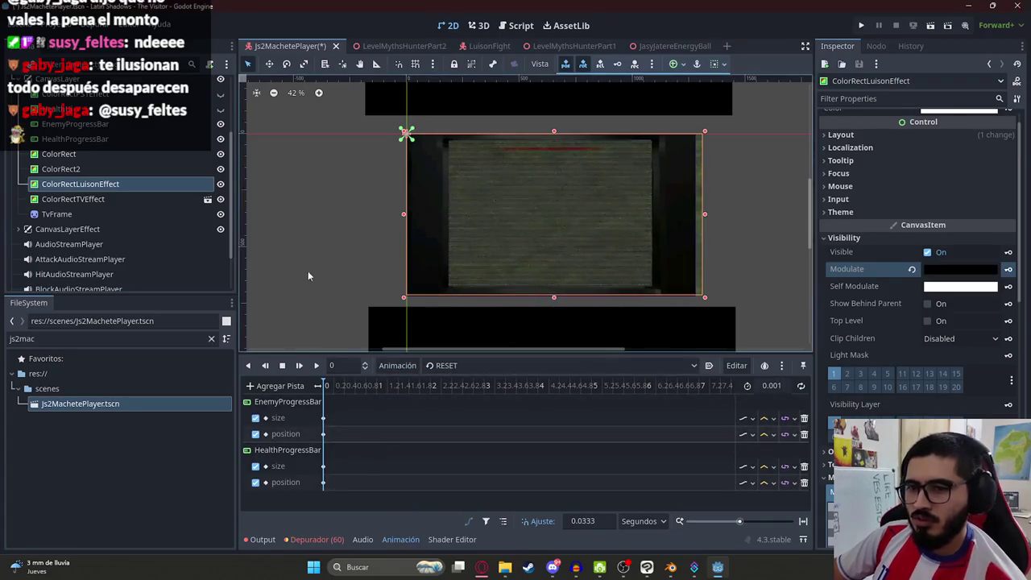
drag(306, 272, 335, 271)
- Save the Js2MachetePlayer scene and test the effect's Opacity, restoring it to 1
key(ctrl+s)
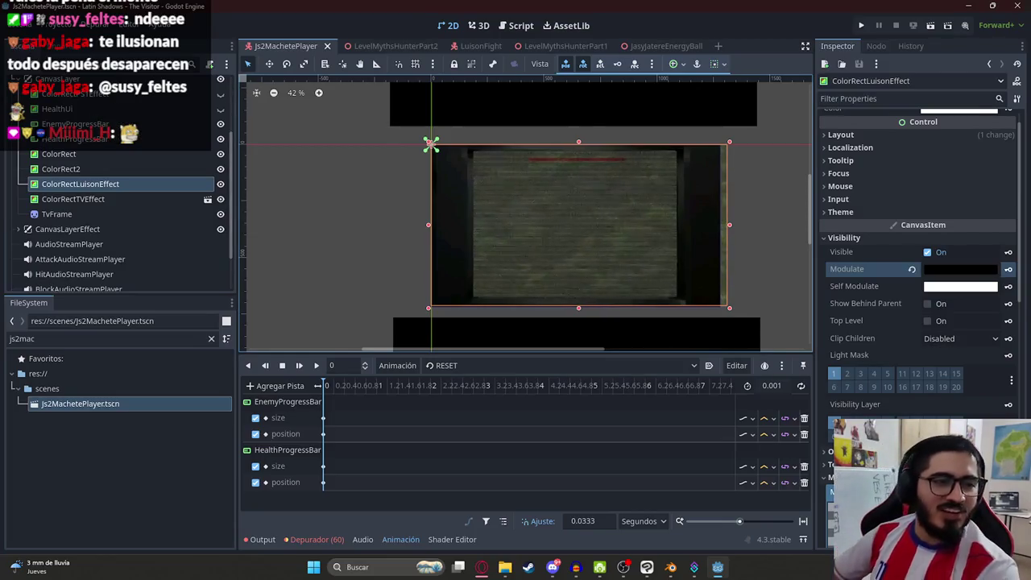
scroll(450, 170, up, 4)
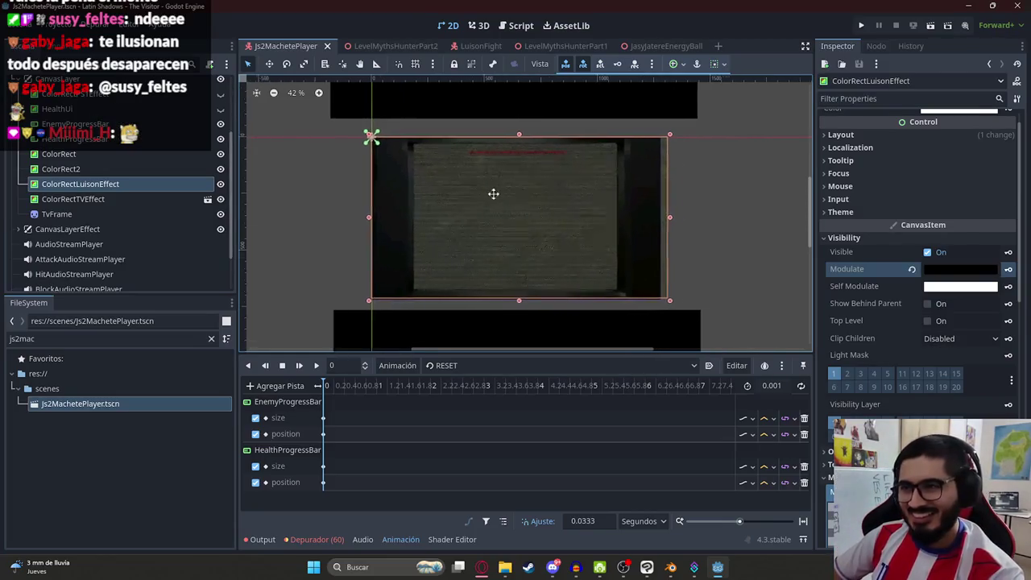
scroll(433, 221, down, 2)
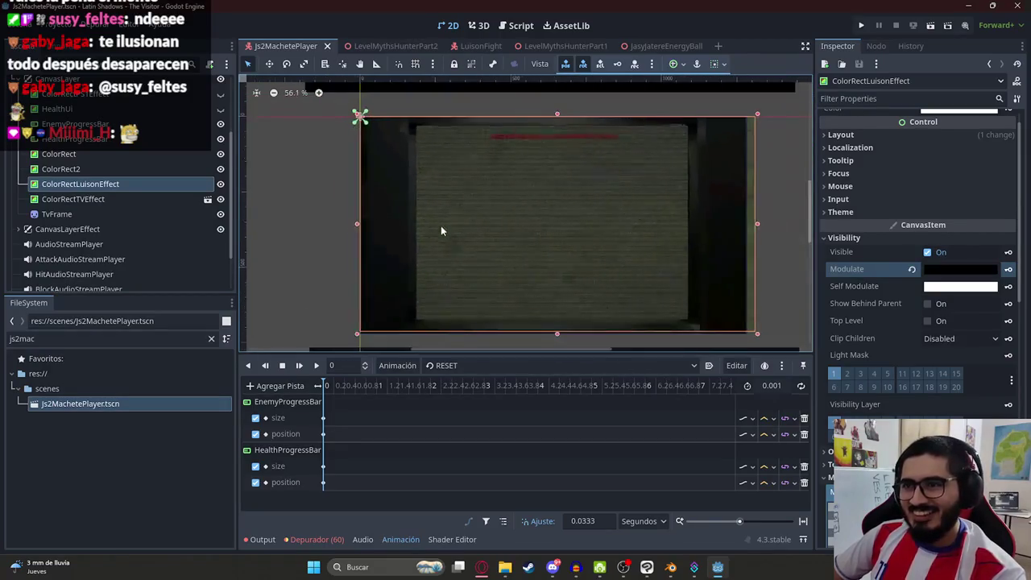
scroll(911, 296, down, 10)
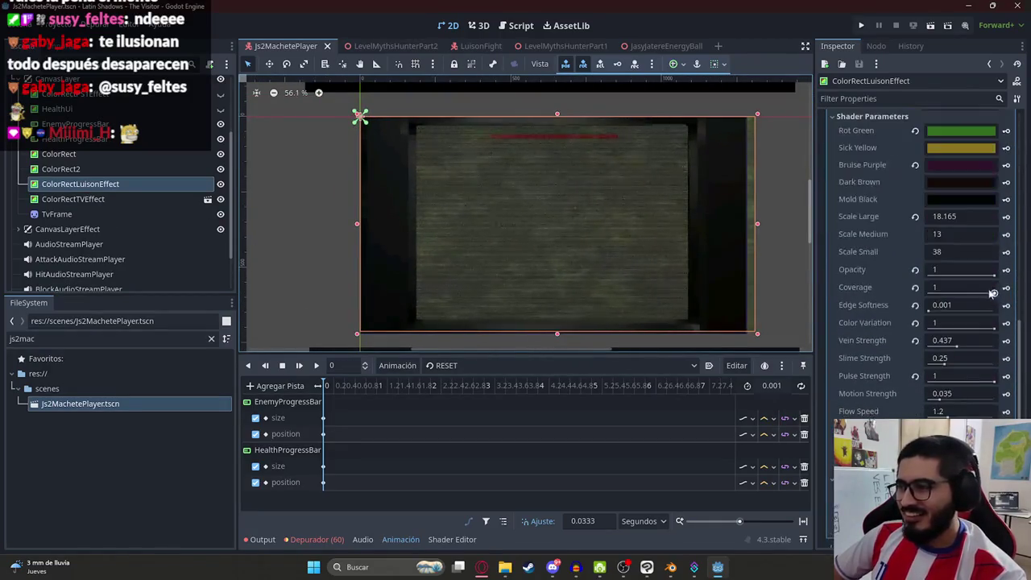
mouse_move(991, 276)
mouse_down()
mouse_move(897, 274)
mouse_move(1021, 275)
mouse_up()
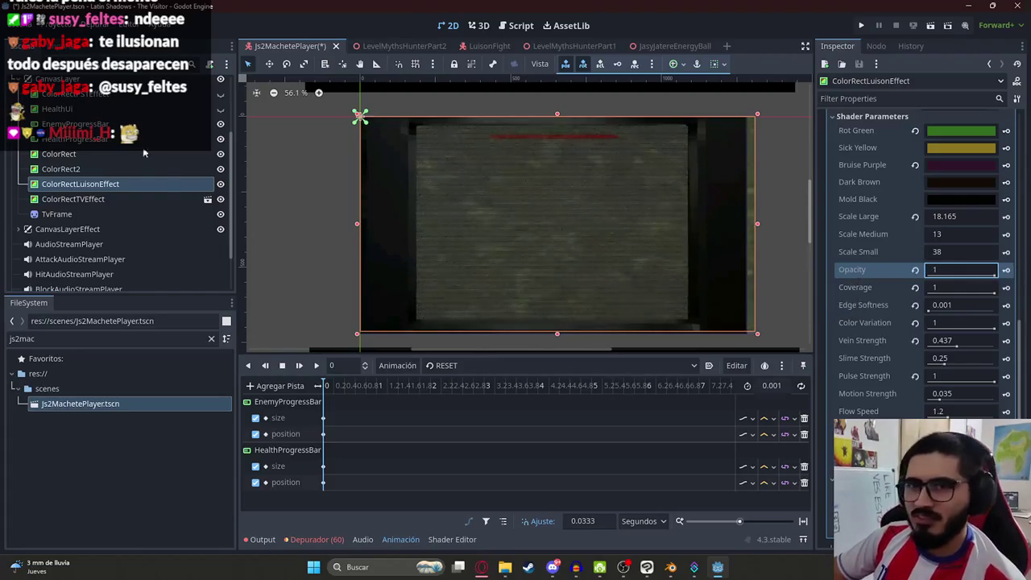
- Open js2_machete_player.gd at the receive_luison_hit function
scroll(153, 179, up, 2)
scroll(170, 204, up, 2)
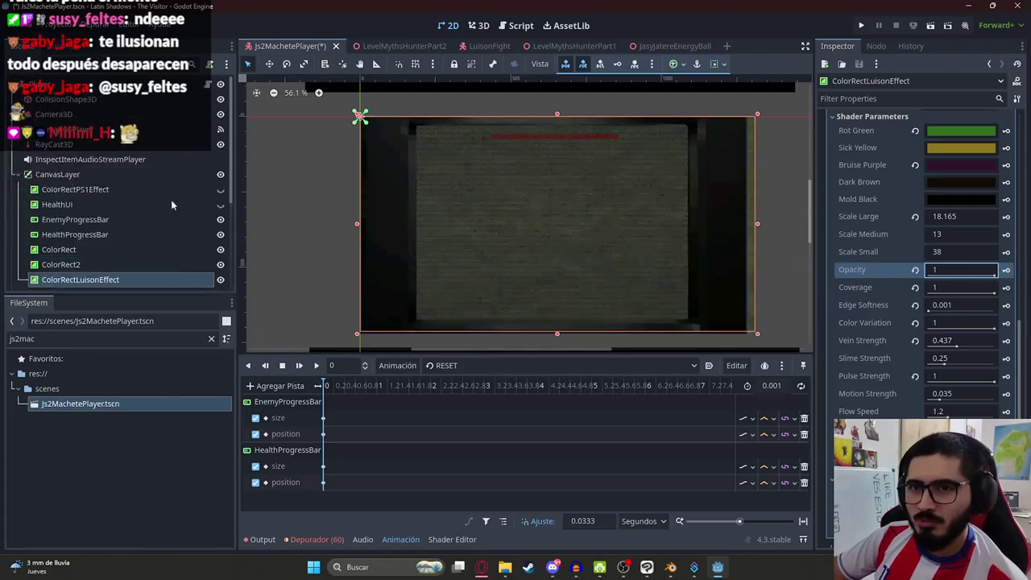
click(207, 94)
click(455, 211)
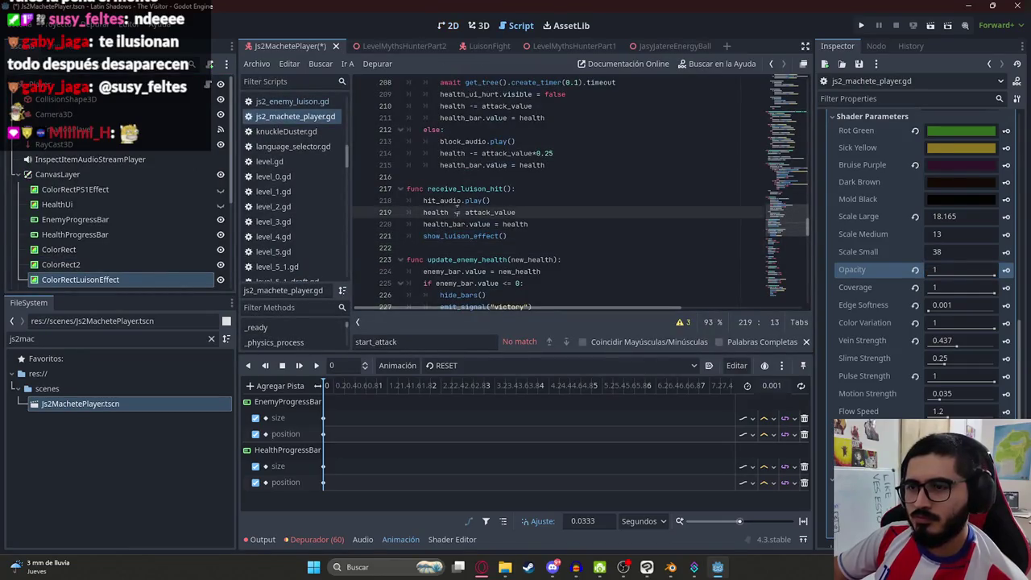
- Find '.visible = true' and insert a new line inside show_luison_effect
key(ctrl+f)
text(.visib)
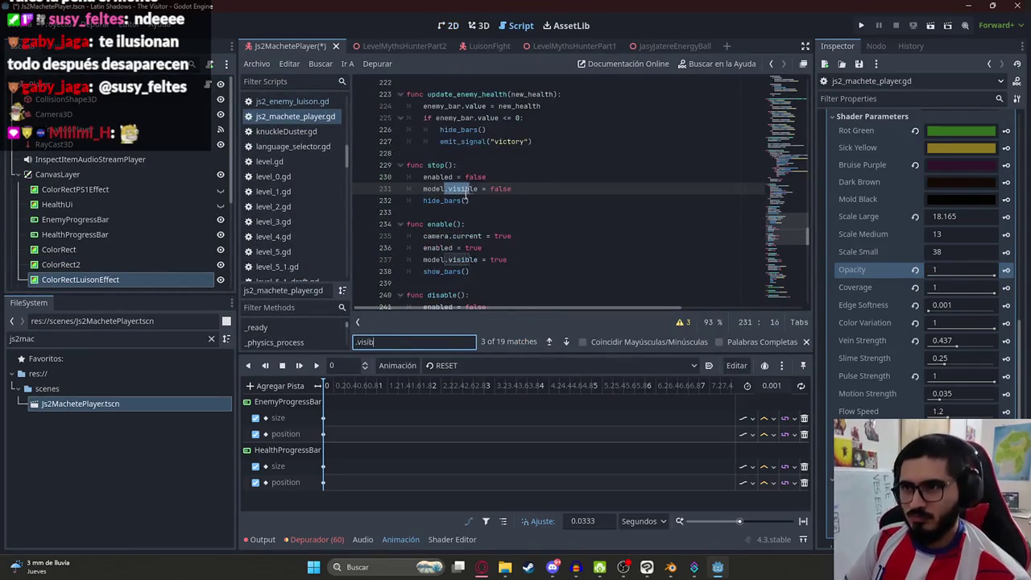
text(le = true)
key(Return)
key(Return)
key(Return)
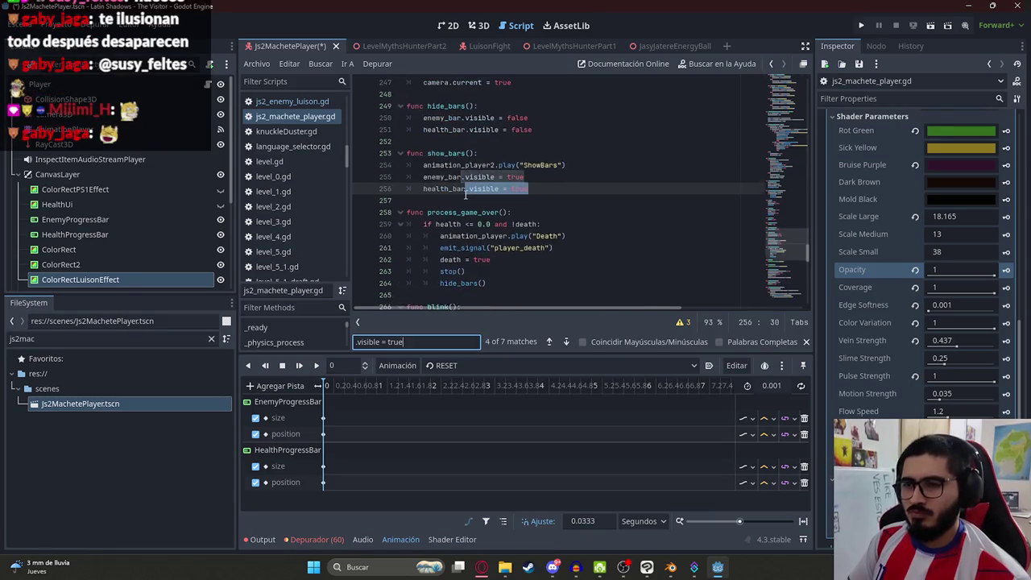
key(Return)
key(Return)
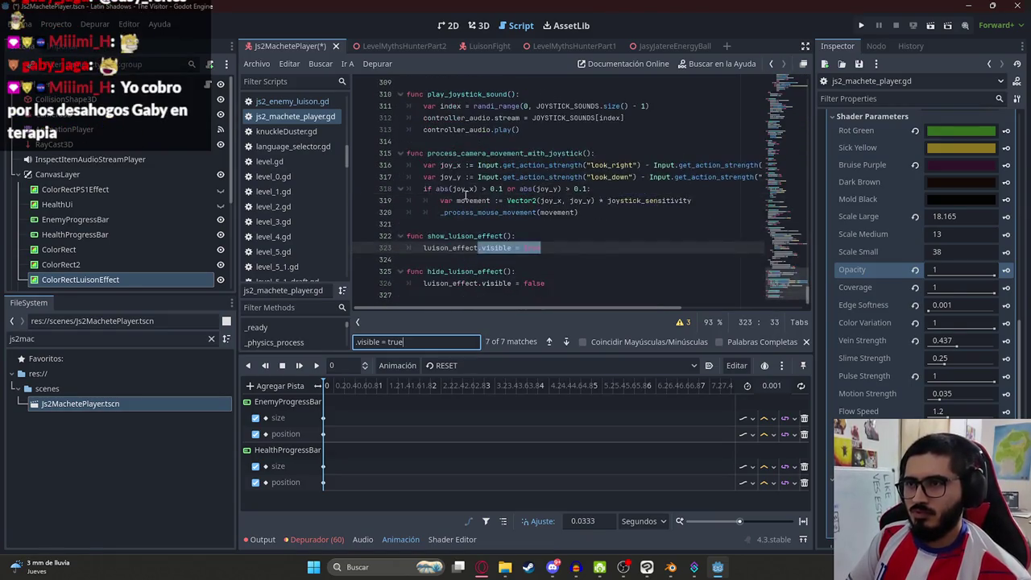
click(539, 247)
click(543, 236)
key(Return)
- Write a set_property call by pasting the Opacity parameter's copied property path
text(uison_effect.set_pro)
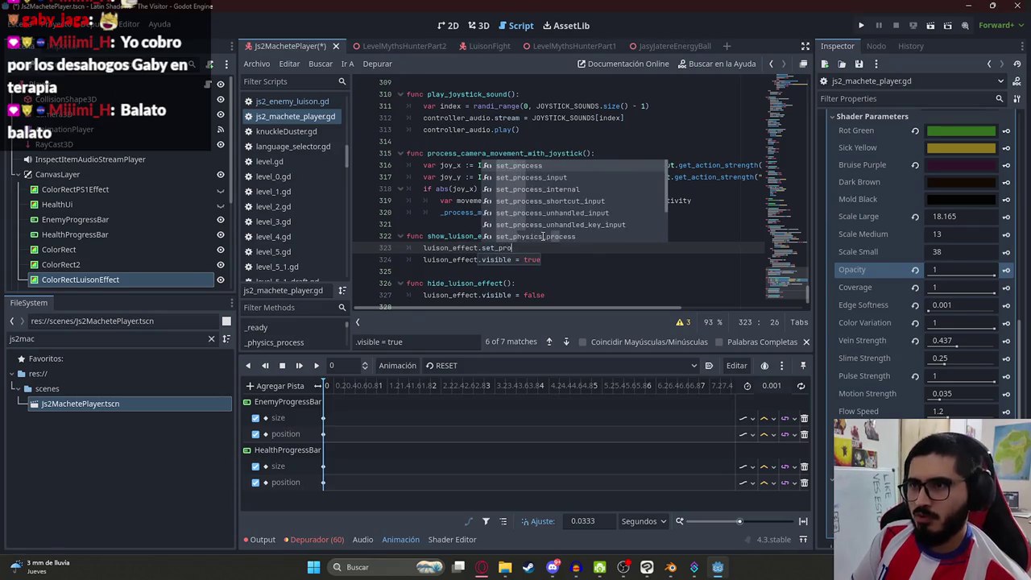
text(per)
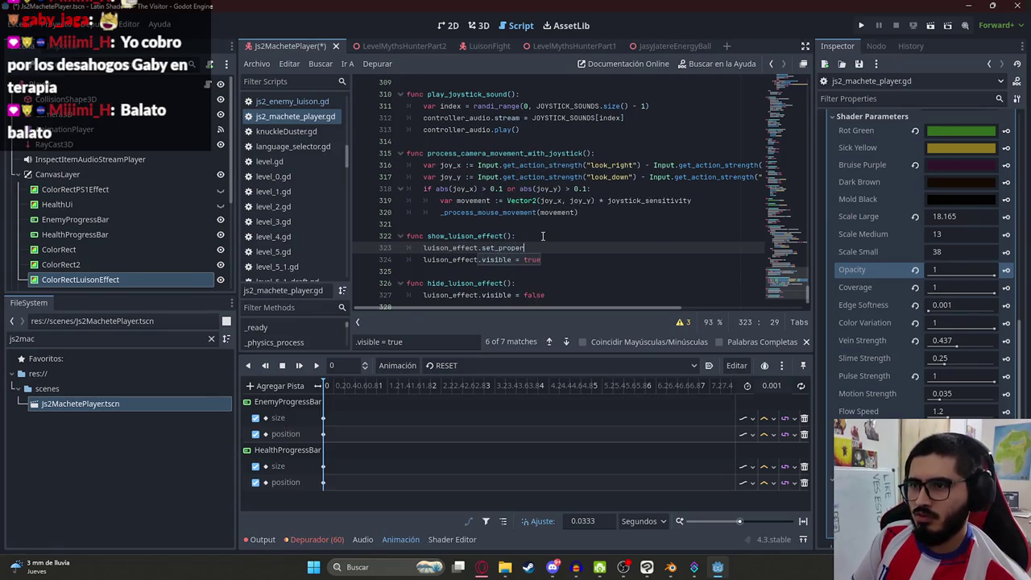
right_click(848, 270)
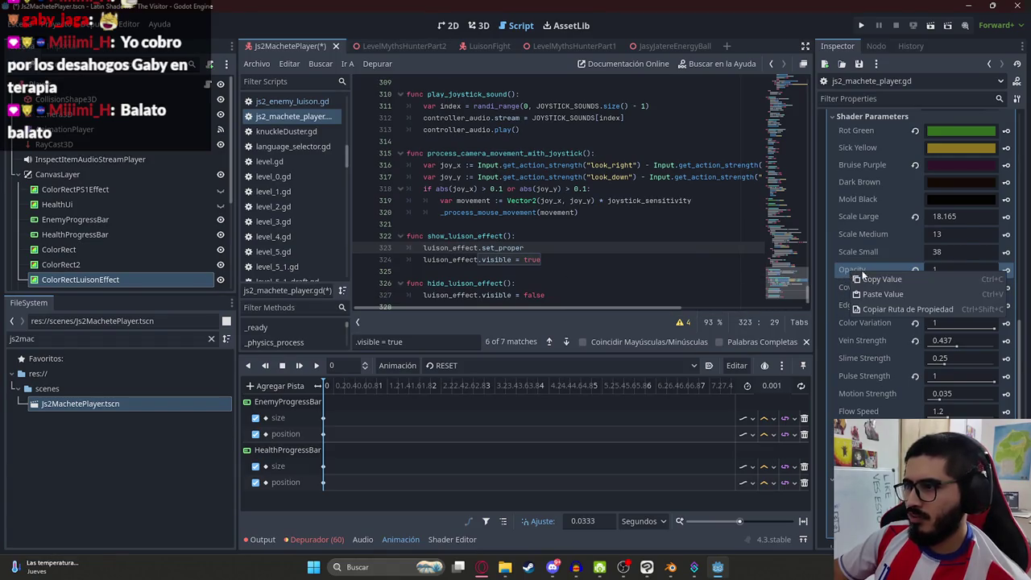
click(901, 307)
double_click(515, 247)
key(ctrl+v)
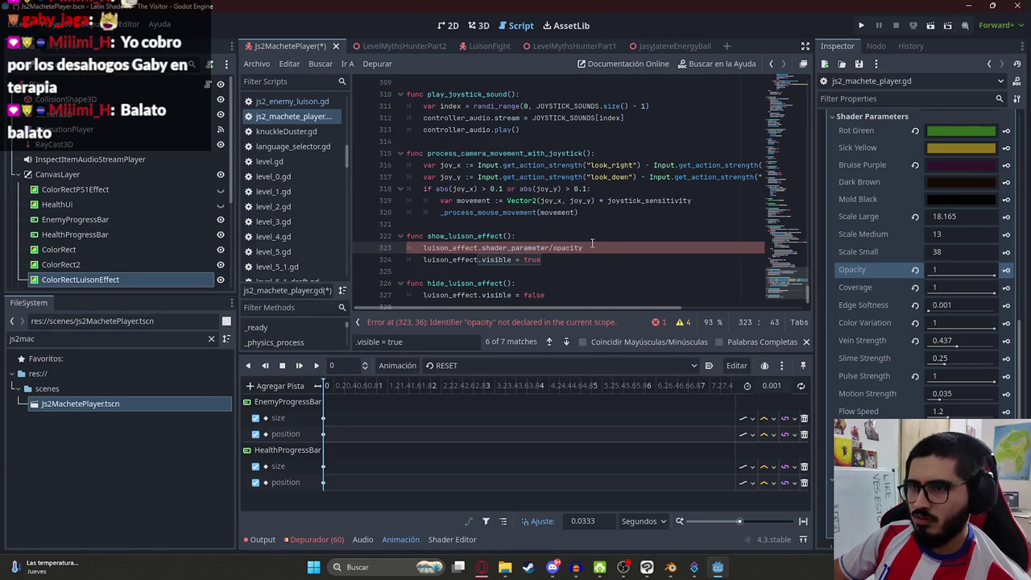
- Discard the unfinished shader opacity line and return to the 2D scene view
drag(581, 247, 482, 248)
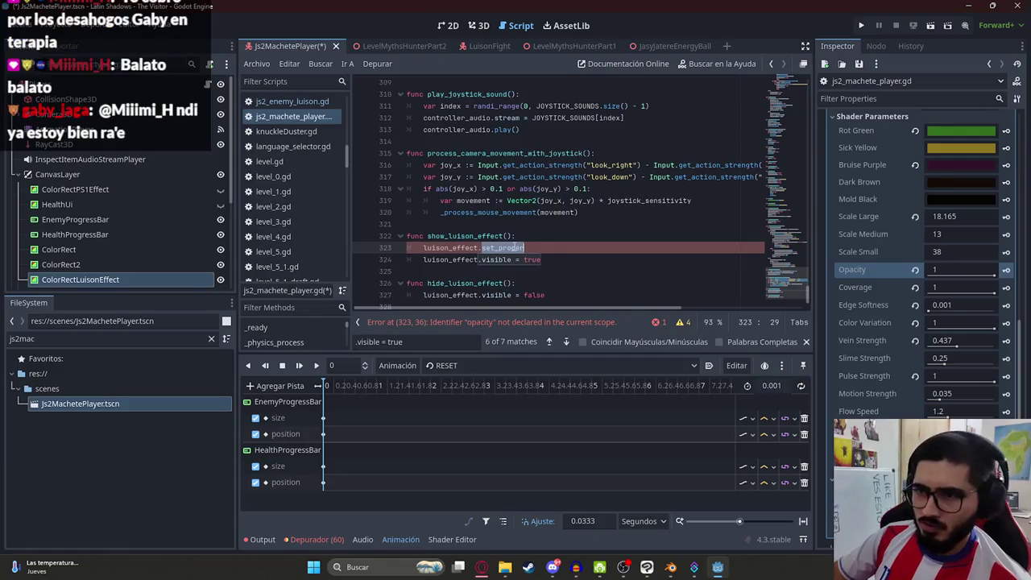
text(shader)
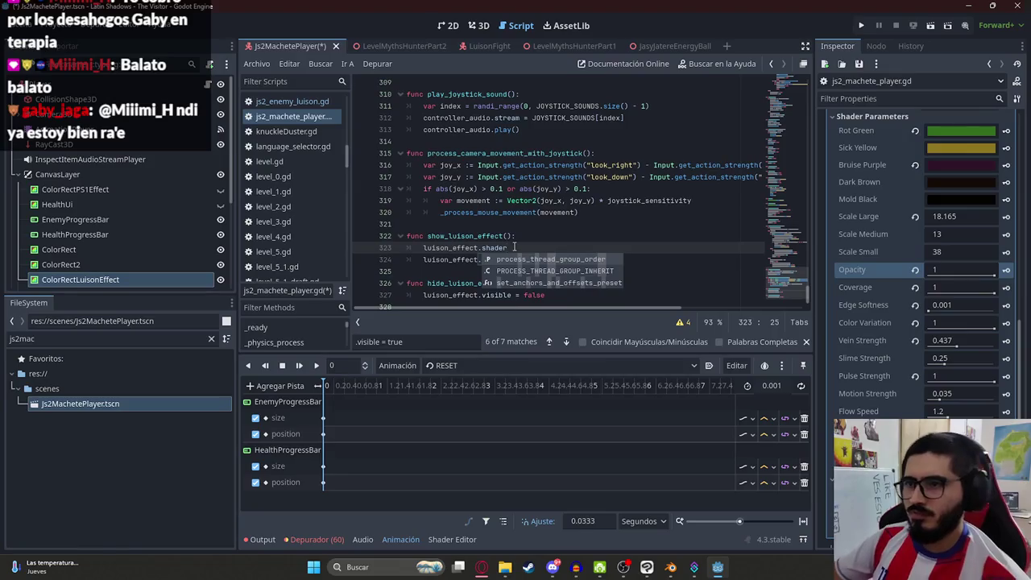
key(ctrl+z)
key(ctrl+z)
key(ctrl+z)
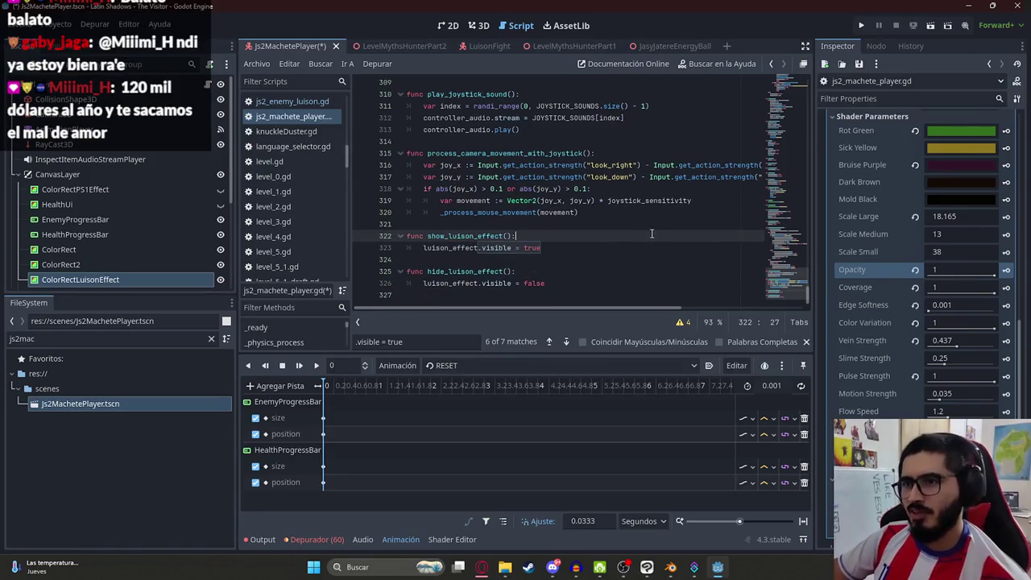
click(448, 25)
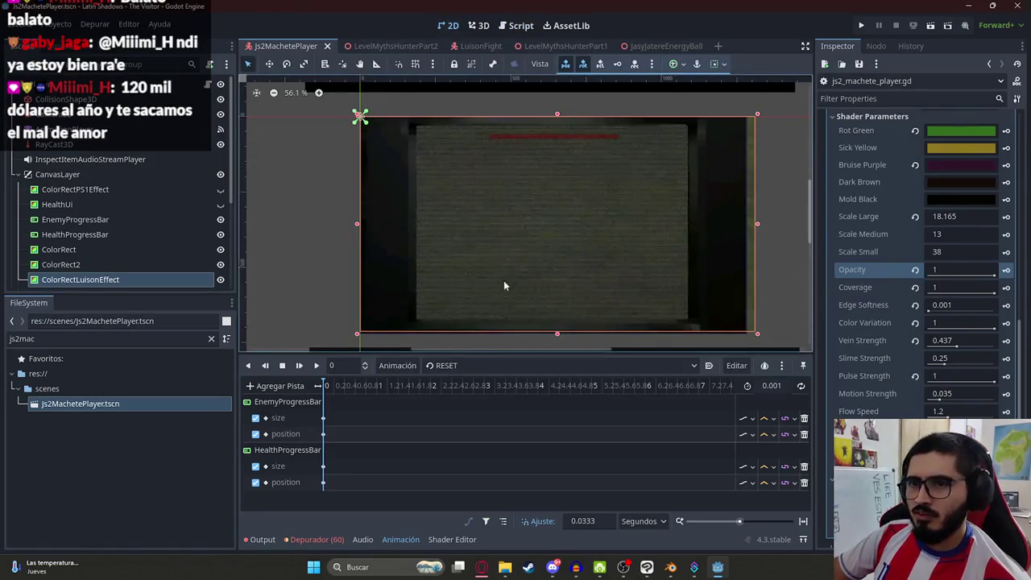
- Inspect the Slime Strength, Opacity, Coverage and Scale Large shader parameters
scroll(503, 284, up, 1)
scroll(900, 306, down, 3)
scroll(900, 306, up, 3)
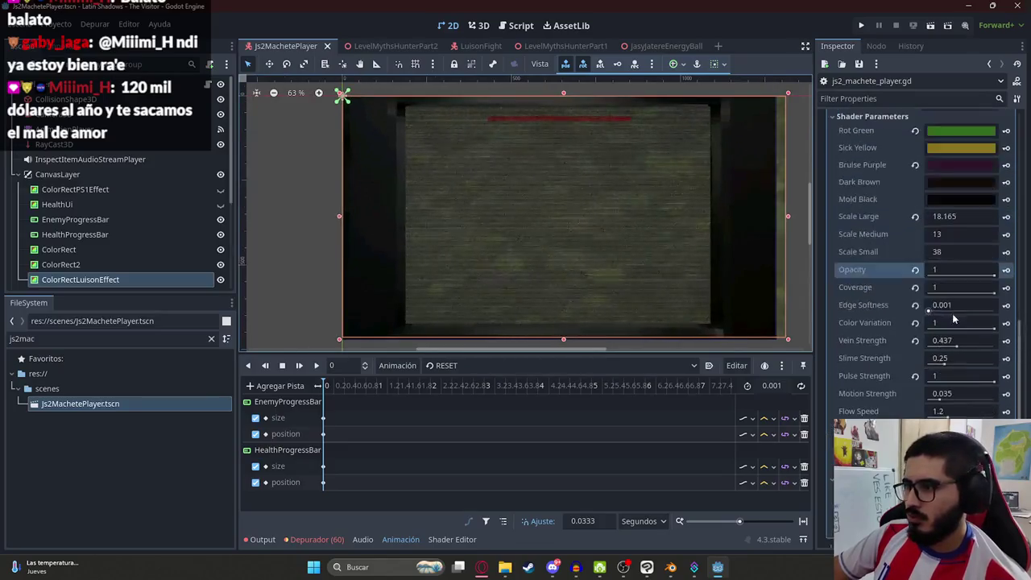
click(947, 359)
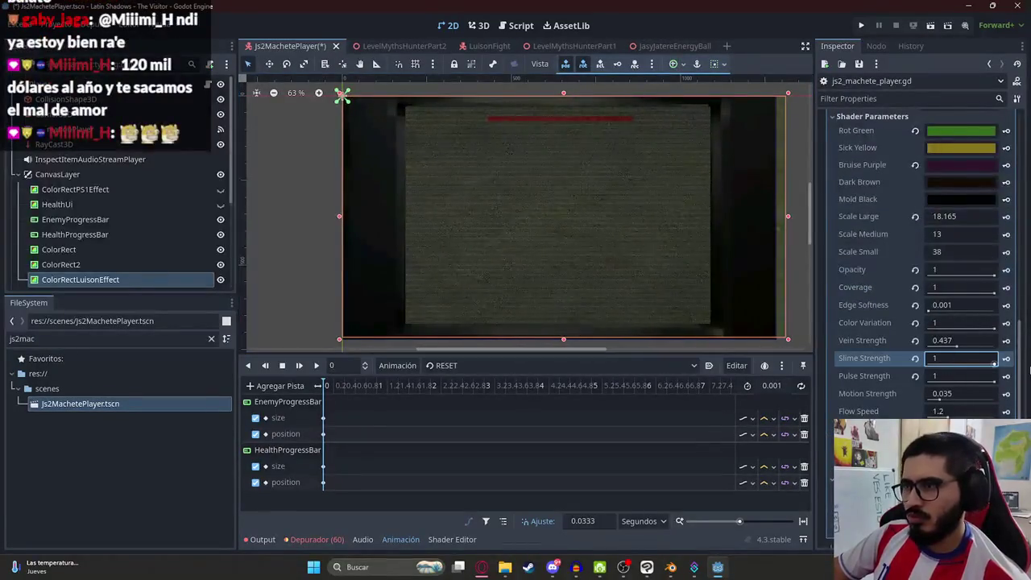
click(996, 276)
click(994, 290)
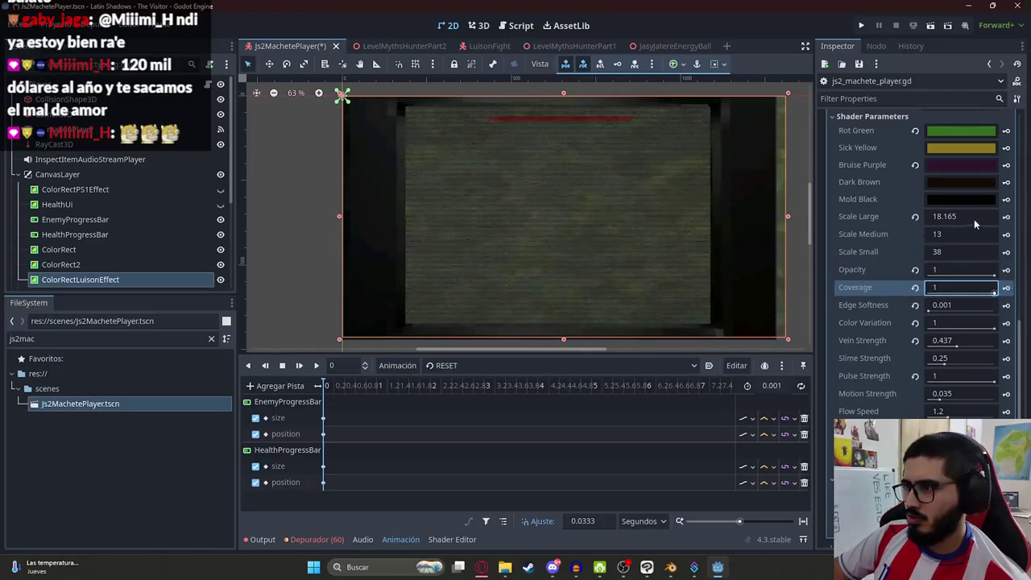
drag(974, 225, 979, 224)
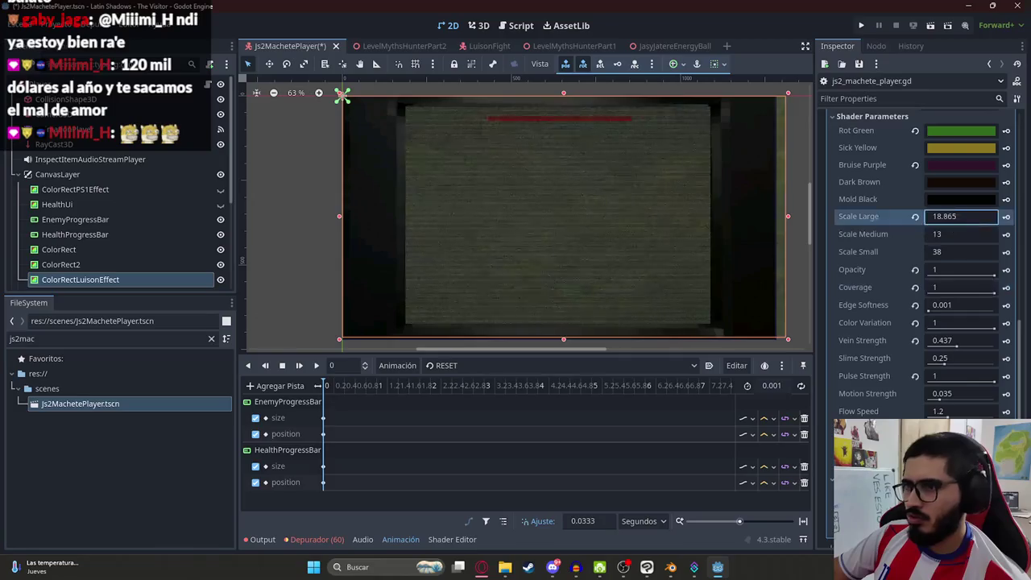
scroll(944, 360, down, 3)
- Try Slime Flow Speed 5 and cancel it, set Edge Breath to 0, and save
click(953, 359)
text(5)
key(Escape)
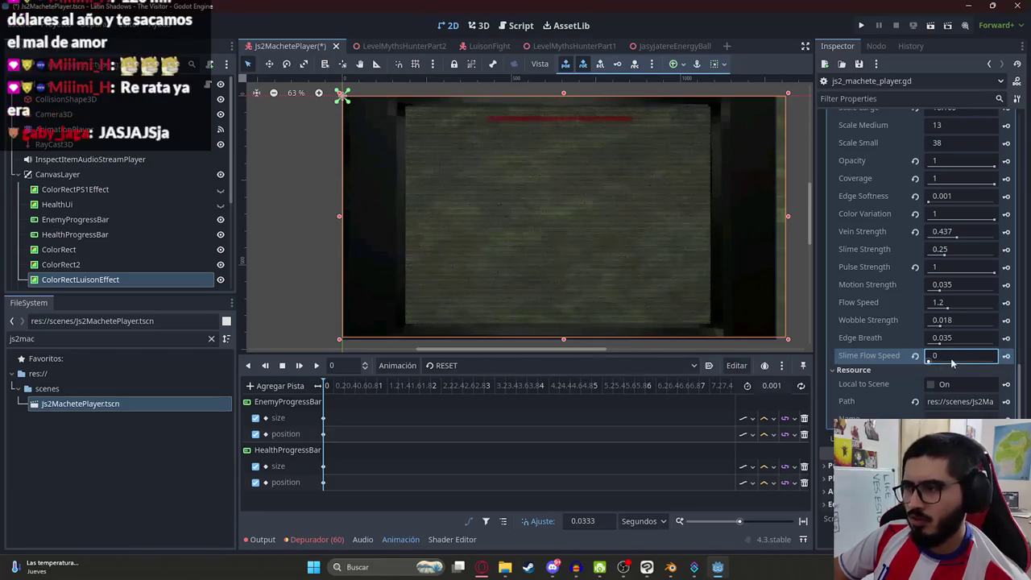
text(1.8)
click(947, 338)
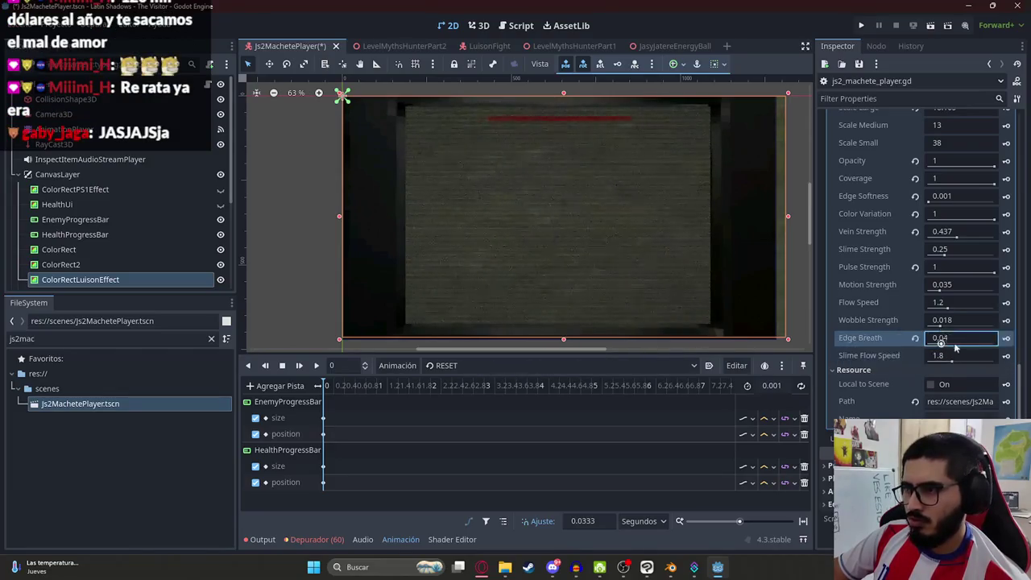
text(0)
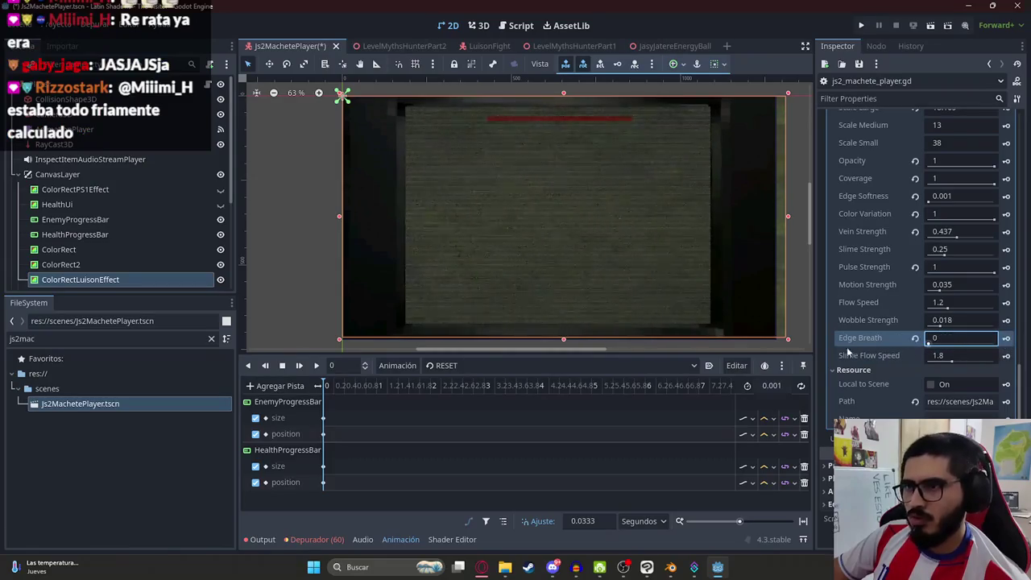
scroll(596, 258, up, 2)
key(ctrl+s)
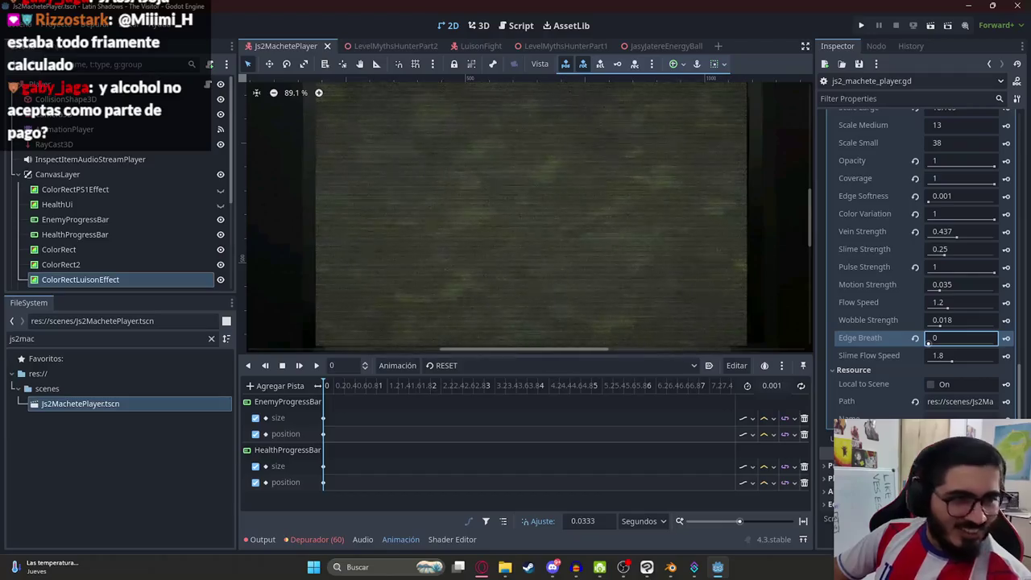
- Test Wobble Strength 0 and Flow Speed 4, undoing both back to 0.018 and 1.2
scroll(489, 183, up, 1)
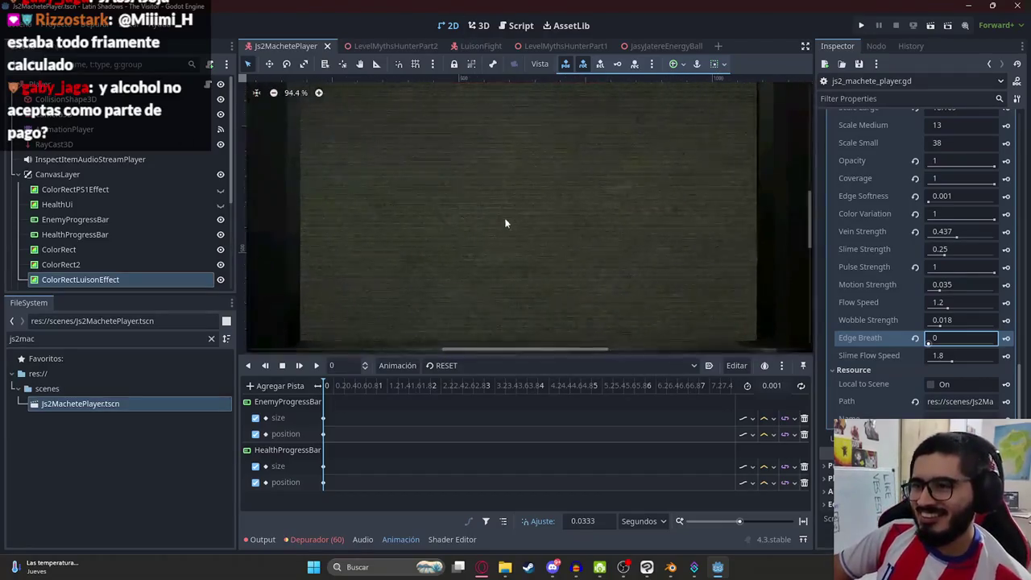
key(Tab)
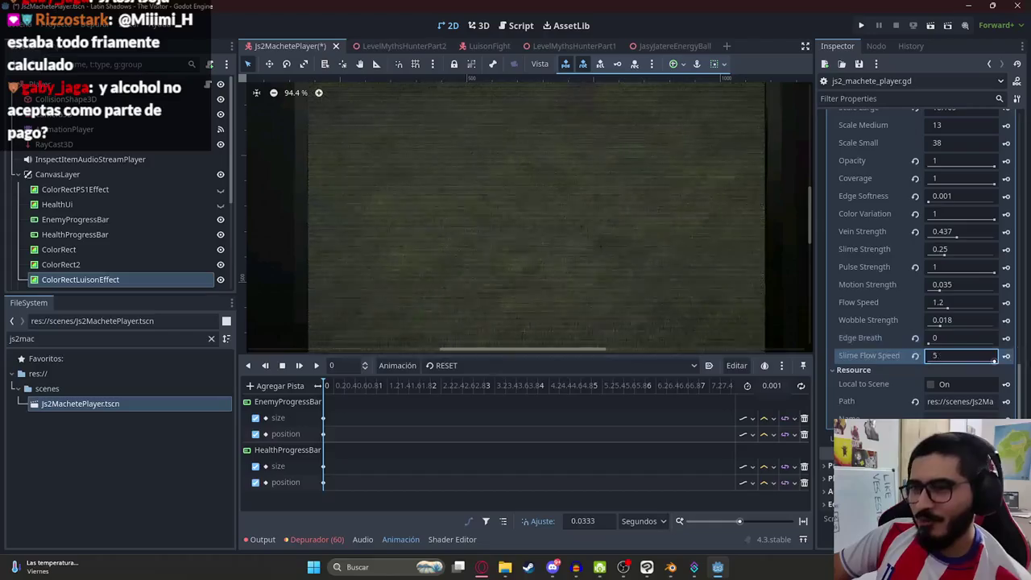
click(929, 343)
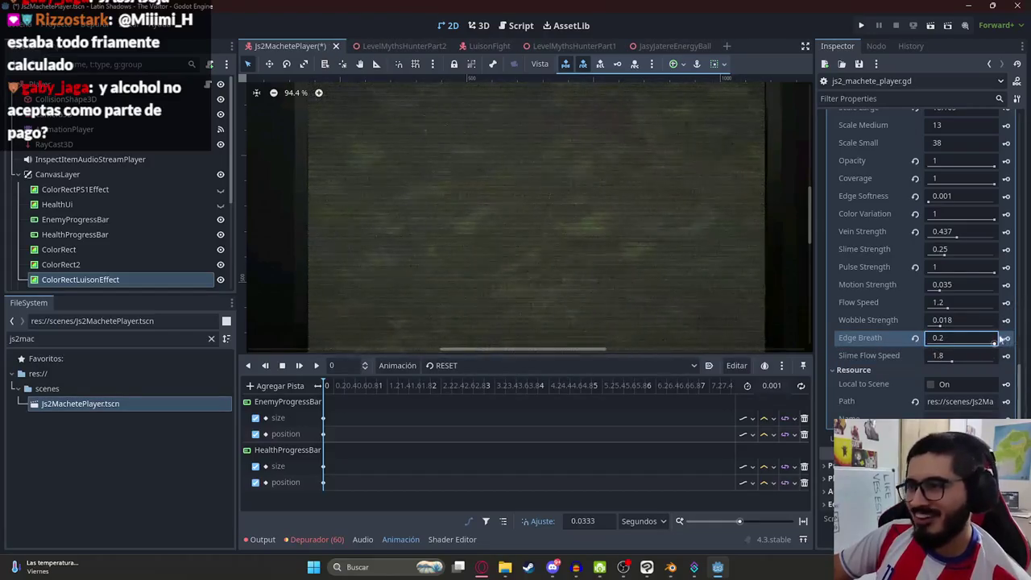
click(940, 322)
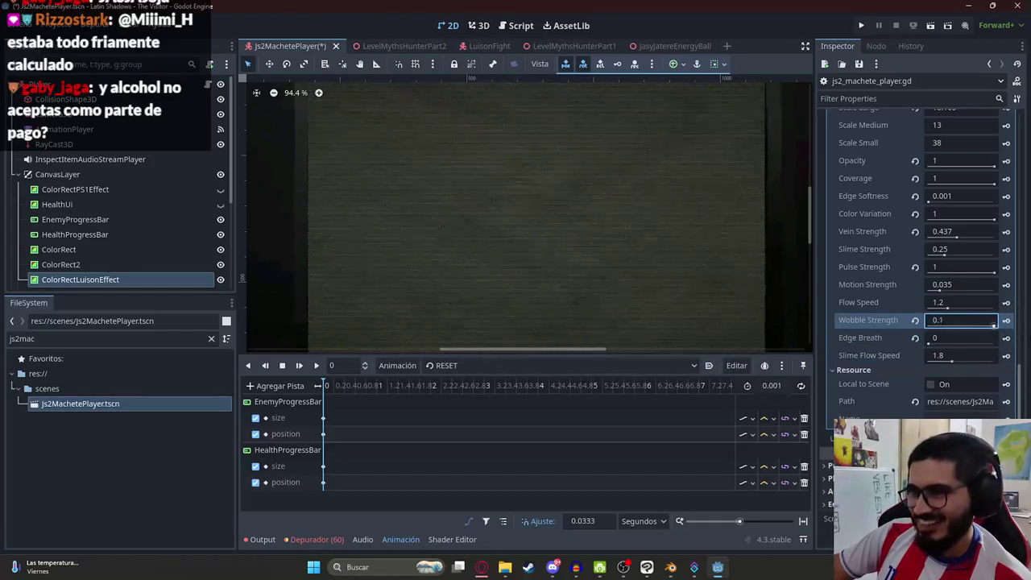
text(0)
key(Return)
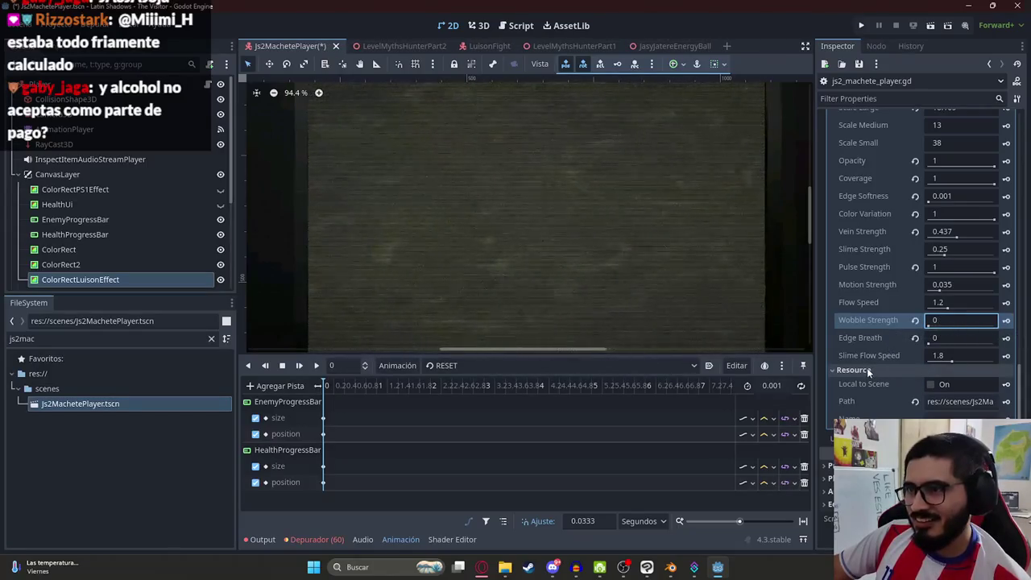
key(ctrl+z)
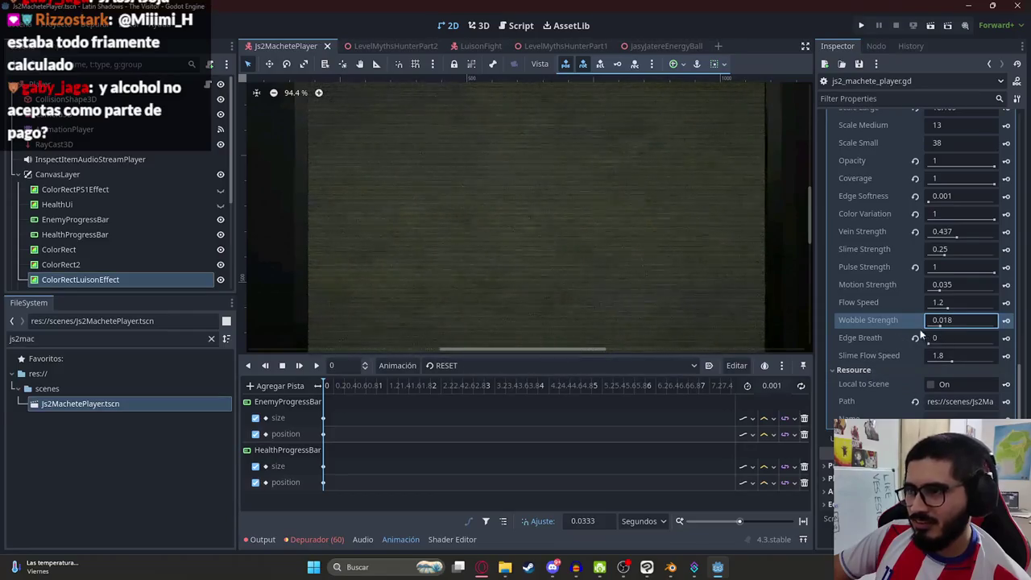
drag(948, 305, 1010, 312)
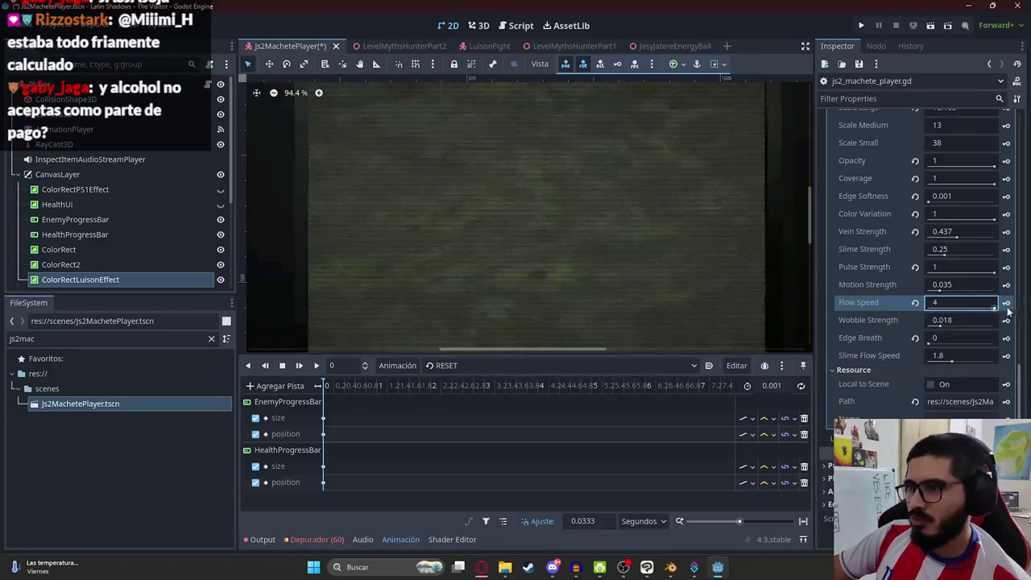
key(ctrl+z)
- Raise Motion Strength to 0.2, save, and switch to the LevelMythsHunterPart2 scene
drag(950, 288, 995, 289)
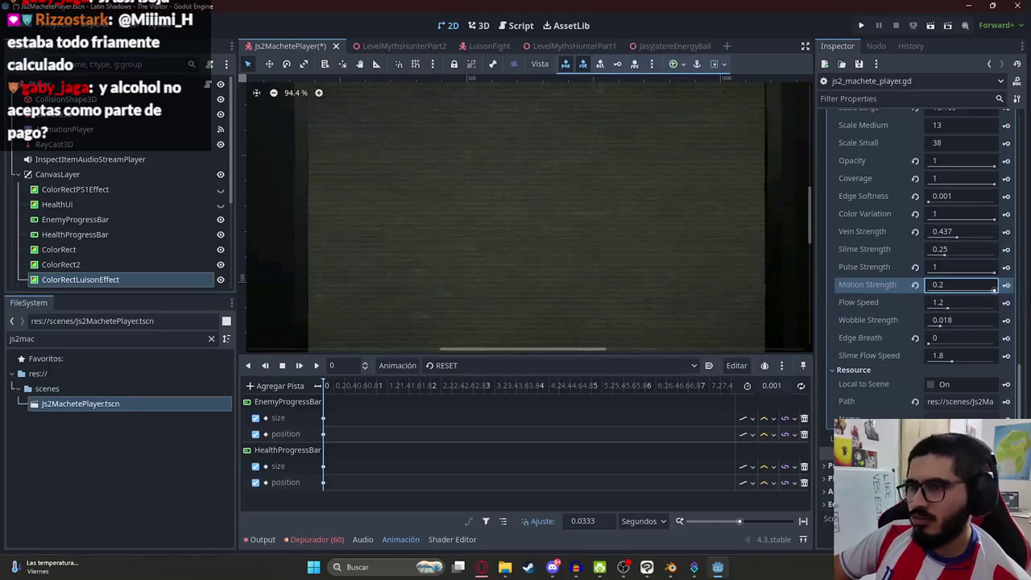
scroll(523, 239, down, 3)
key(ctrl+s)
click(363, 46)
right_click(368, 47)
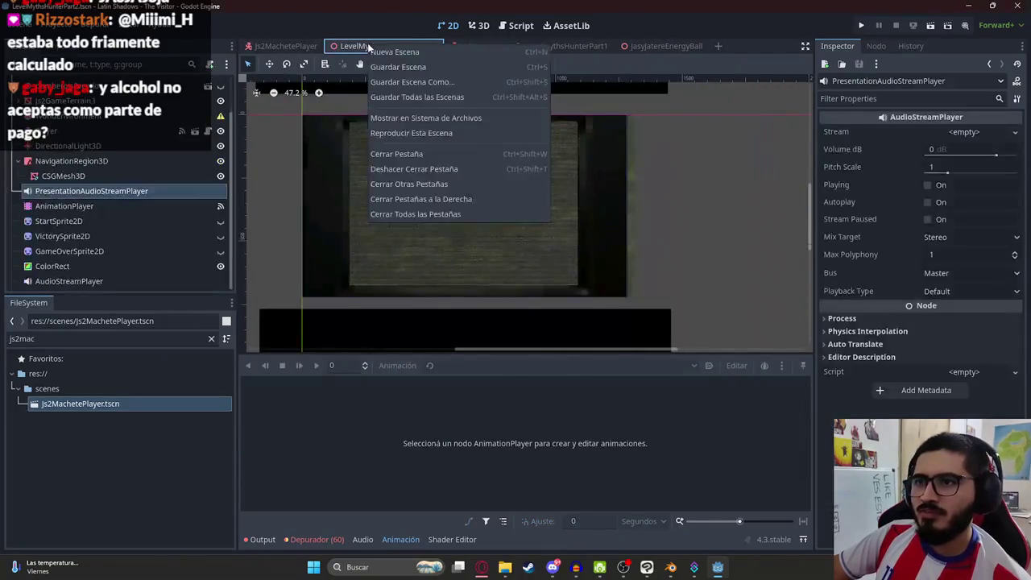
- Test-run LevelMythsHunterPart2, then toggle ColorRectLuisonEffect's visibility in Js2MachetePlayer
click(430, 136)
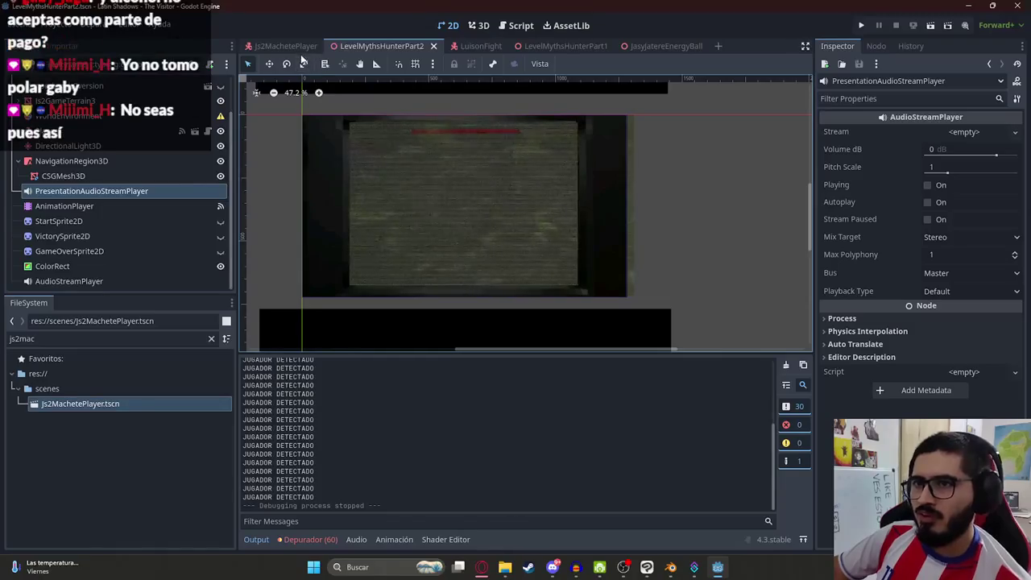
key(ctrl+shift+Tab)
click(220, 279)
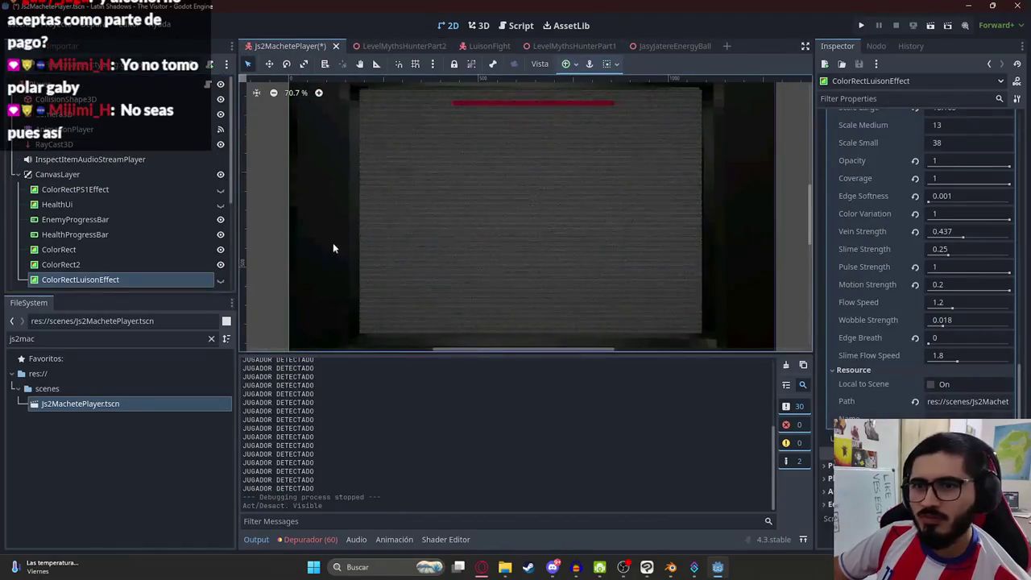
scroll(366, 241, down, 1)
scroll(155, 252, down, 3)
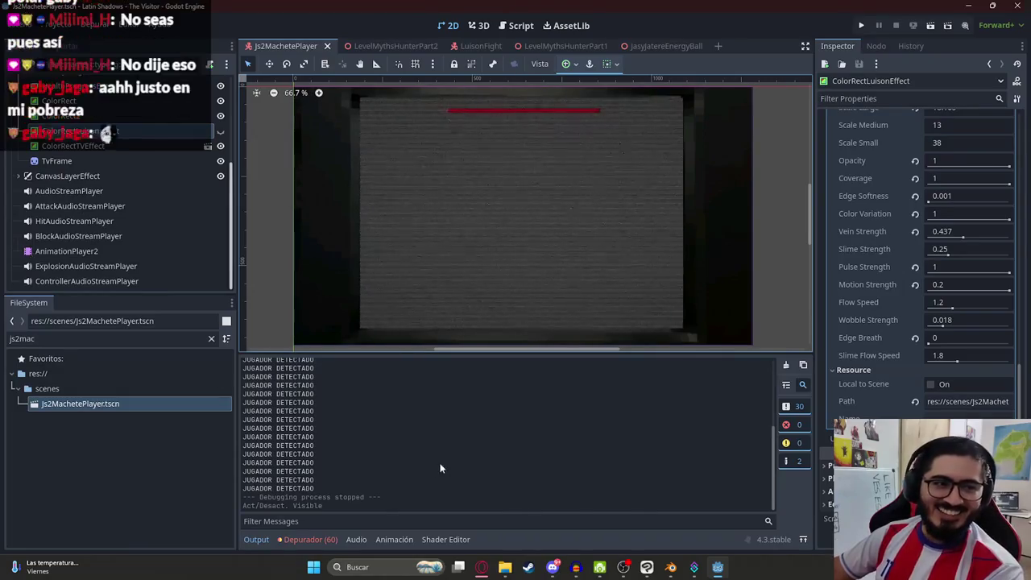
click(487, 568)
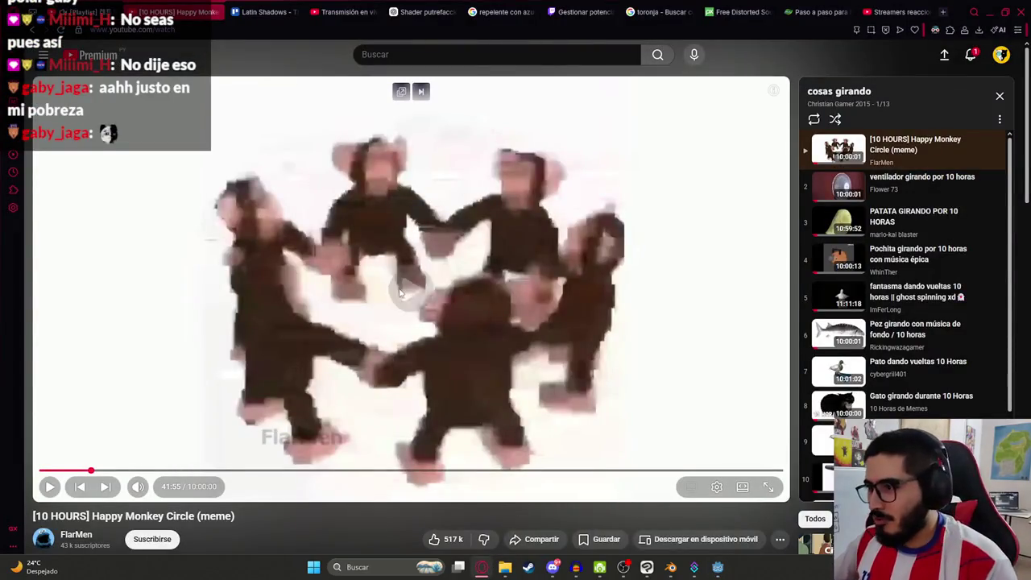
- Play the Happy Monkey Circle video fullscreen, pause it at 44:38, and exit fullscreen
double_click(401, 293)
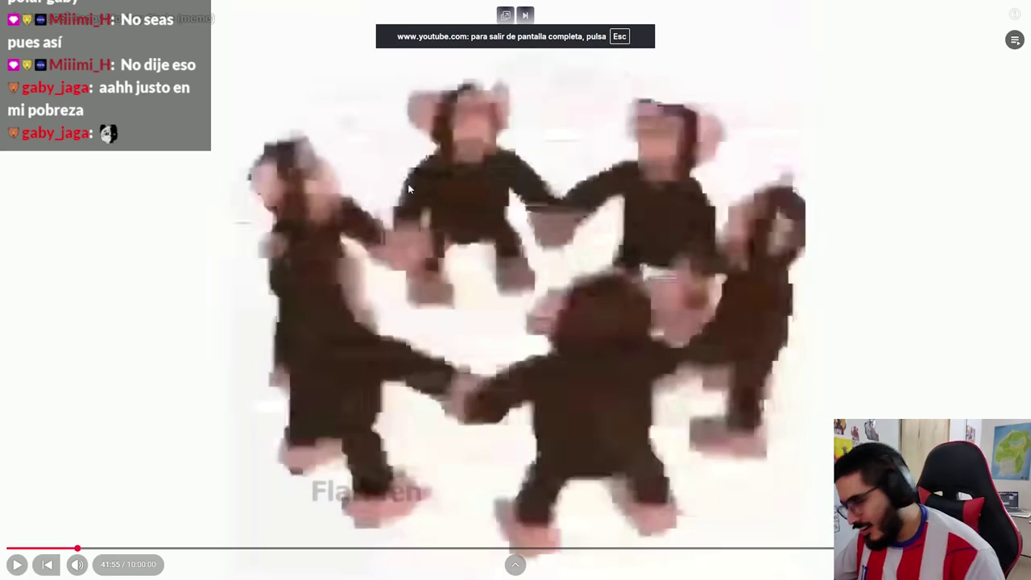
click(389, 277)
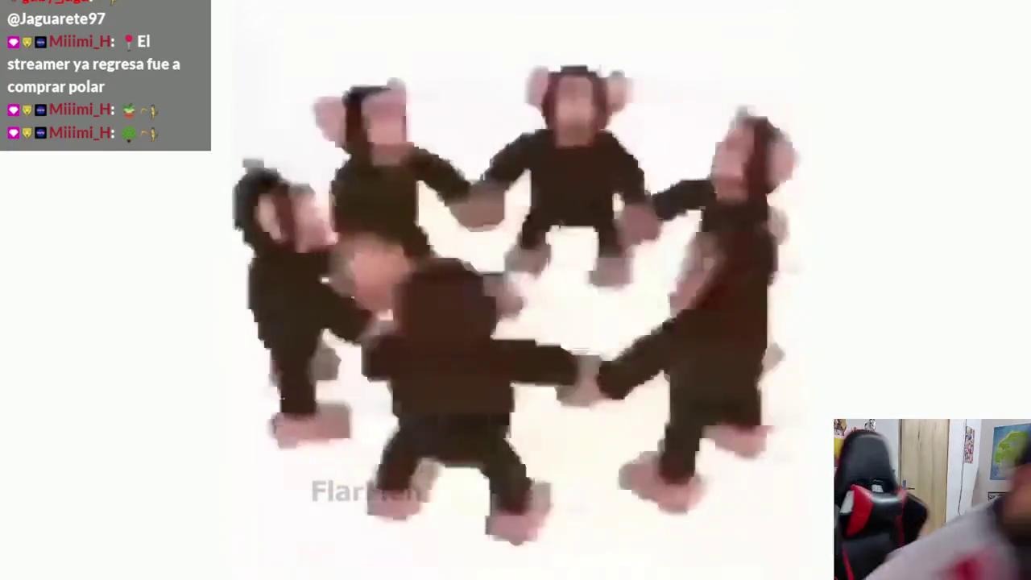
key(space)
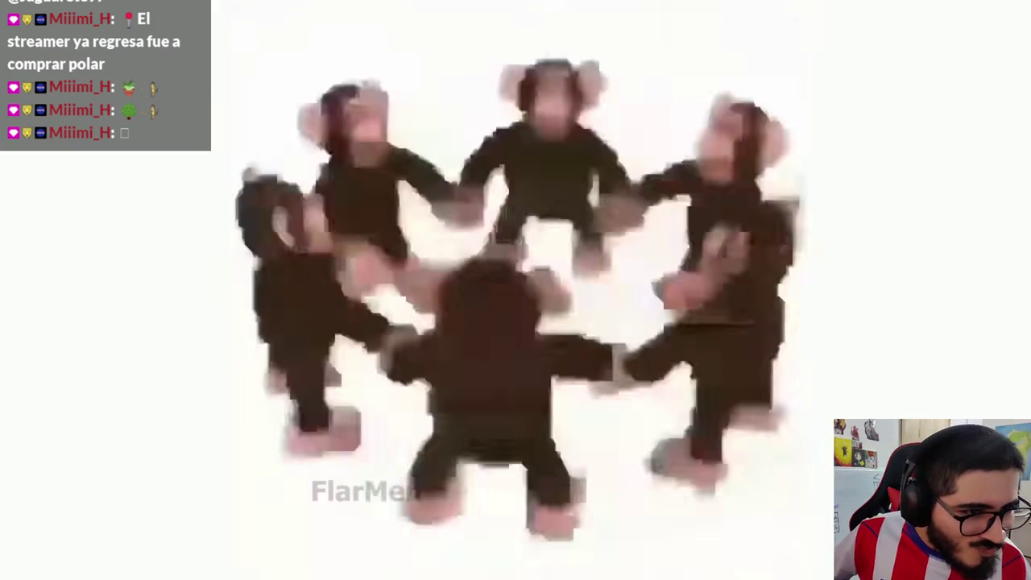
key(Escape)
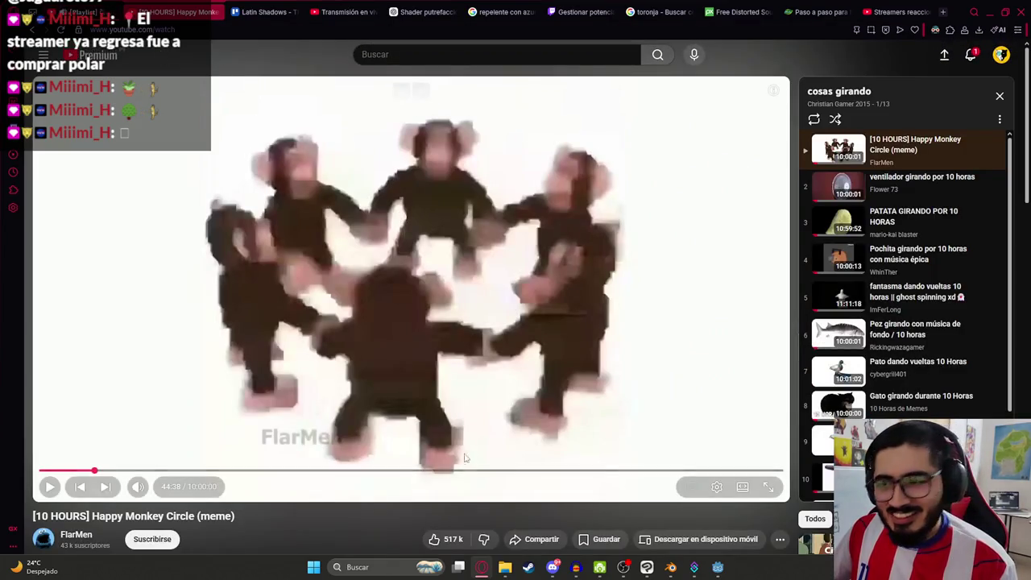
- Back in Godot, test-run the LevelMythsHunterPart2 scene
click(718, 567)
right_click(304, 49)
click(373, 40)
right_click(373, 39)
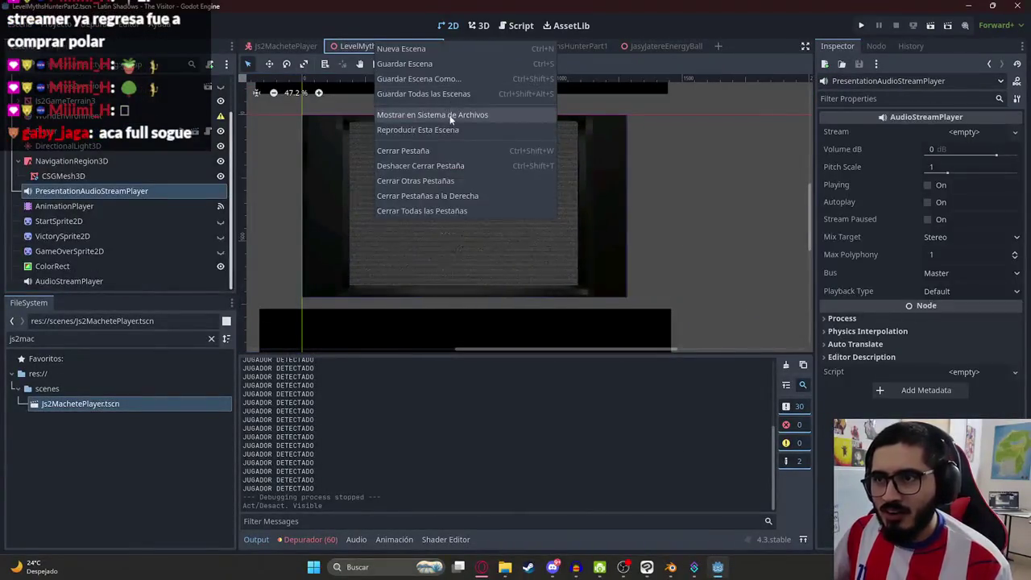
click(452, 129)
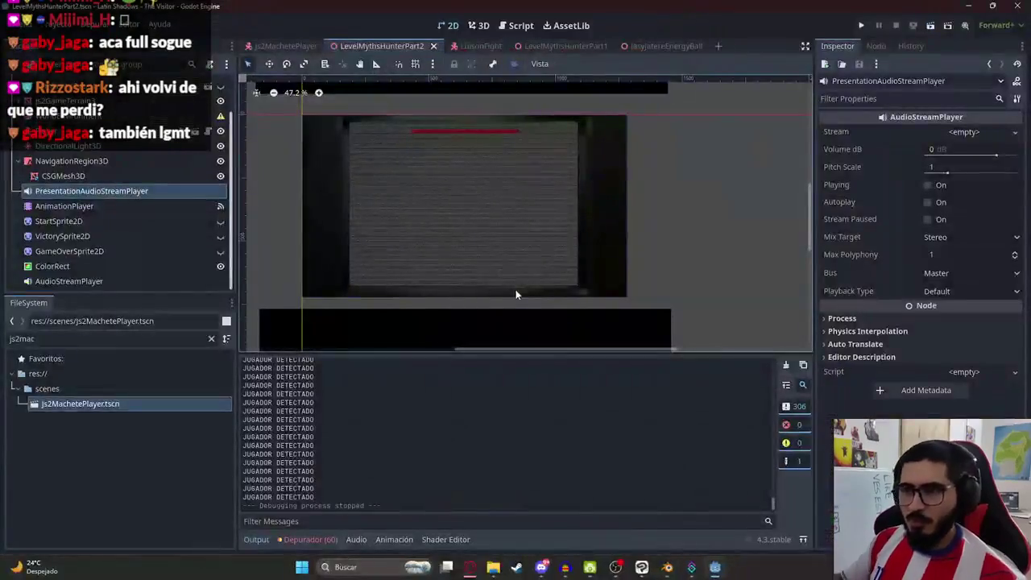
- Quick-load Js2Level2.tres into WorldEnvironment's Environment and run the level to test it
click(81, 115)
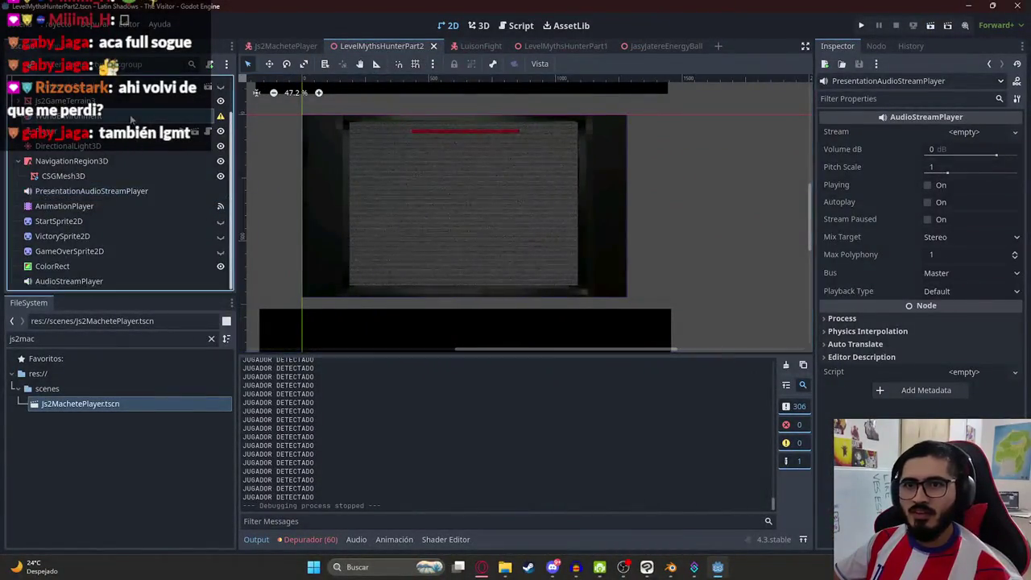
click(964, 131)
click(967, 170)
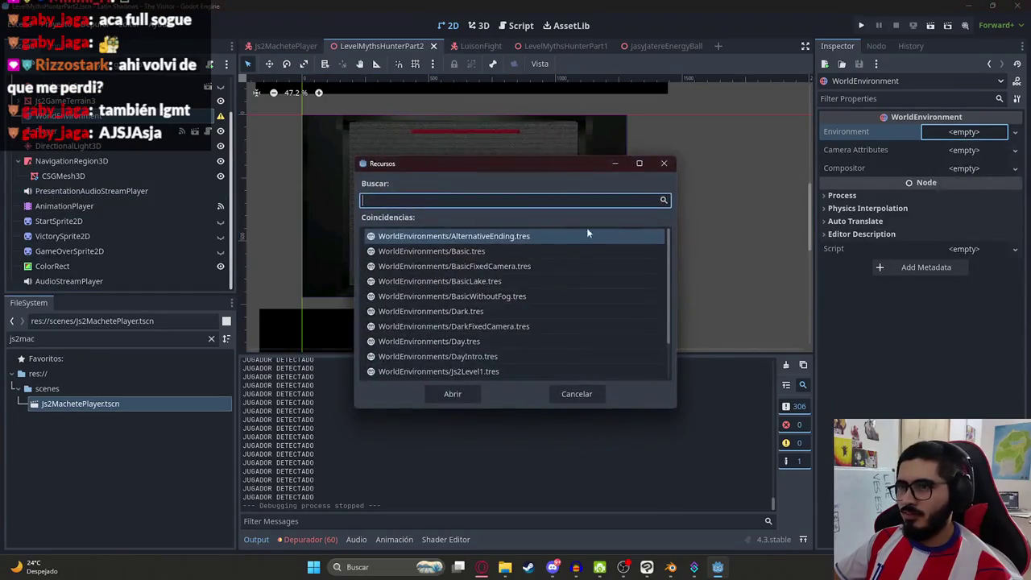
text(js2)
double_click(497, 252)
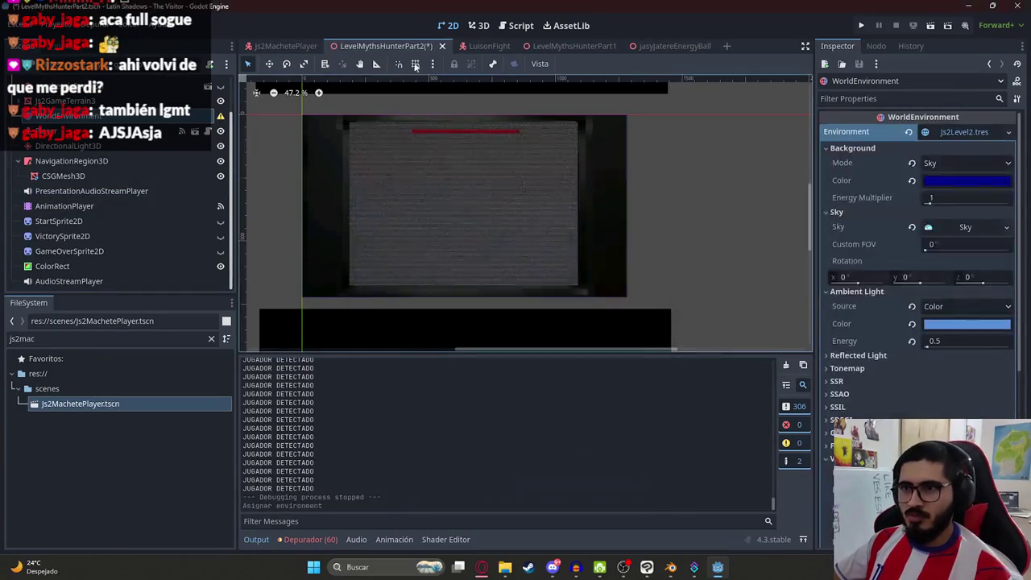
right_click(374, 46)
click(451, 137)
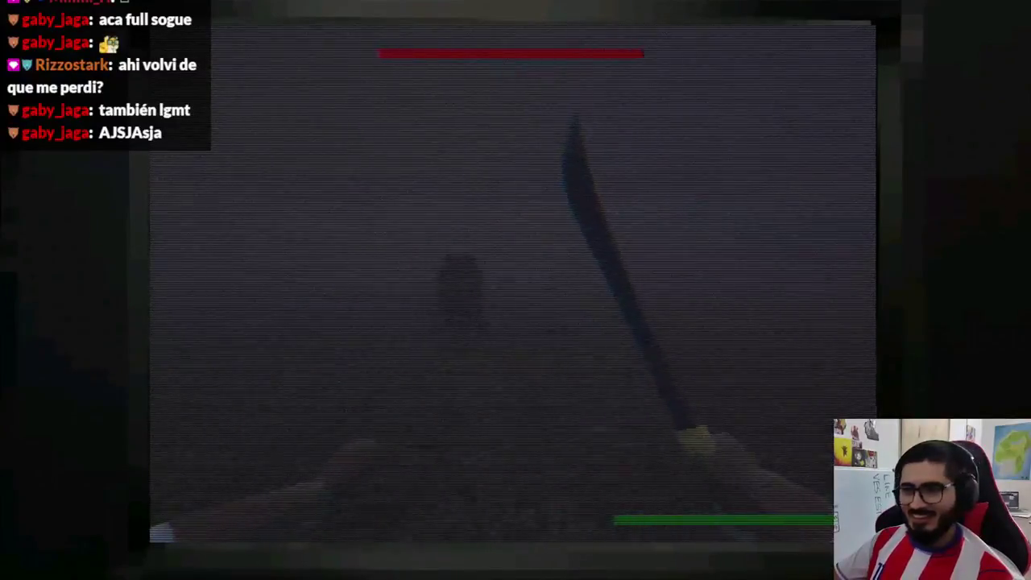
click(512, 281)
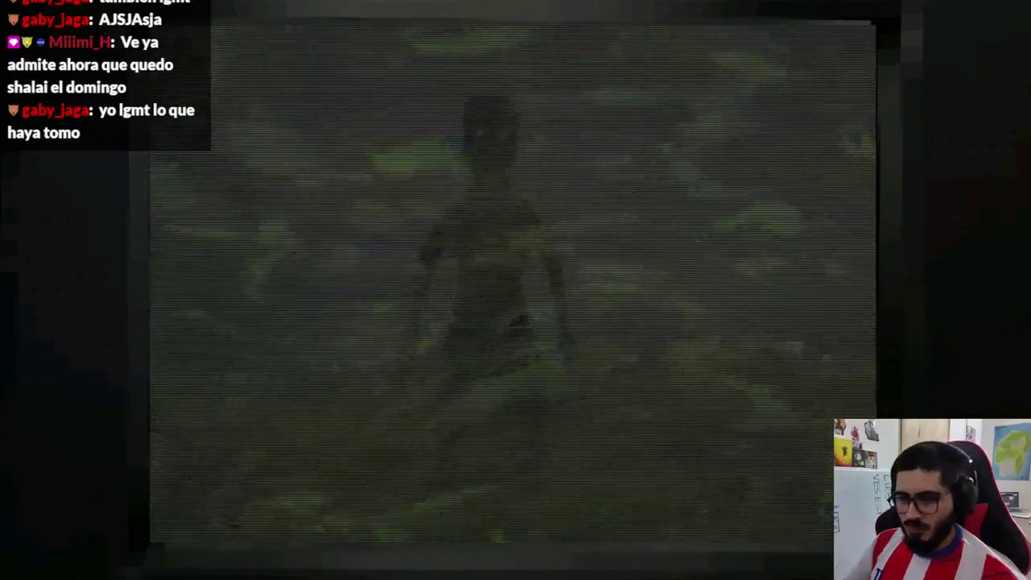
key(Escape)
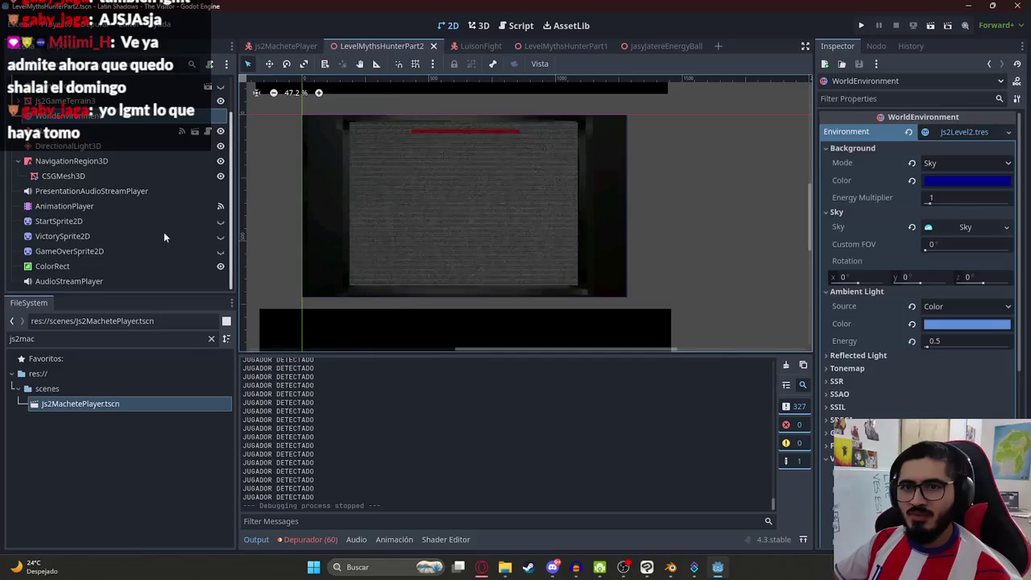
- Make ColorRectLuisonEffect visible again and select all of Luison.gdshader's code
click(290, 46)
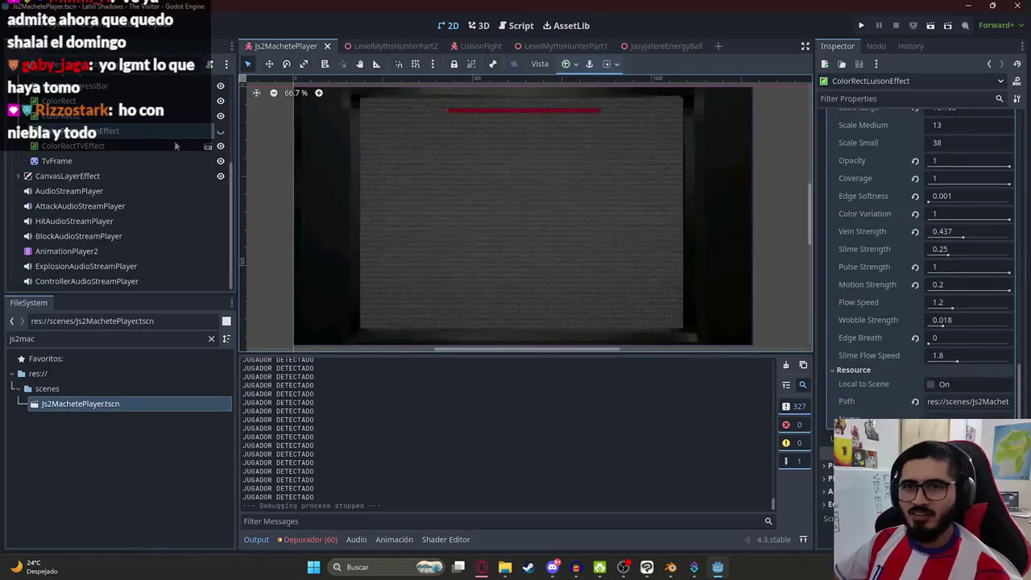
click(206, 148)
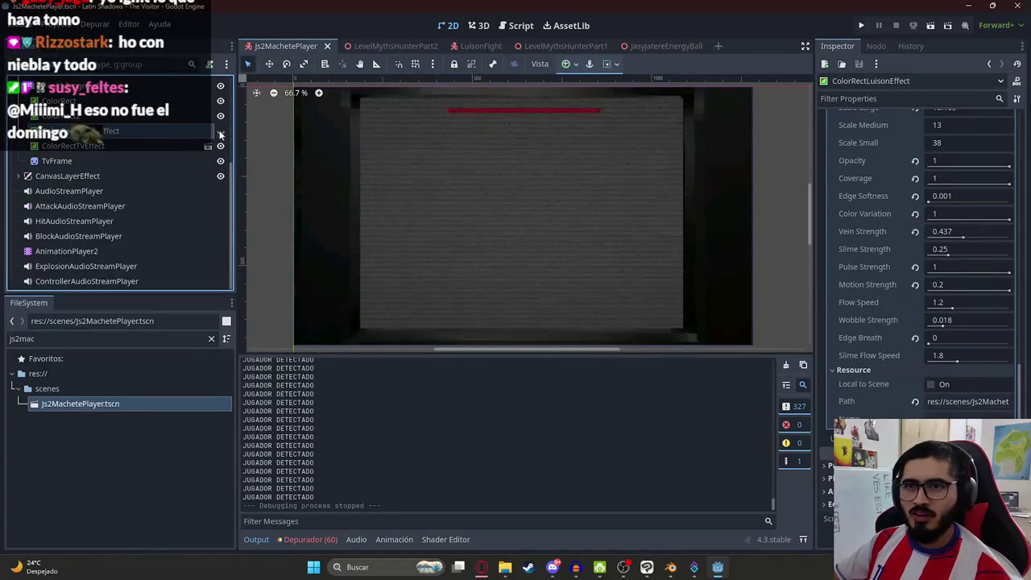
click(221, 136)
scroll(963, 320, up, 5)
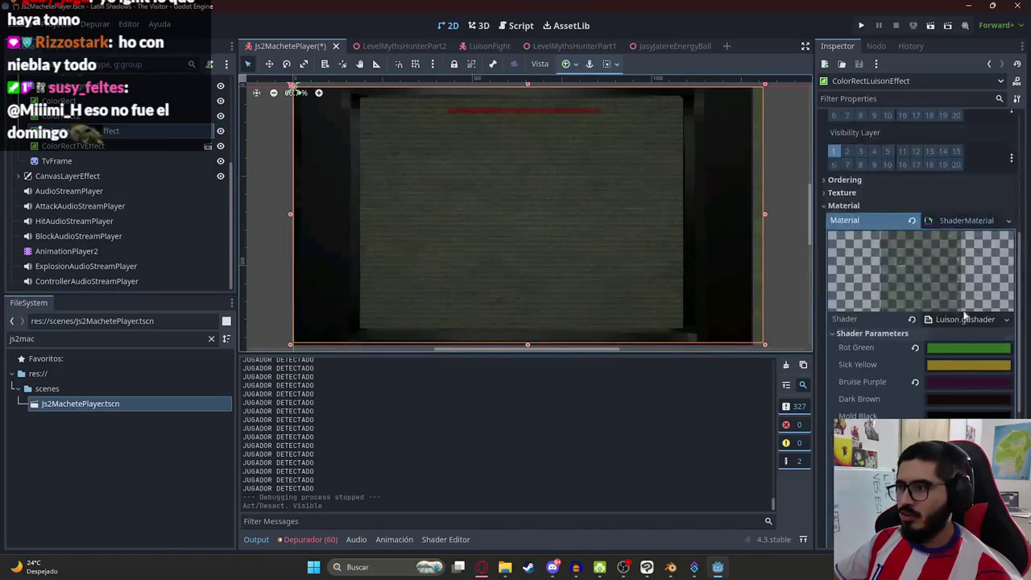
click(963, 322)
key(ctrl+a)
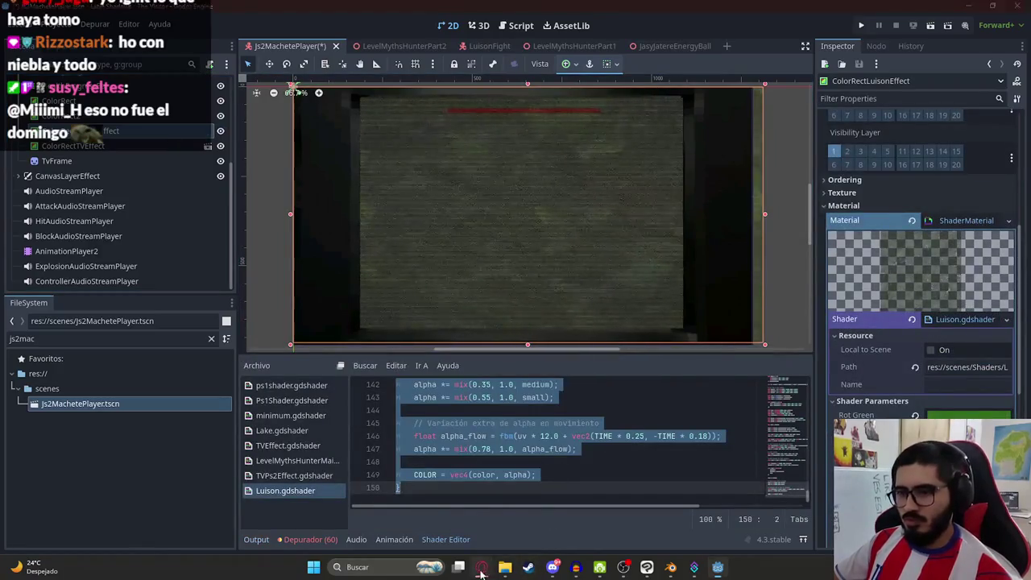
click(481, 569)
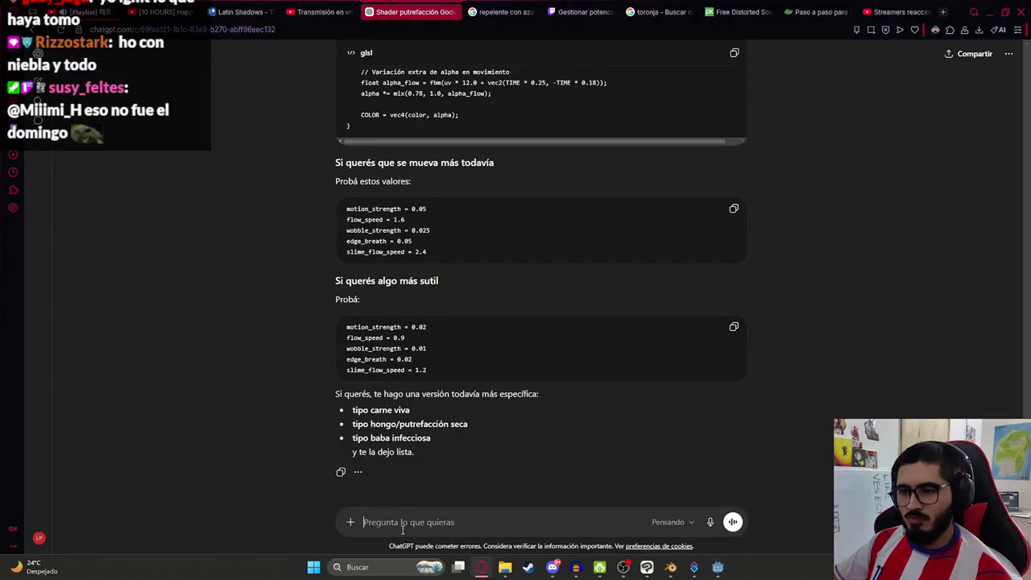
- Ask ChatGPT in Spanish to make the shader distort the 3D view too, pasting the shader code
text(Puedes hacer q)
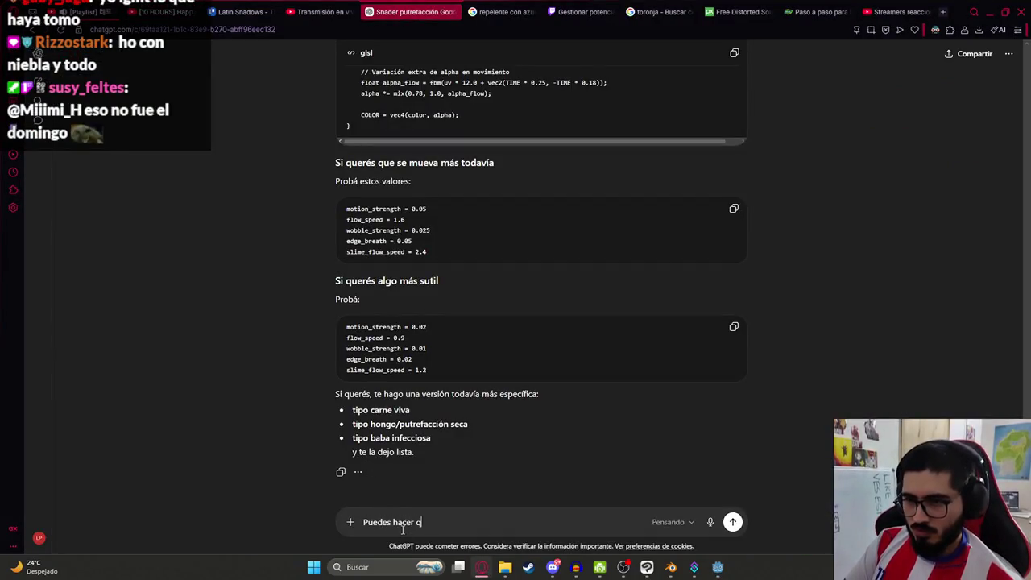
text(ue el shader deforme lo 3d? es decir que s)
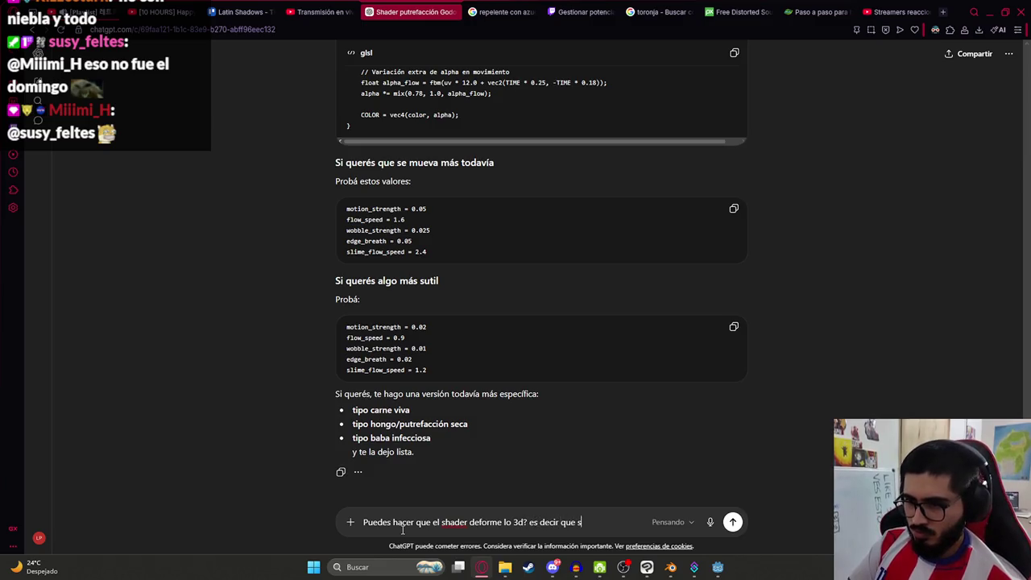
text(istorsion)
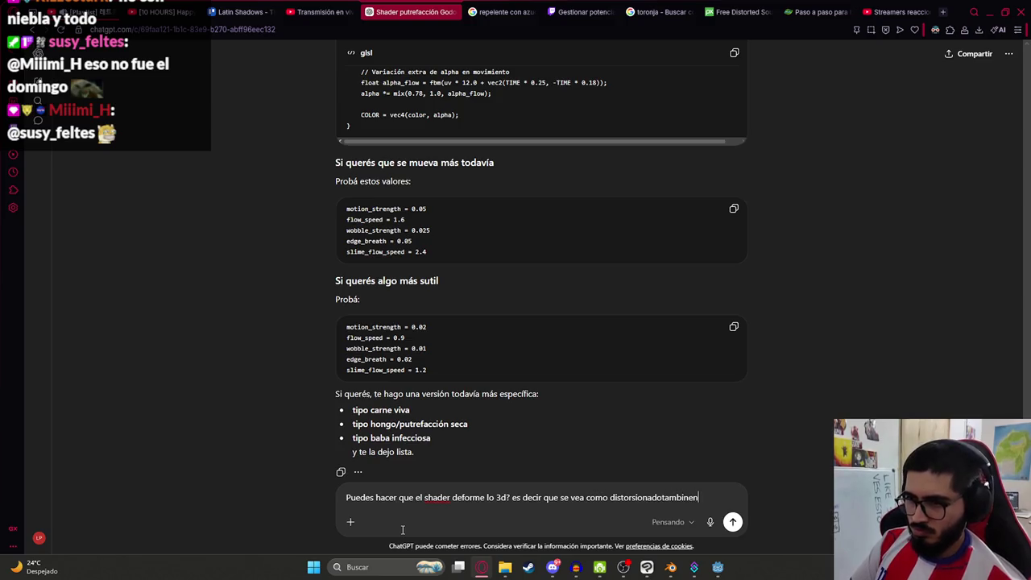
text(ado tambien)
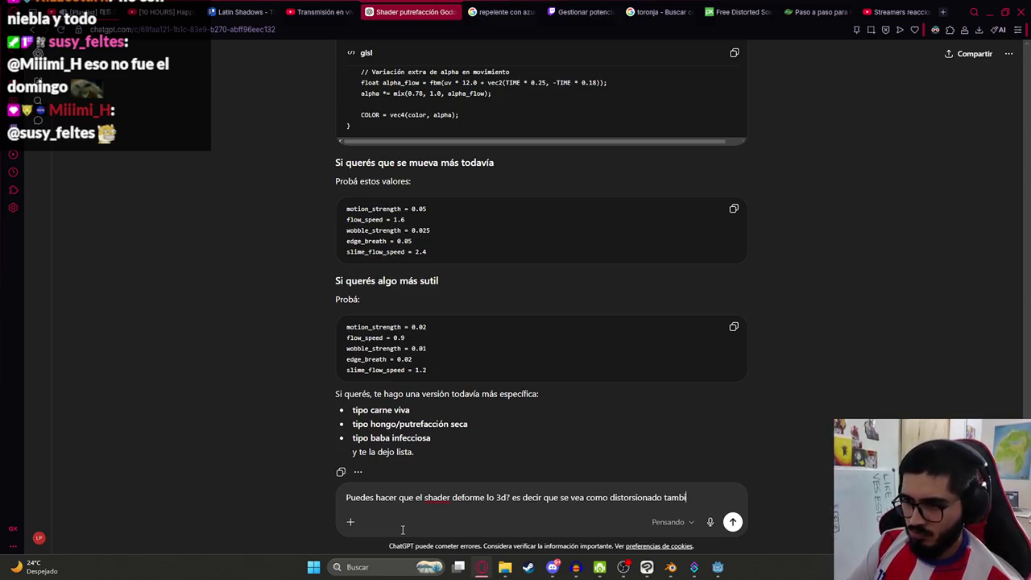
key(ctrl+v)
key(Return)
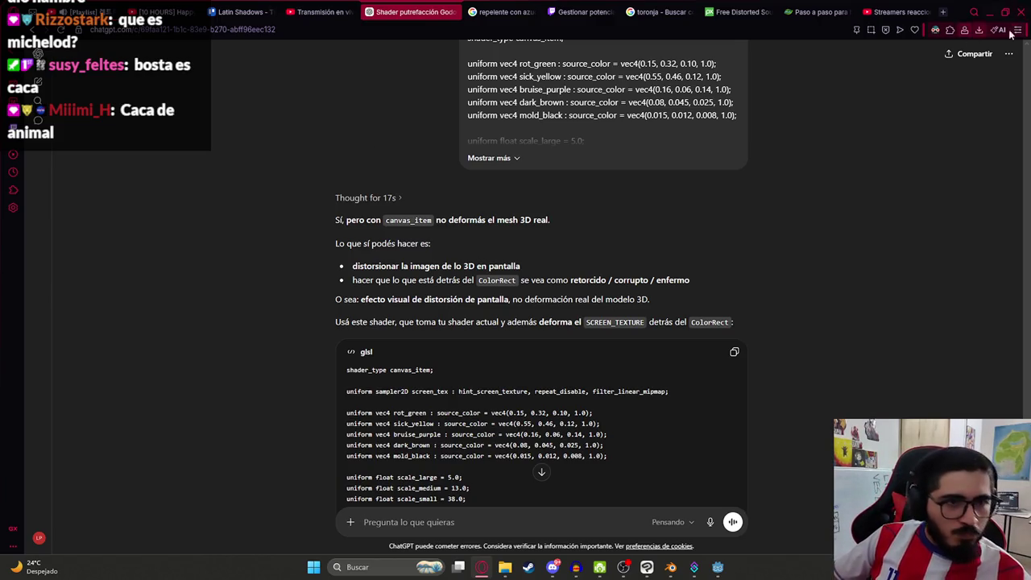
- Search Google Images for 'michelob' and preview the Michelob Ultra can and H-E-B six-pack images
click(943, 13)
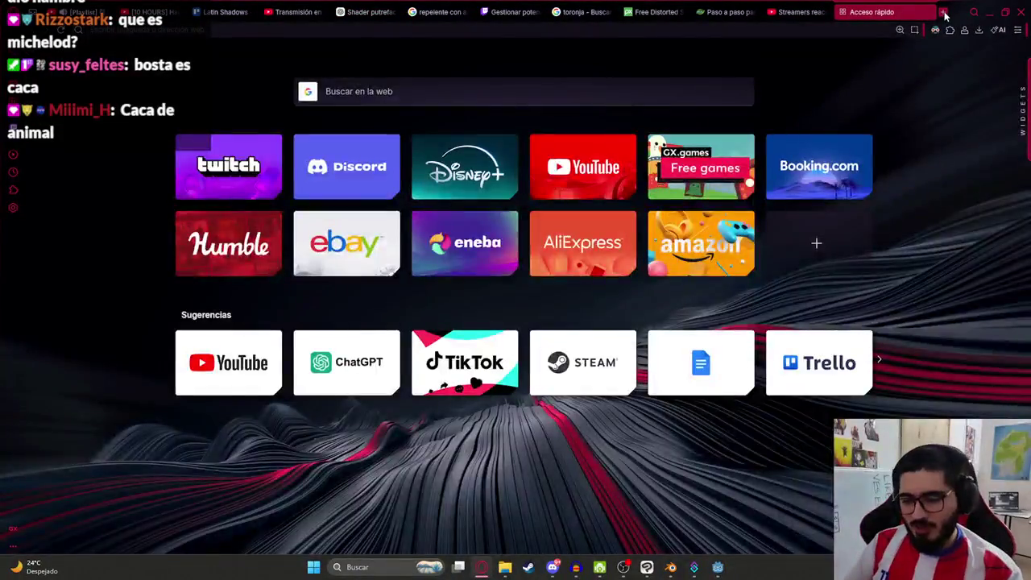
text(michelob)
key(Return)
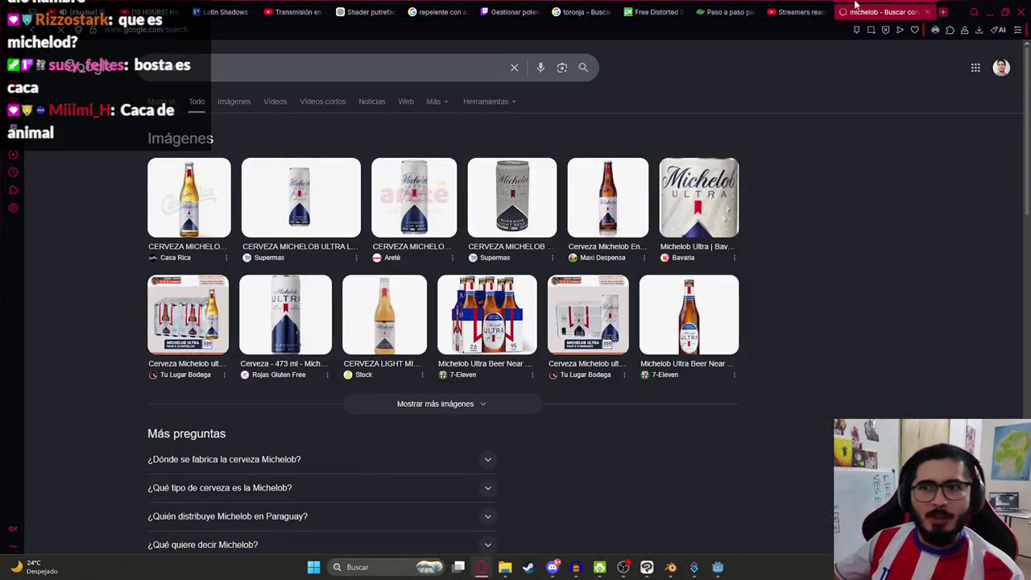
click(233, 102)
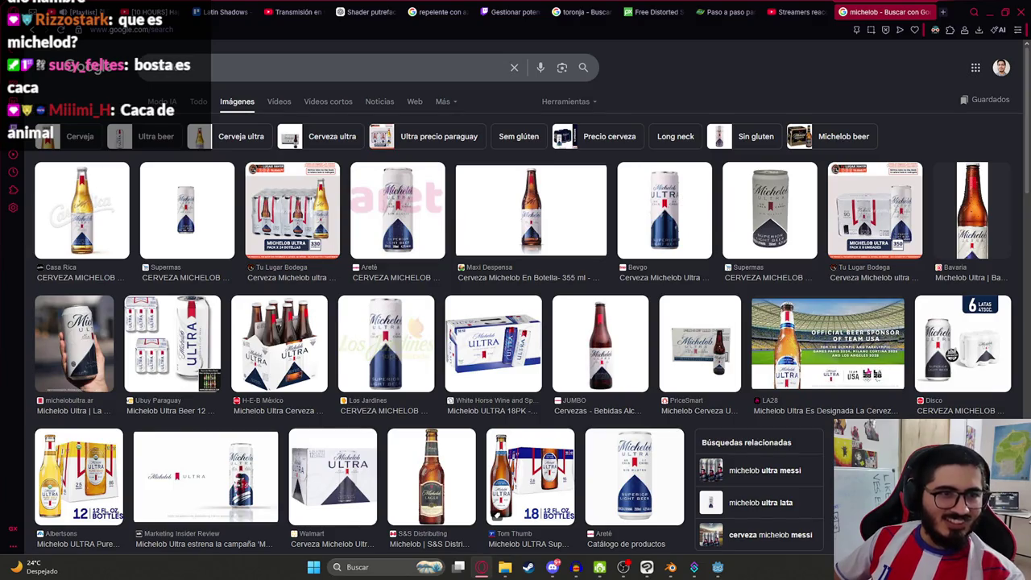
click(397, 210)
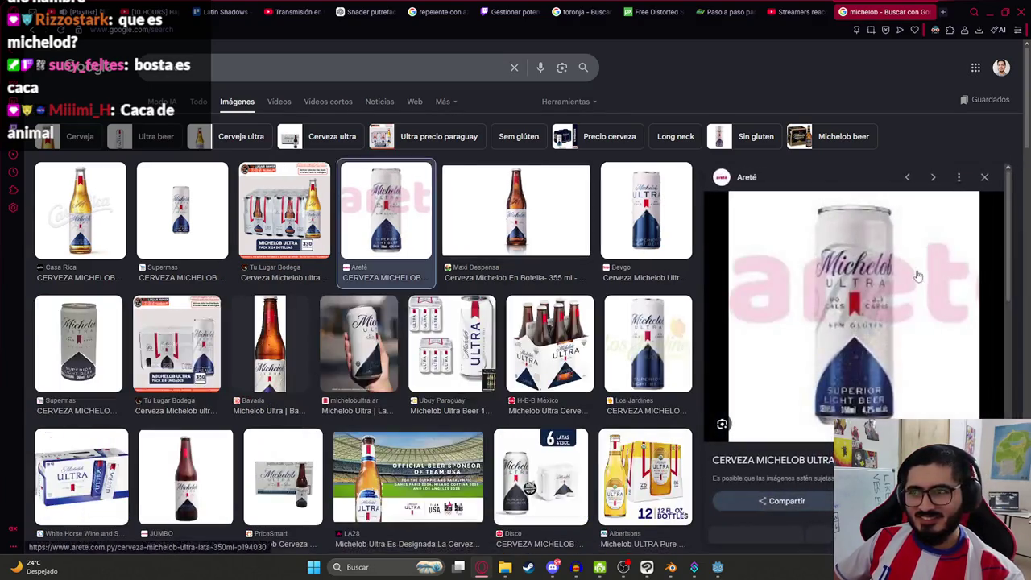
click(573, 374)
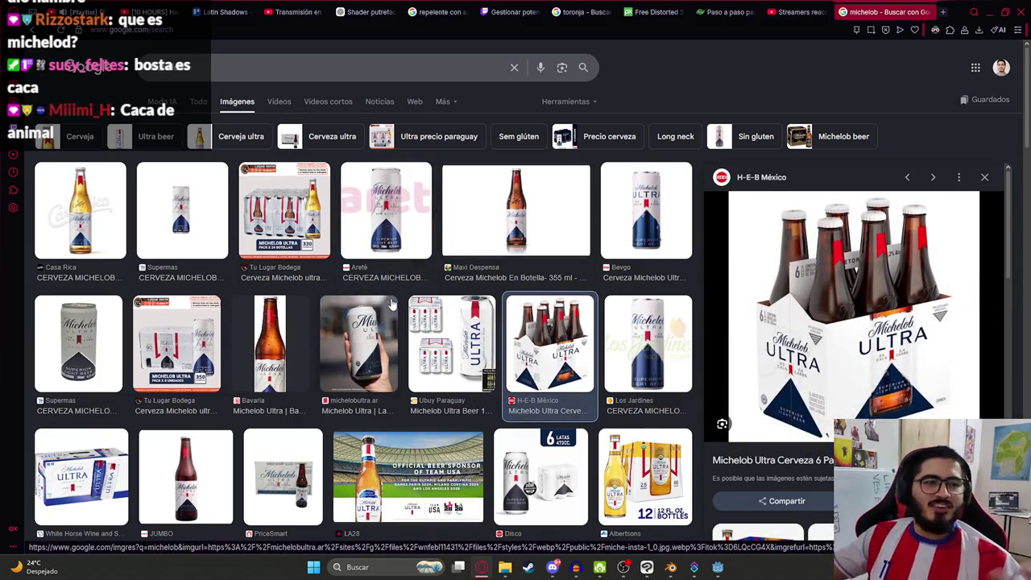
- Refine the image search to 'michelob messi' and preview the Telemundo and Copa América Messi photos
click(193, 66)
key(BackSpace)
key(BackSpace)
key(BackSpace)
text(messi)
key(Return)
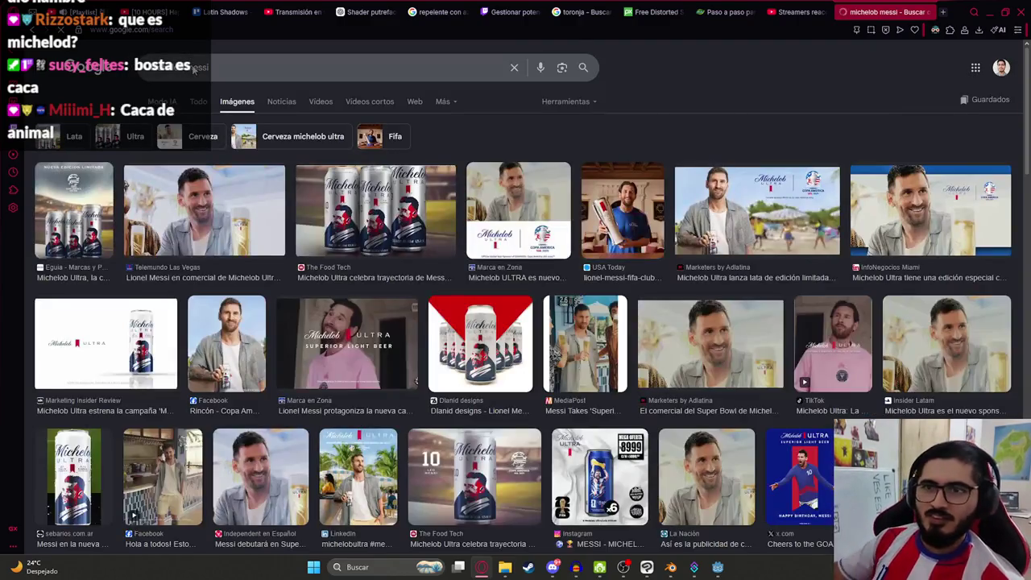
click(204, 211)
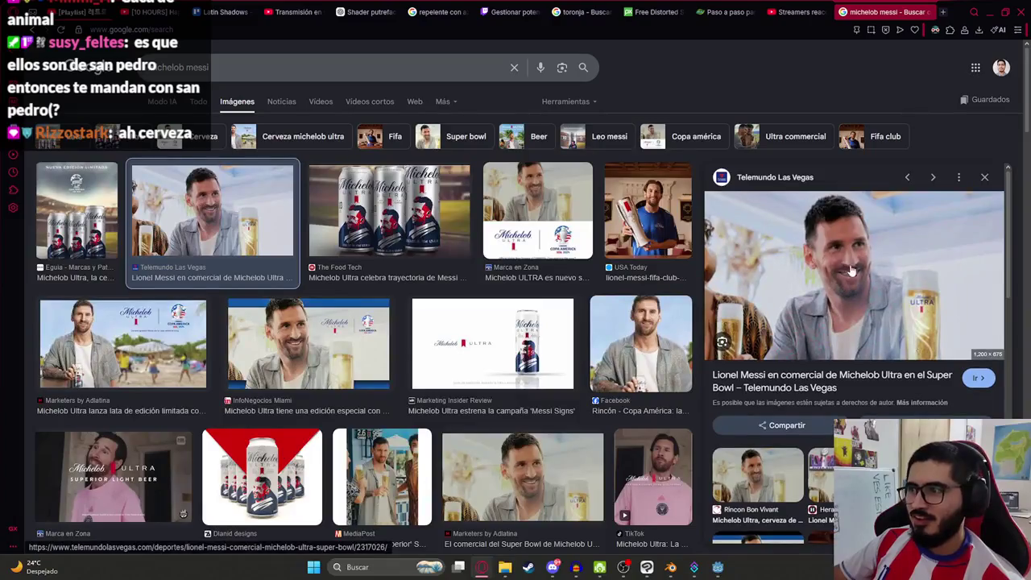
click(637, 342)
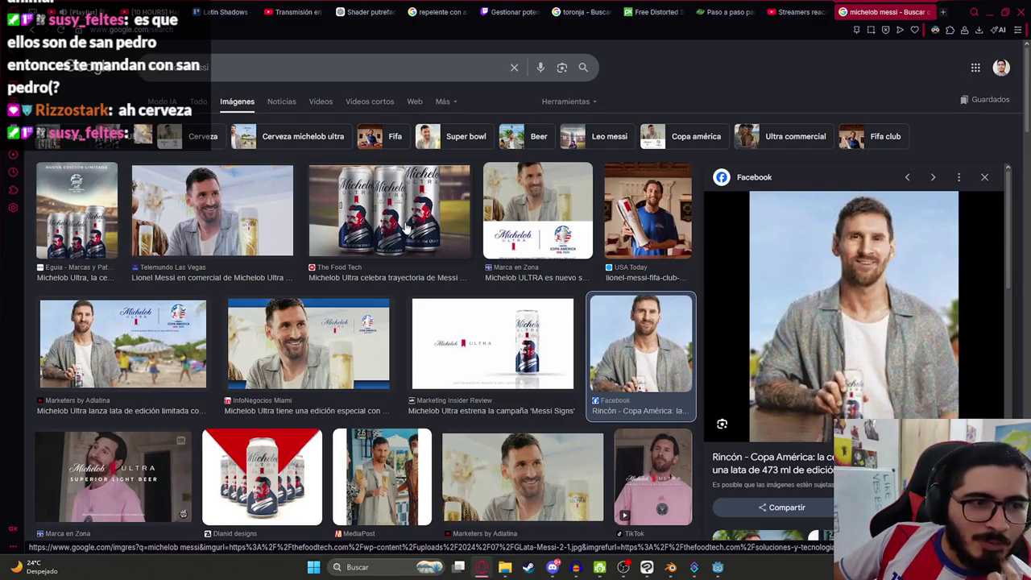
key(ctrl+1)
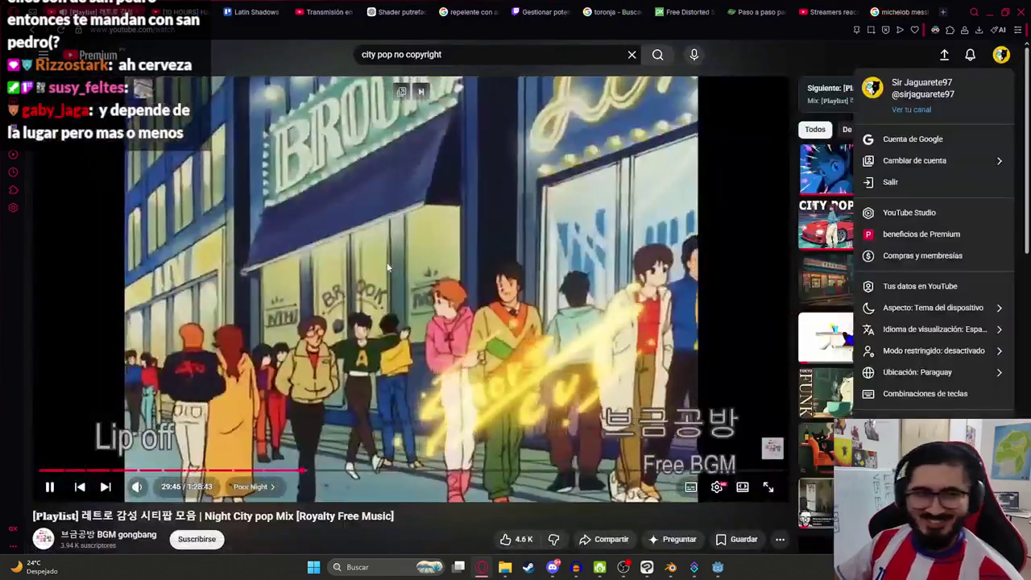
- Switch from YouTube to the ChatGPT 'Shader putrefacción Godot' conversation
key(ctrl+5)
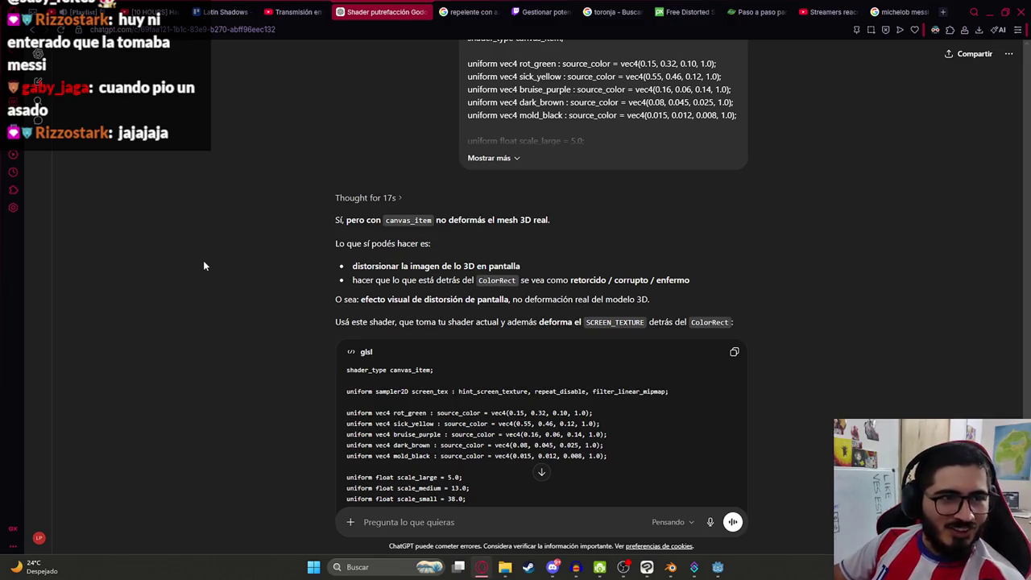
- Copy ChatGPT's SCREEN_TEXTURE rot shader and paste it over the Luison.gdshader code in Godot
right_click(287, 273)
click(212, 293)
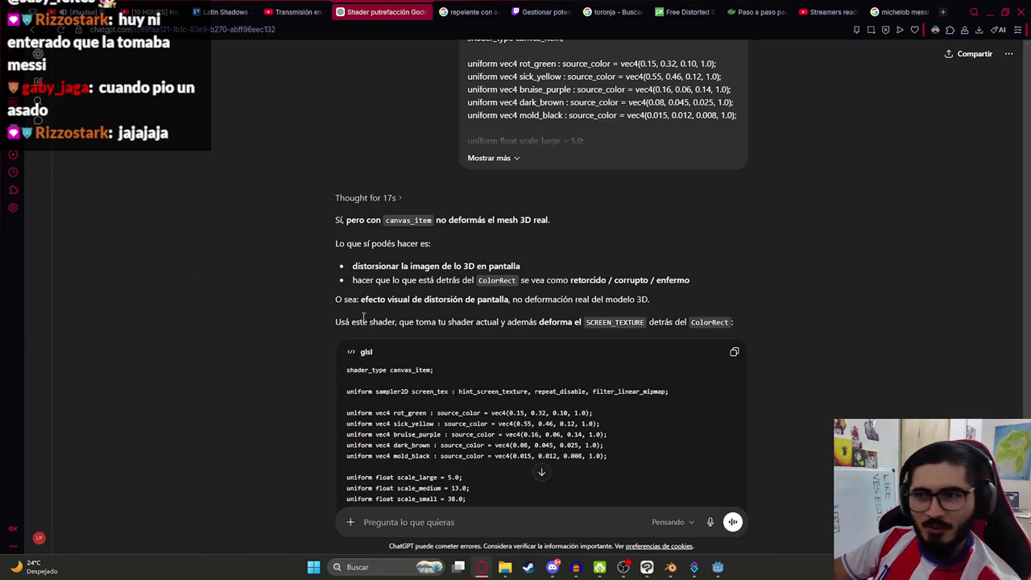
scroll(639, 285, down, 2)
click(733, 190)
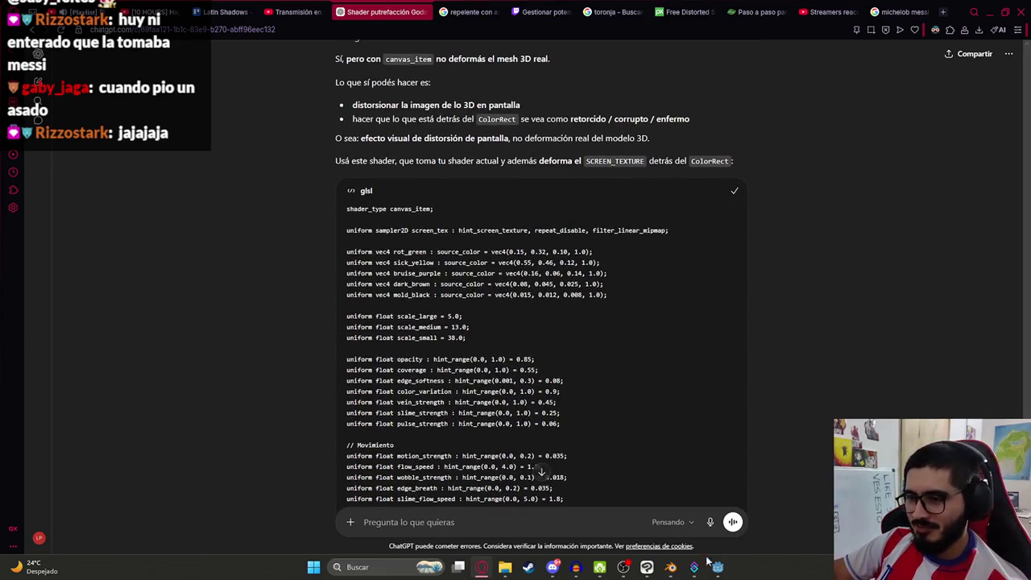
key(alt+Tab)
key(ctrl+v)
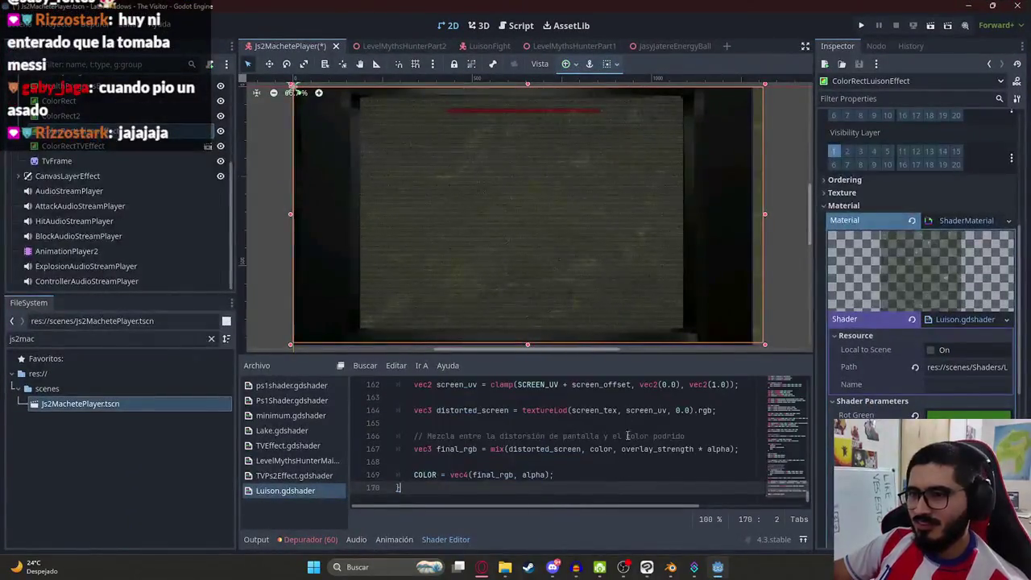
- Save to recompile the shader, set Opacity to 1, and hide the ColorRectTVEffect overlay
key(ctrl+s)
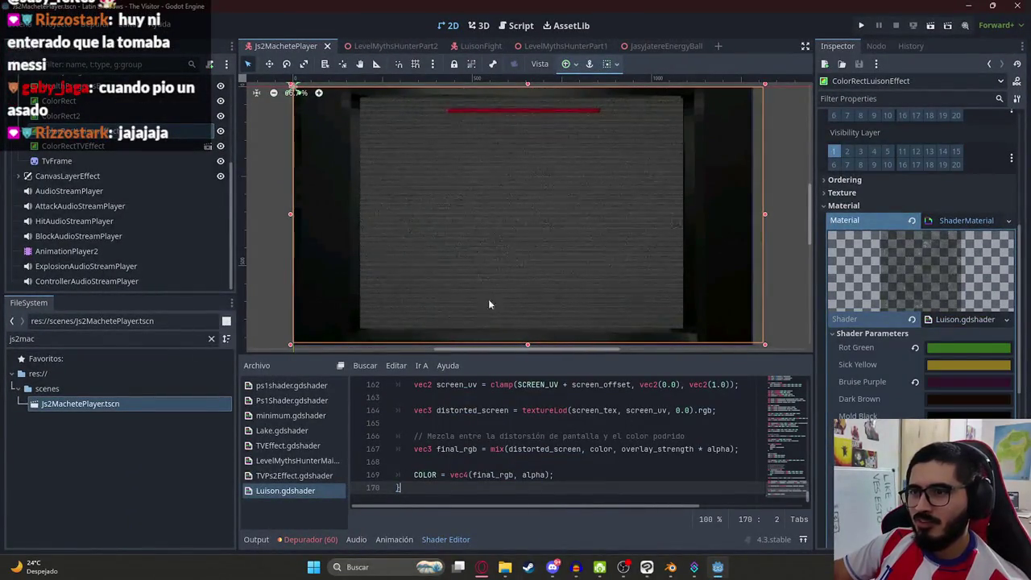
scroll(962, 401, down, 2)
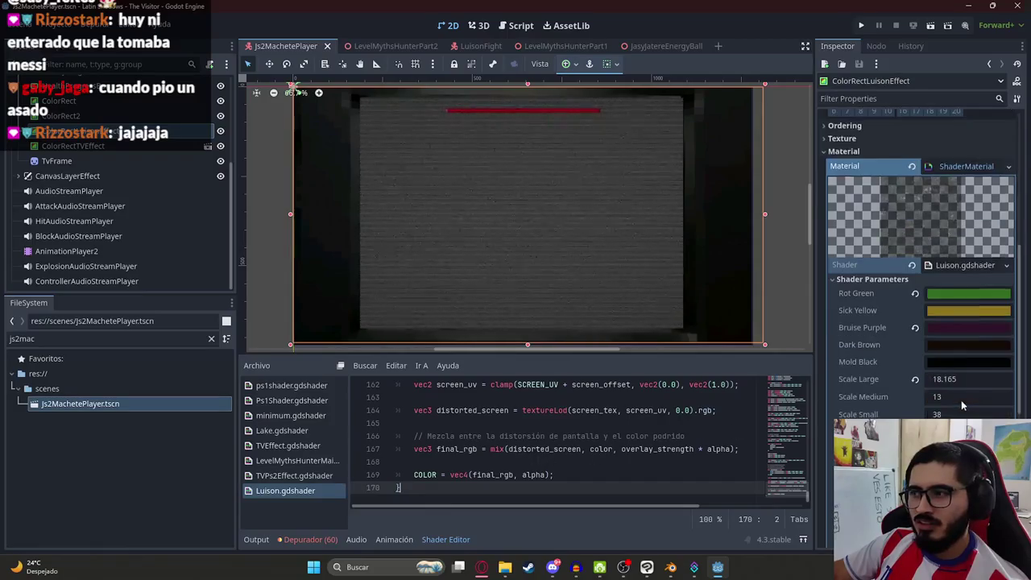
scroll(492, 210, up, 3)
scroll(495, 213, down, 3)
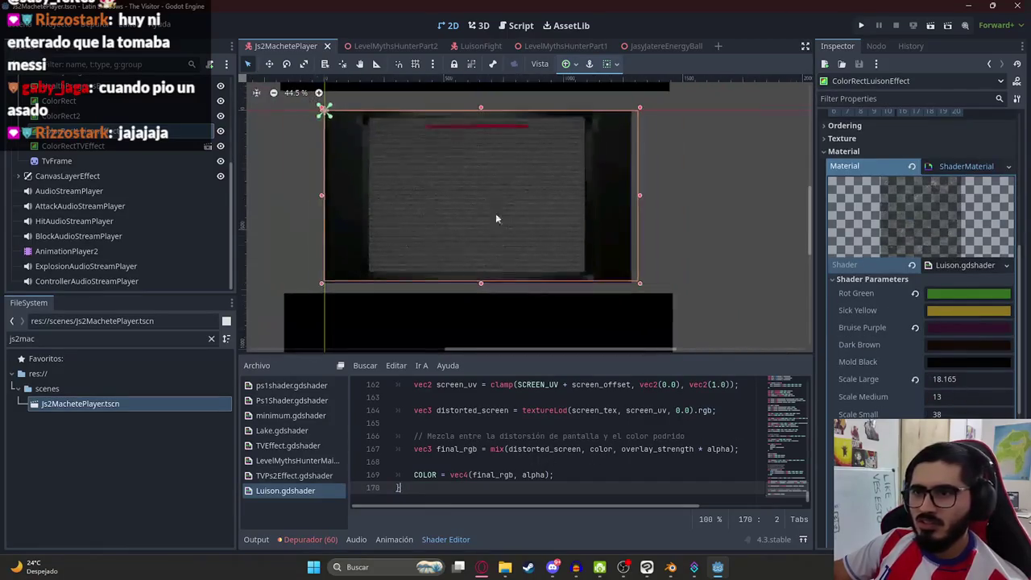
scroll(969, 392, down, 3)
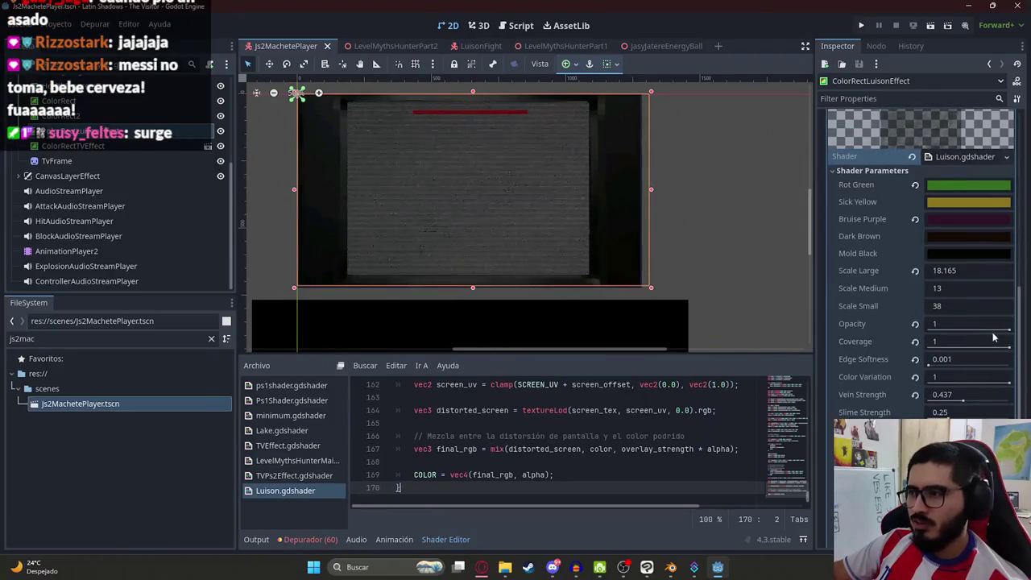
click(966, 324)
scroll(493, 175, up, 2)
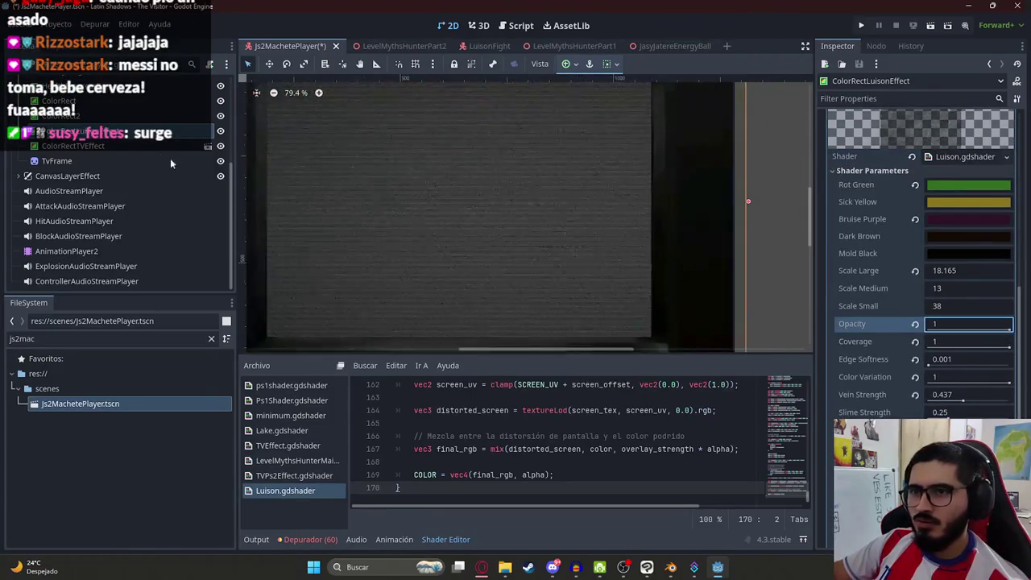
click(219, 147)
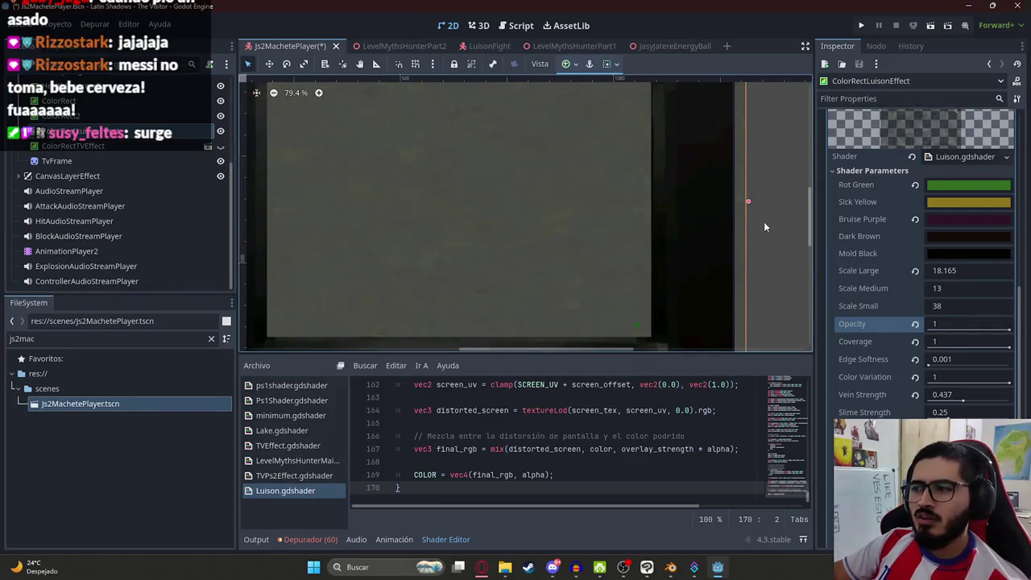
- Set Color Variation to 1, Scale Large to 18.165 and Wobble Strength to 0.1
click(945, 376)
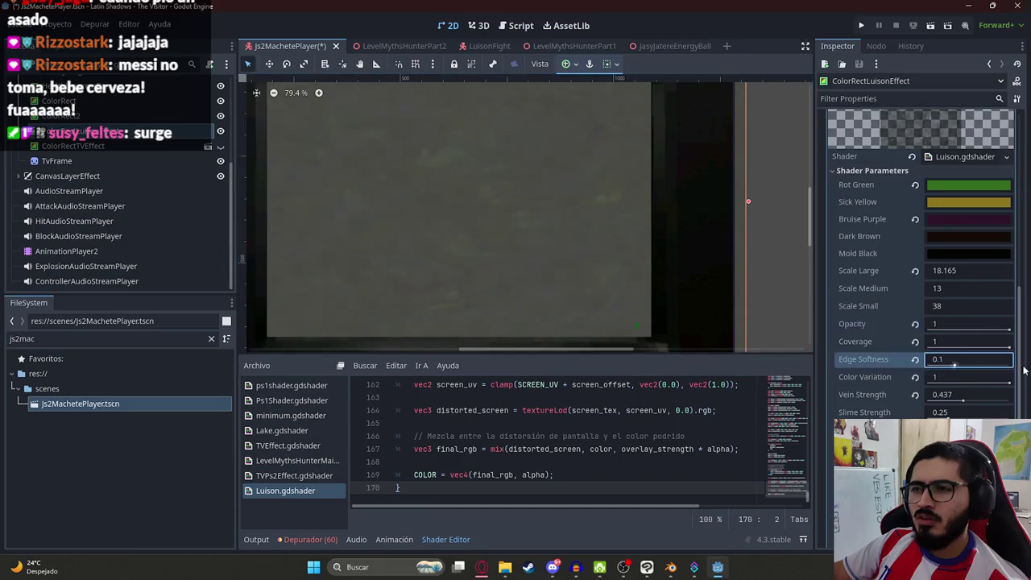
text(0)
key(BackSpace)
text(1)
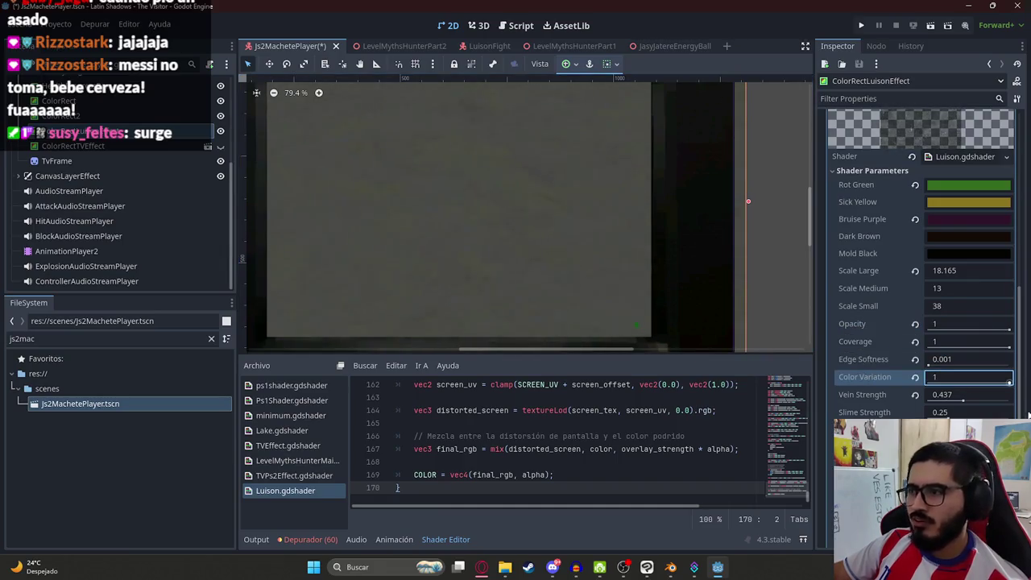
drag(935, 275, 966, 276)
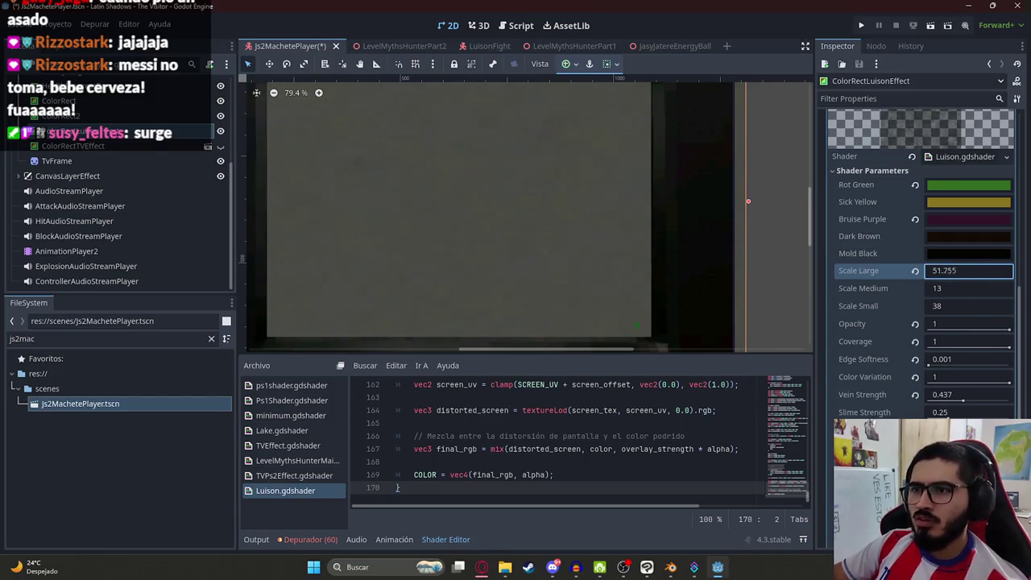
drag(966, 272, 926, 272)
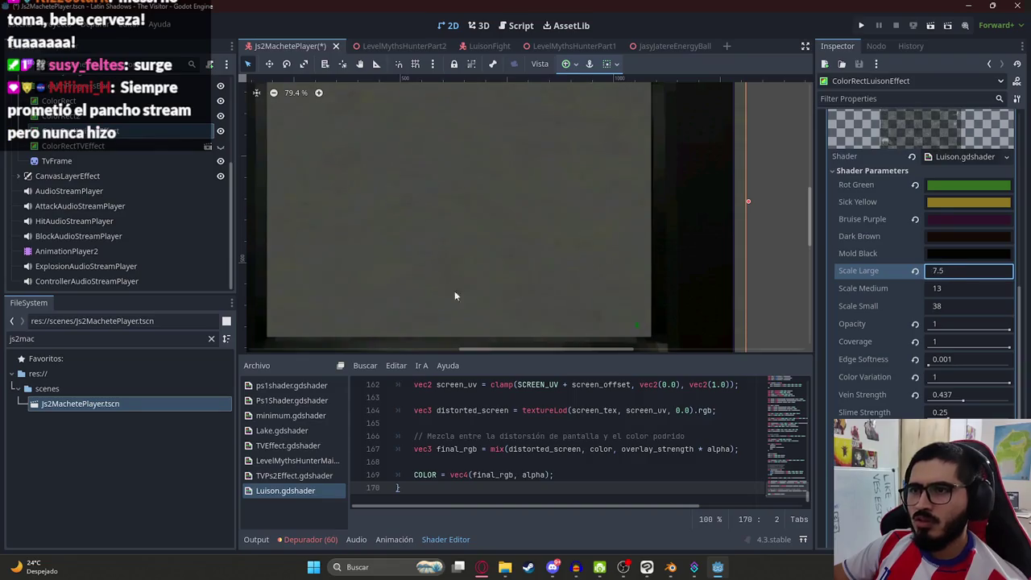
scroll(925, 266, down, 3)
mouse_move(944, 380)
mouse_down()
mouse_move(1006, 380)
mouse_move(1009, 410)
mouse_up()
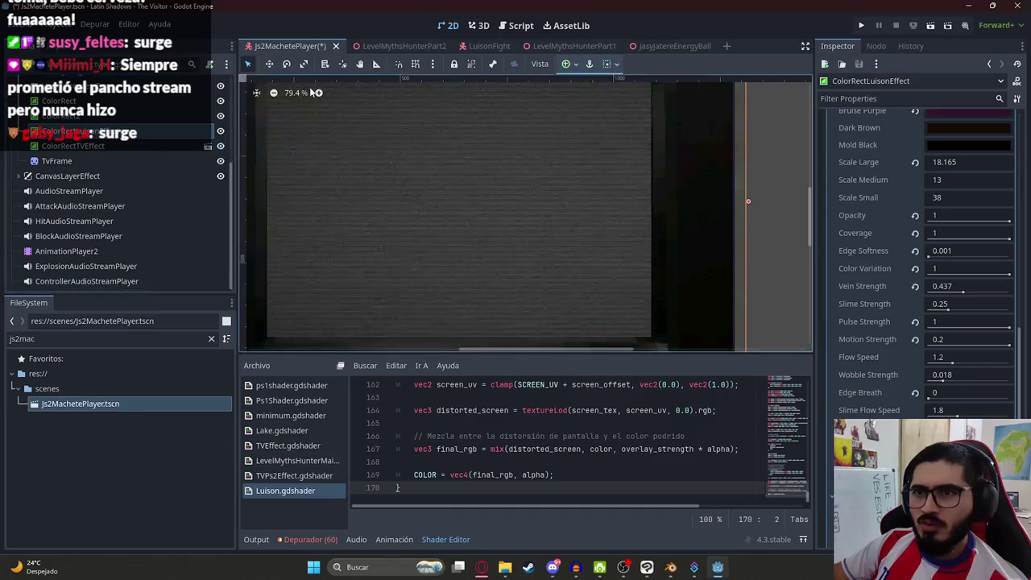
- Save the Js2MachetePlayer scene and switch to the LevelMythsHunterPart2 scene
key(ctrl+s)
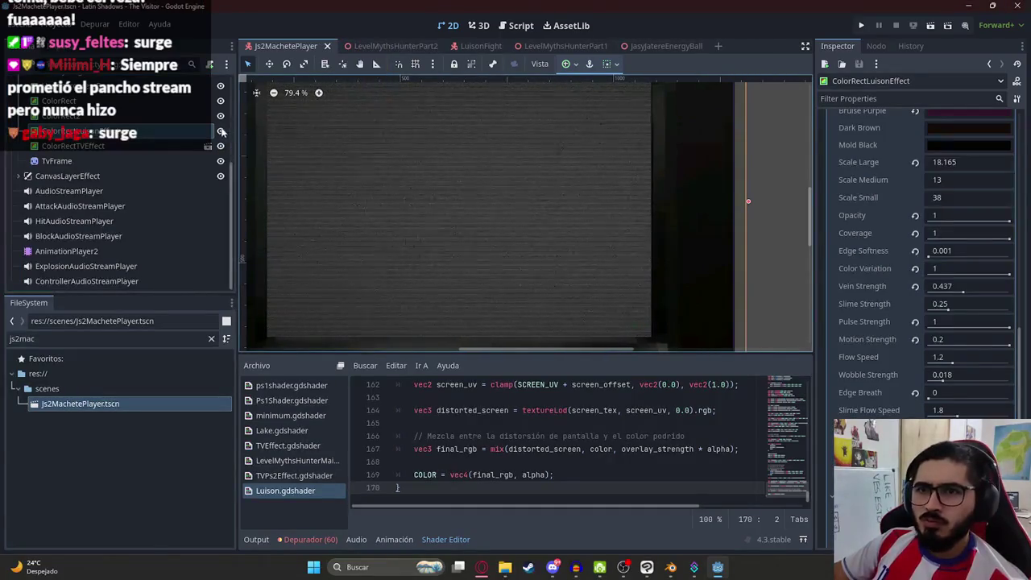
click(379, 46)
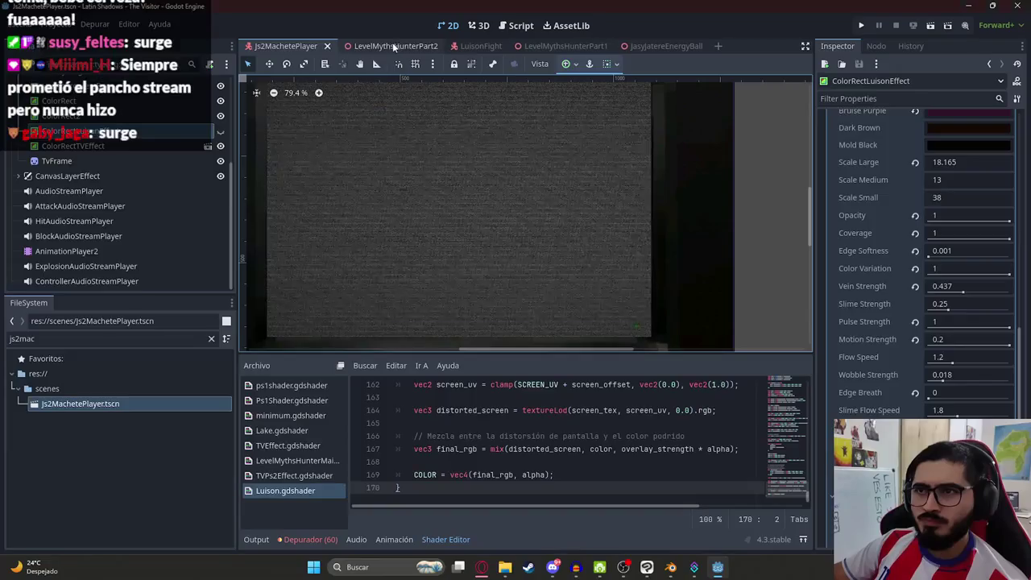
right_click(383, 48)
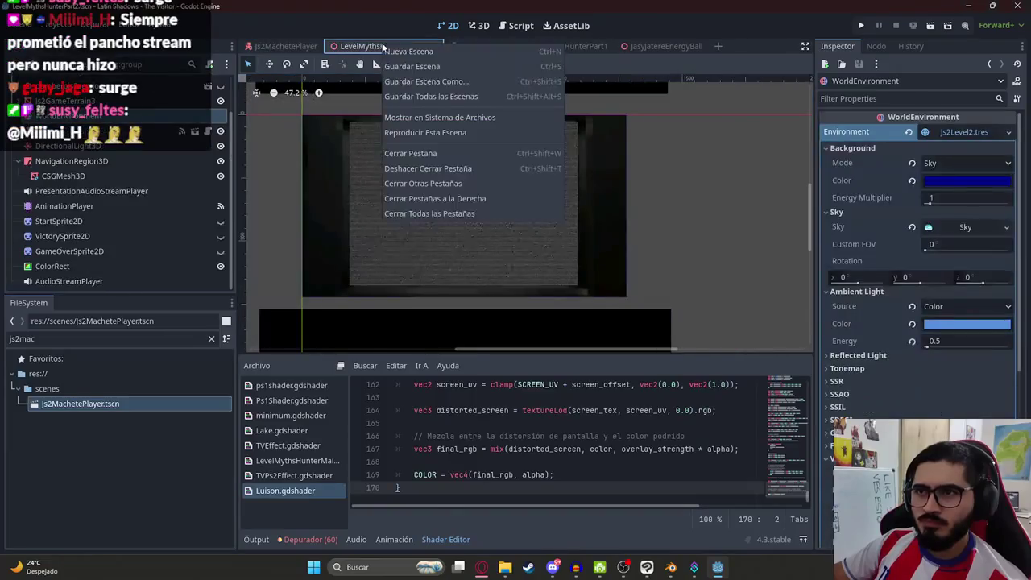
- Play the LevelMythsHunterPart2 scene to watch the Luison hit, then stop it with F8
click(415, 132)
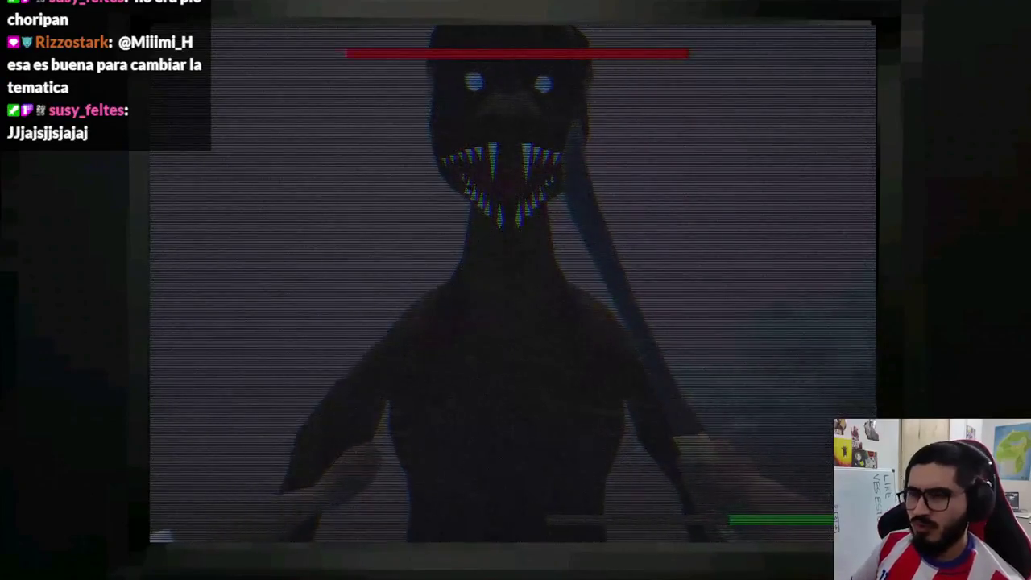
key(F8)
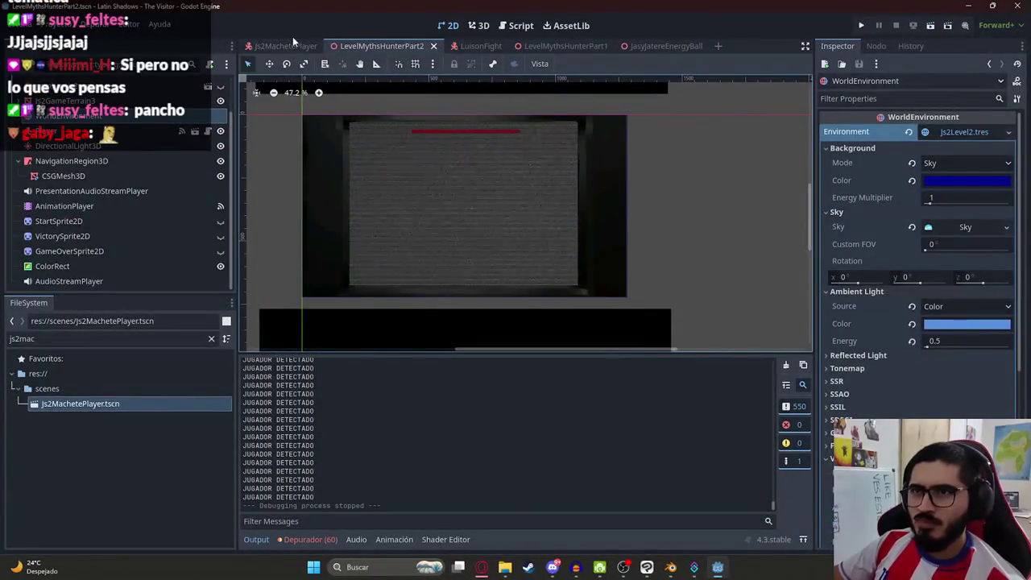
- Save the player scene, replay LevelMythsHunterPart2 until Game Over, and return to Js2MachetePlayer
click(289, 46)
key(ctrl+s)
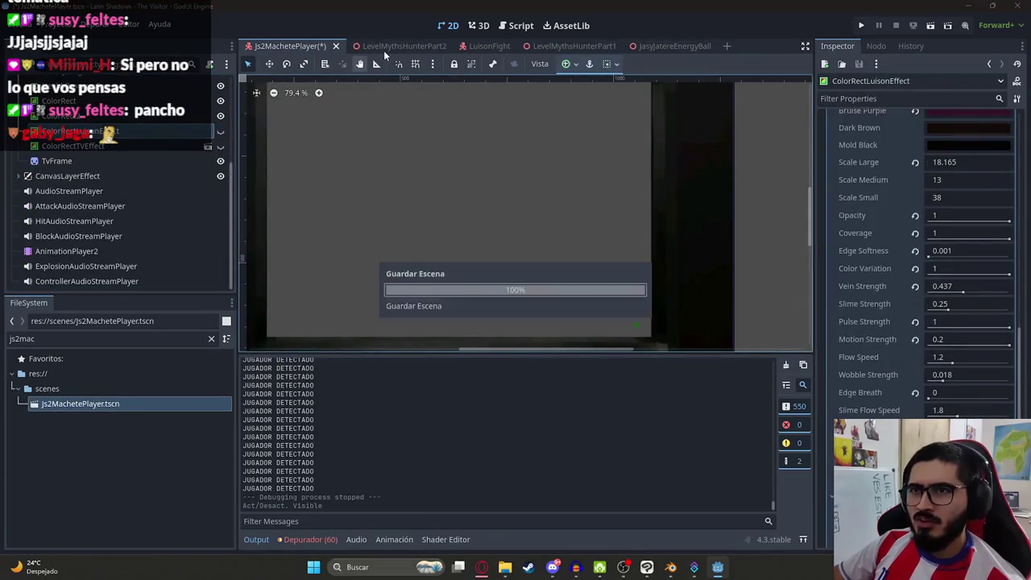
right_click(382, 47)
click(430, 134)
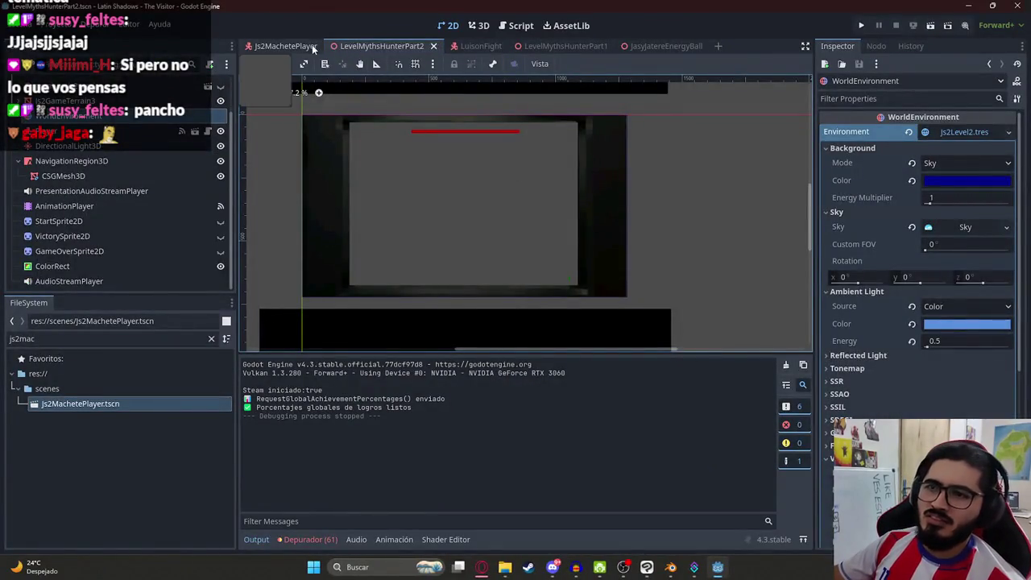
click(286, 46)
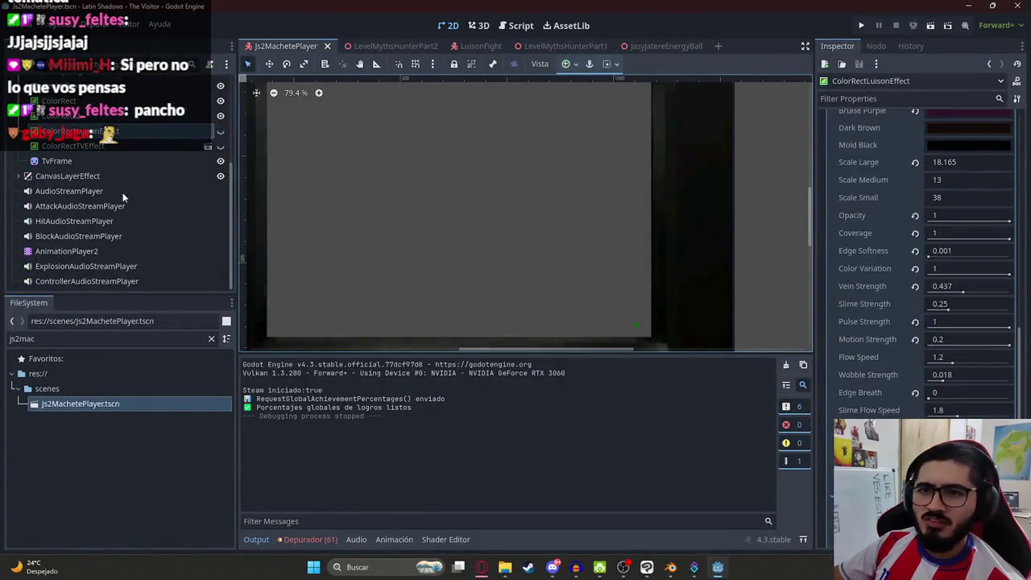
- Show the ColorRectTVEffect overlay, open Luison.gdshader in the Shader Editor, and save
click(220, 145)
scroll(964, 362, down, 3)
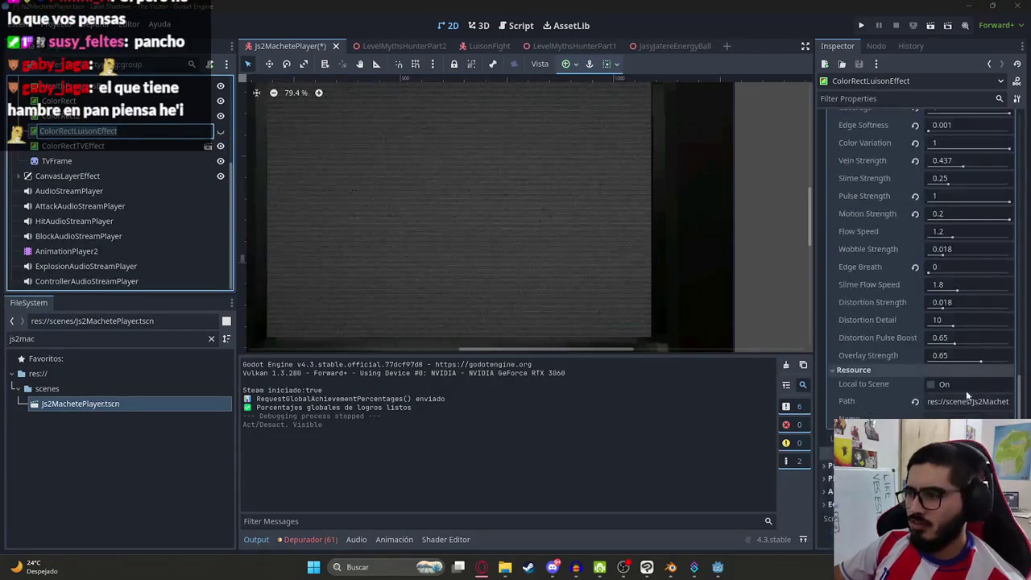
scroll(978, 371, up, 5)
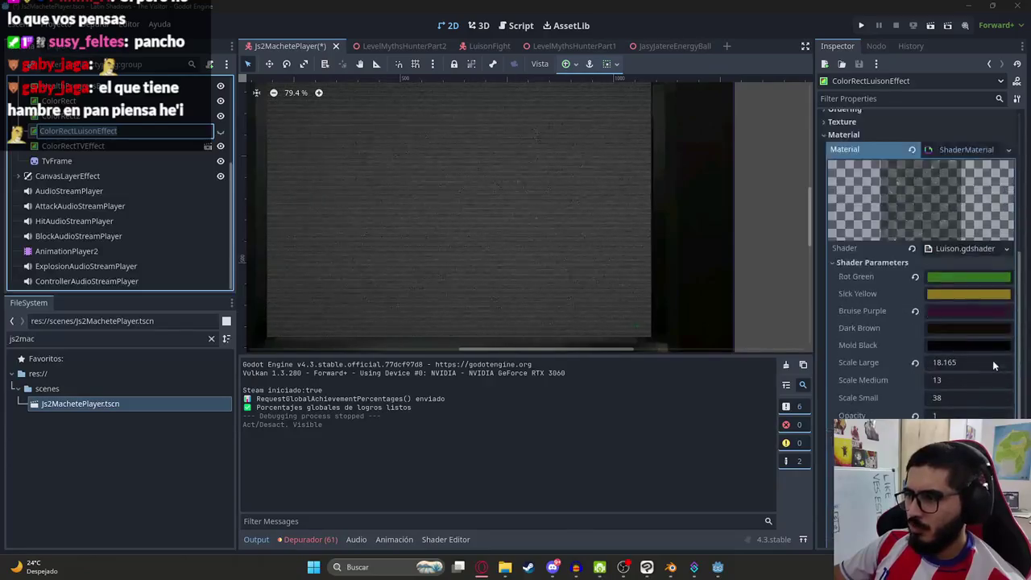
click(960, 249)
scroll(517, 457, down, 5)
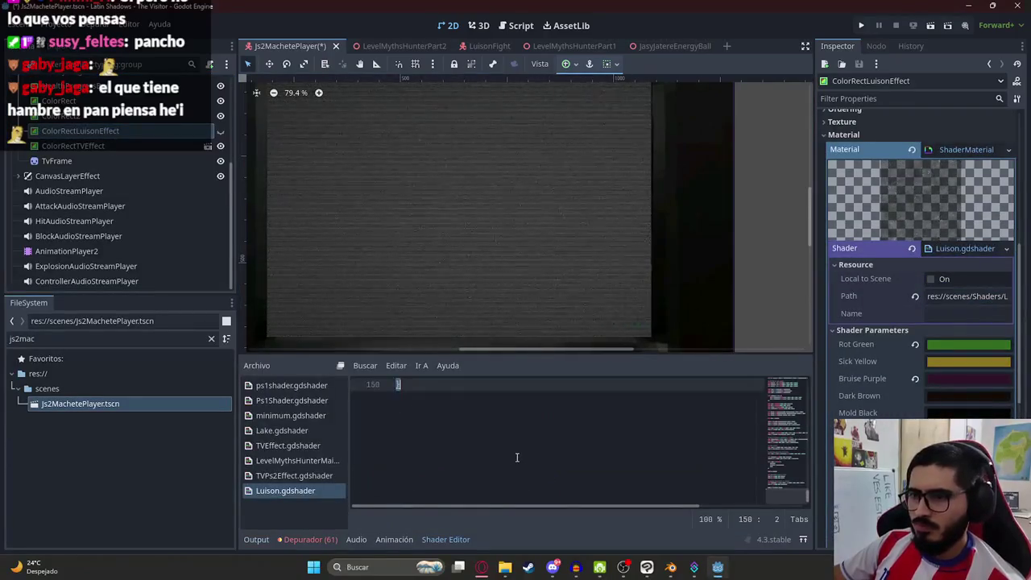
key(ctrl+s)
- Make the ColorRectLuisonEffect overlay visible and focus the ChatGPT message field
scroll(427, 227, down, 2)
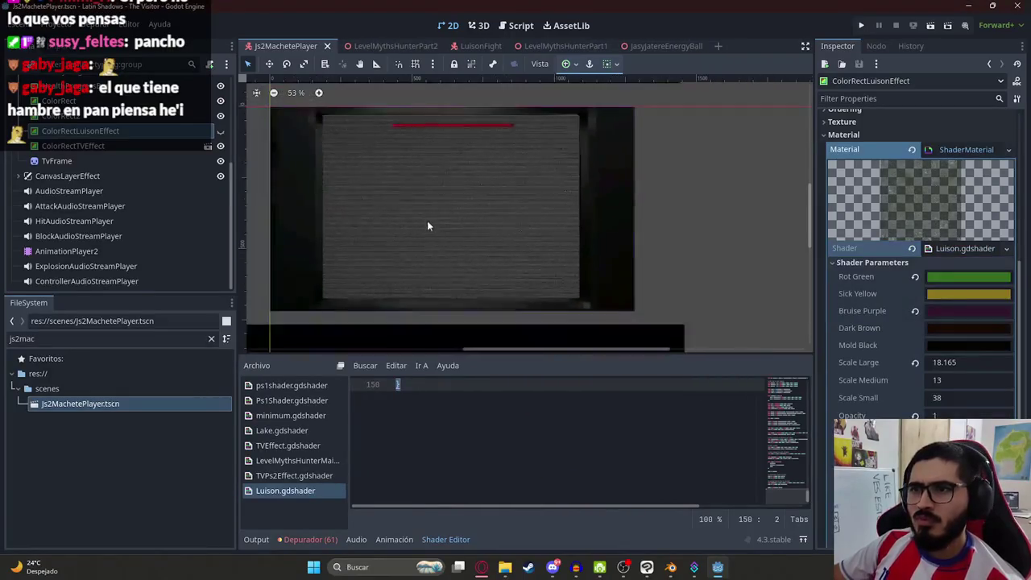
click(220, 132)
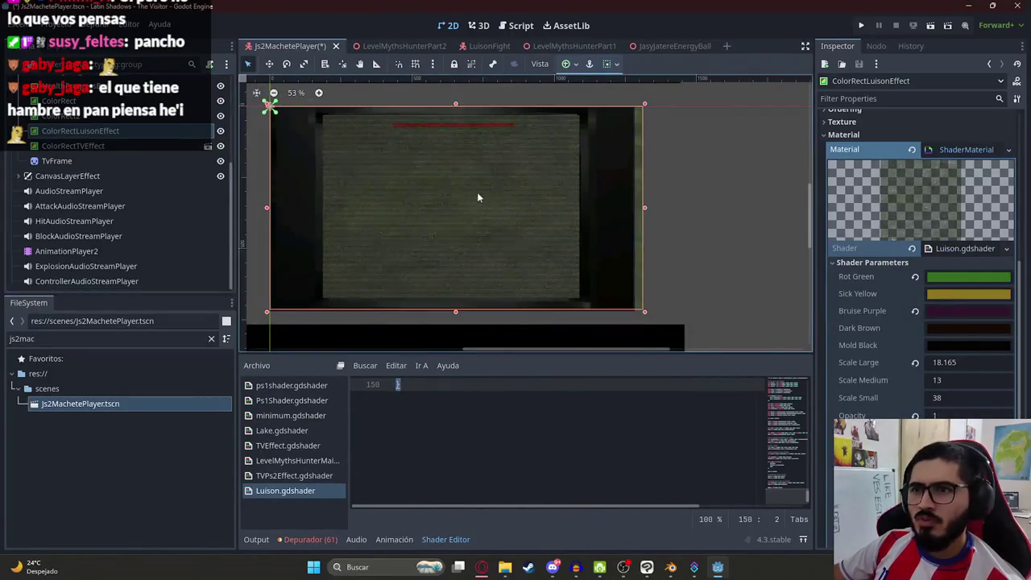
scroll(487, 188, up, 1)
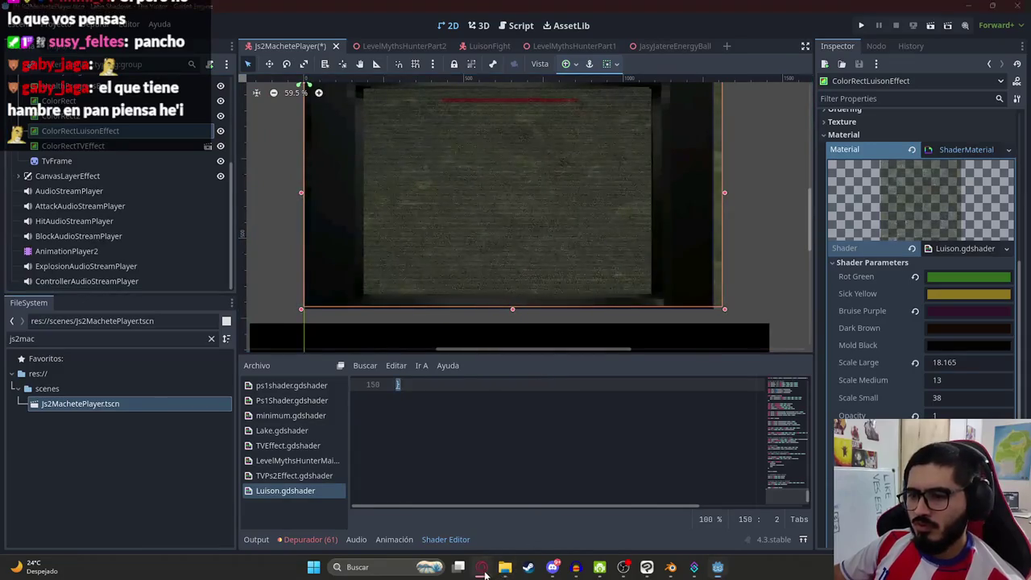
click(481, 567)
click(406, 522)
- Send ChatGPT 'Este script se ve…' with the pasted shader code and select its coverage suggestion
text(Este script se ve)
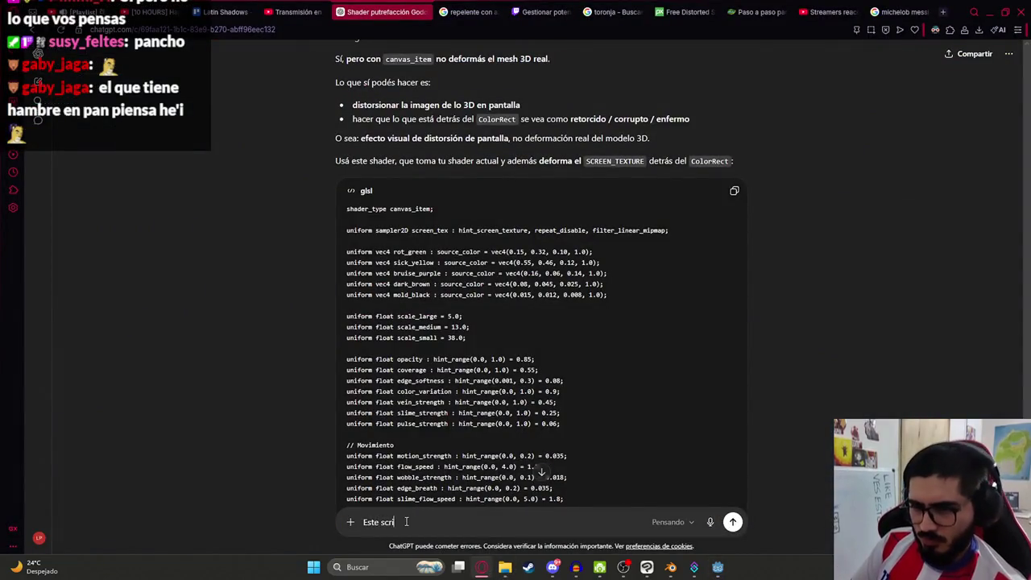
key(BackSpace)
key(BackSpace)
key(BackSpace)
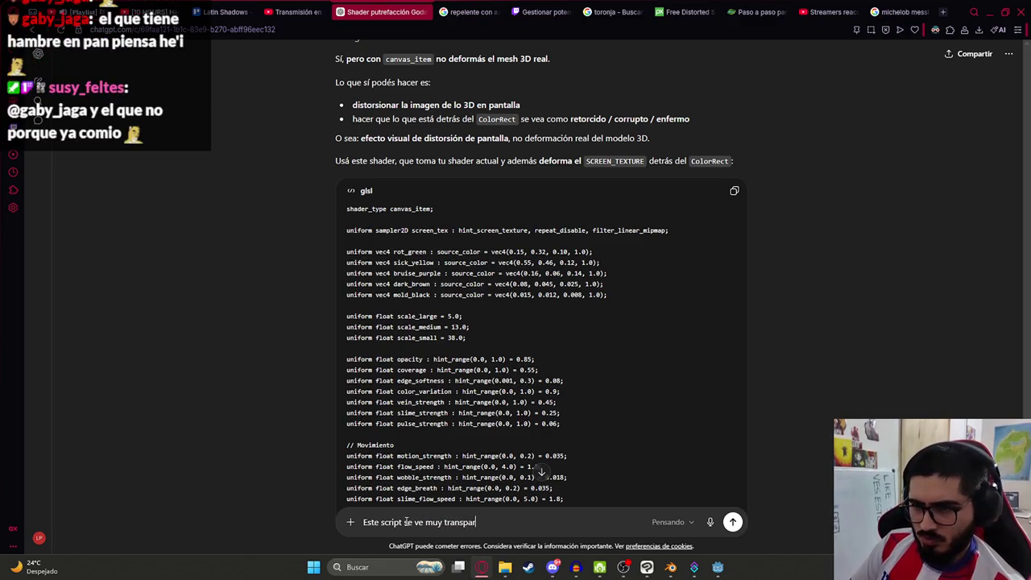
key(shift+Return)
key(ctrl+v)
key(Return)
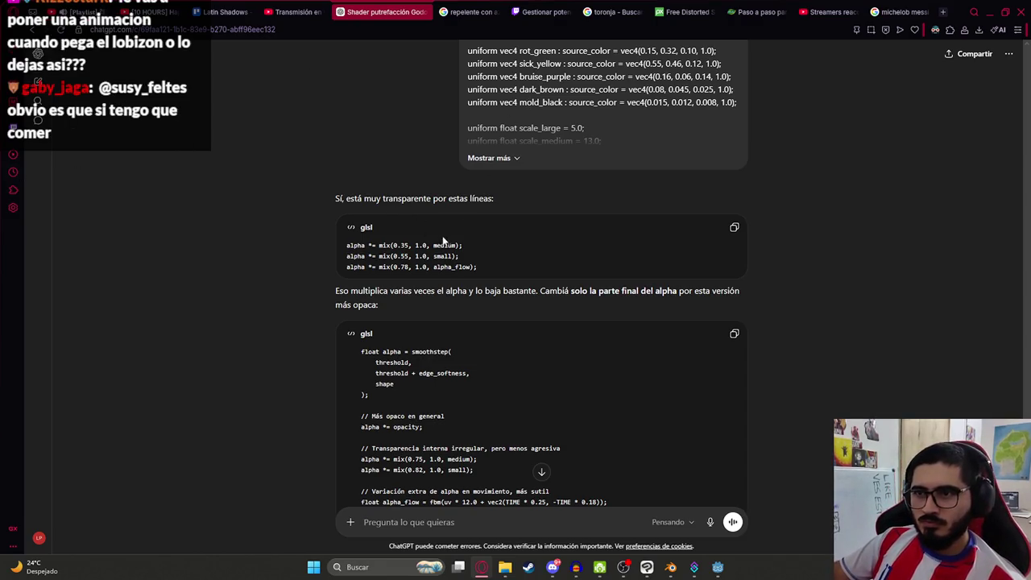
scroll(443, 240, down, 4)
scroll(452, 236, down, 2)
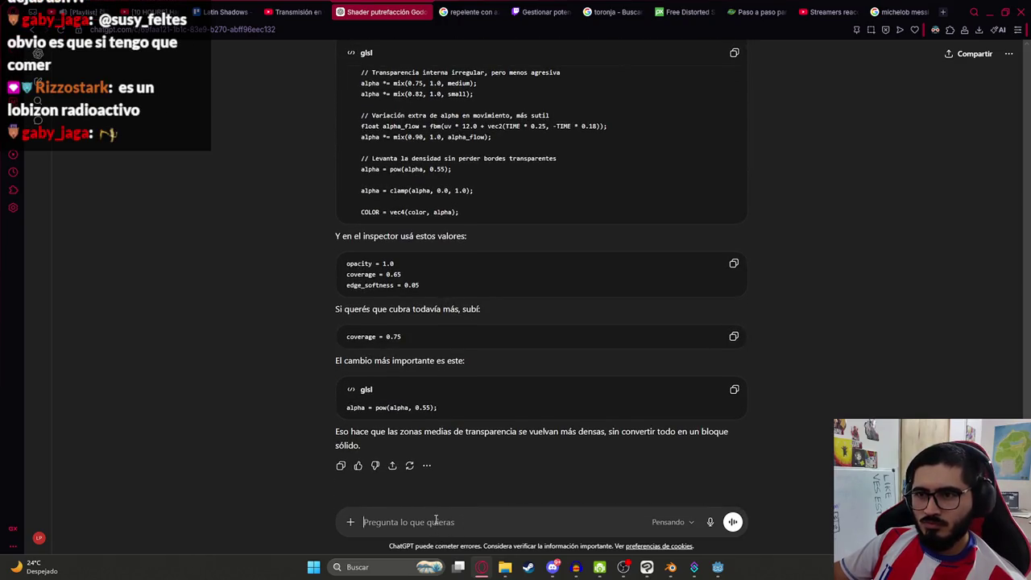
drag(410, 337, 338, 336)
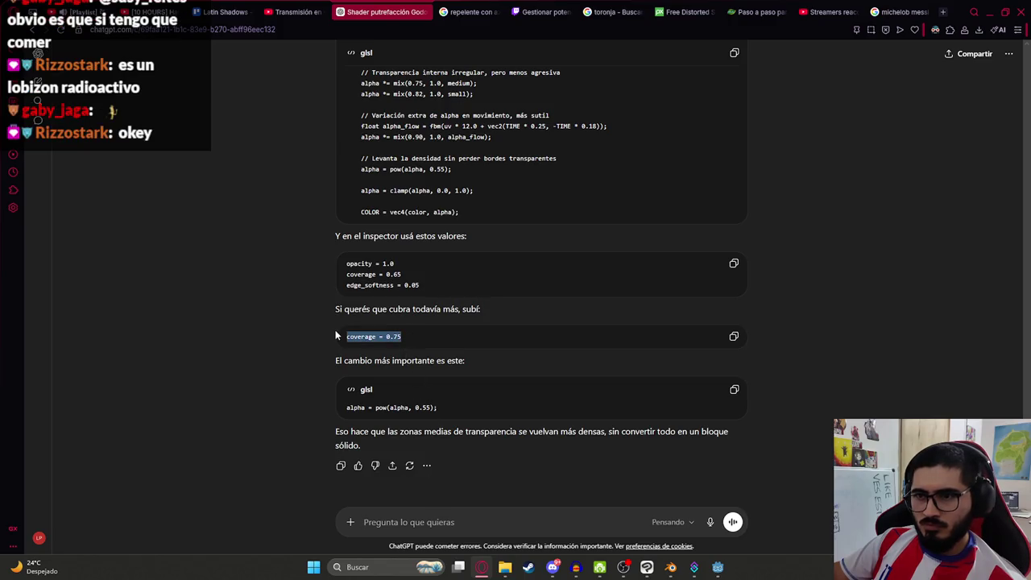
- Search the shader code for 'coverage' while comparing with ChatGPT's coverage suggestion
key(alt+Tab)
key(ctrl+f)
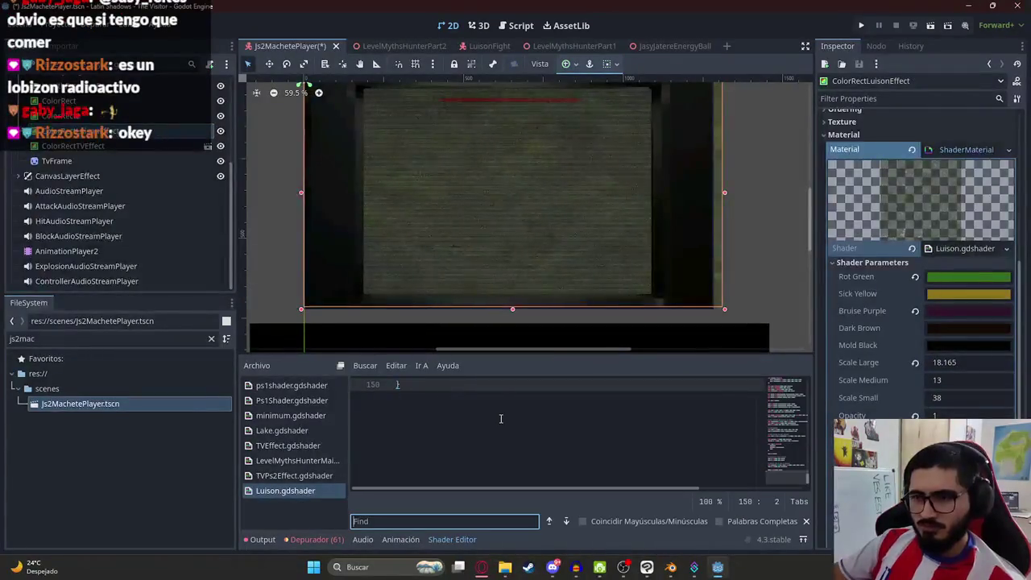
text(coverage)
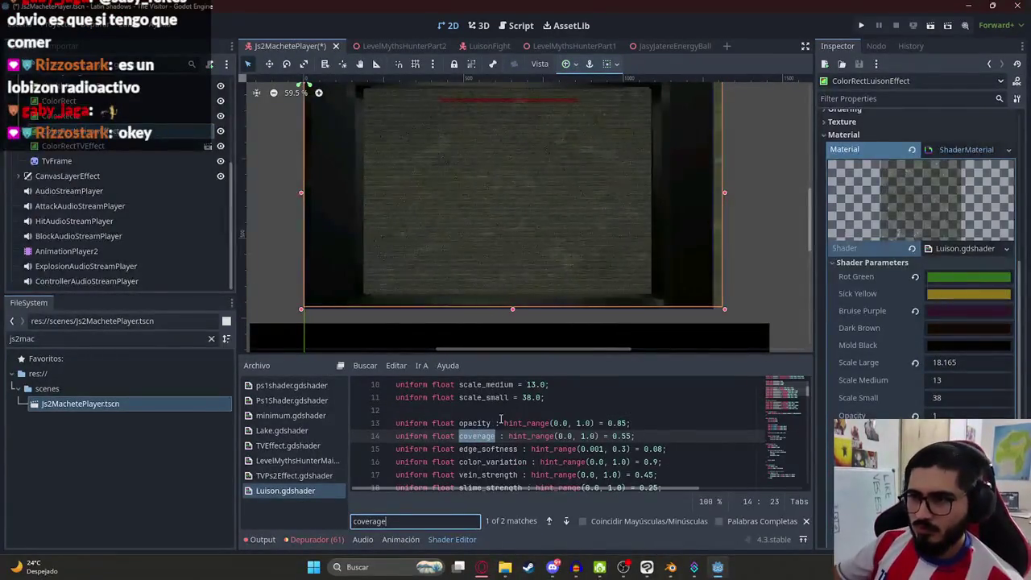
key(alt+Tab)
click(598, 337)
key(alt+Tab)
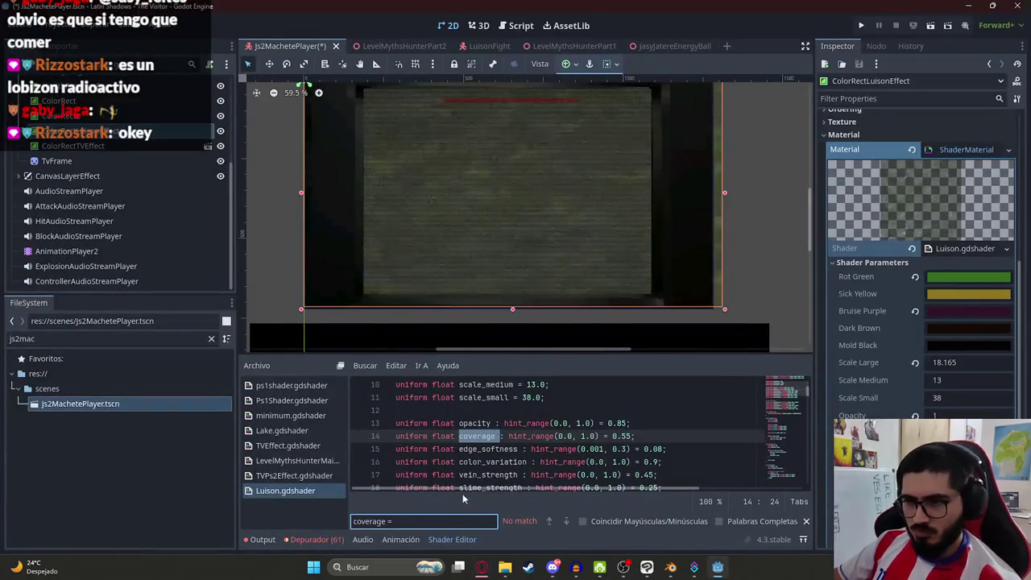
key(alt+Tab)
key(alt+Tab)
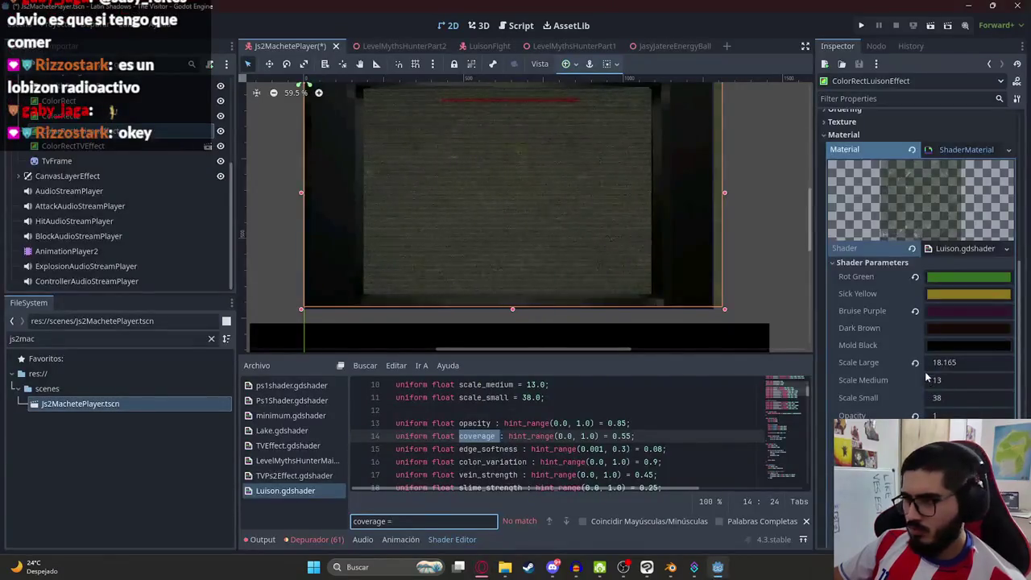
- Set the material's Coverage parameter to 1 and select all the shader code
scroll(926, 377, down, 5)
click(1010, 276)
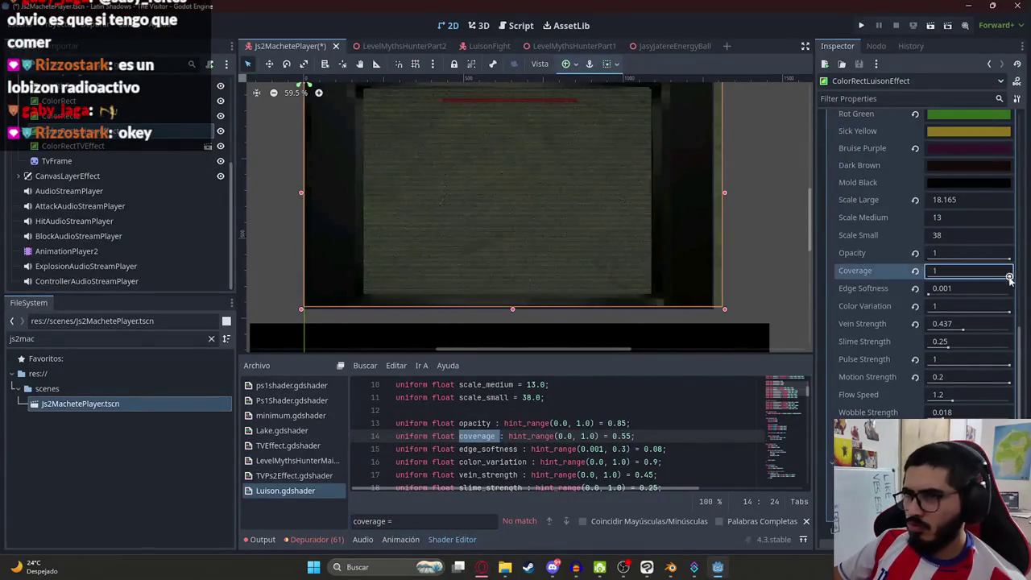
text(1)
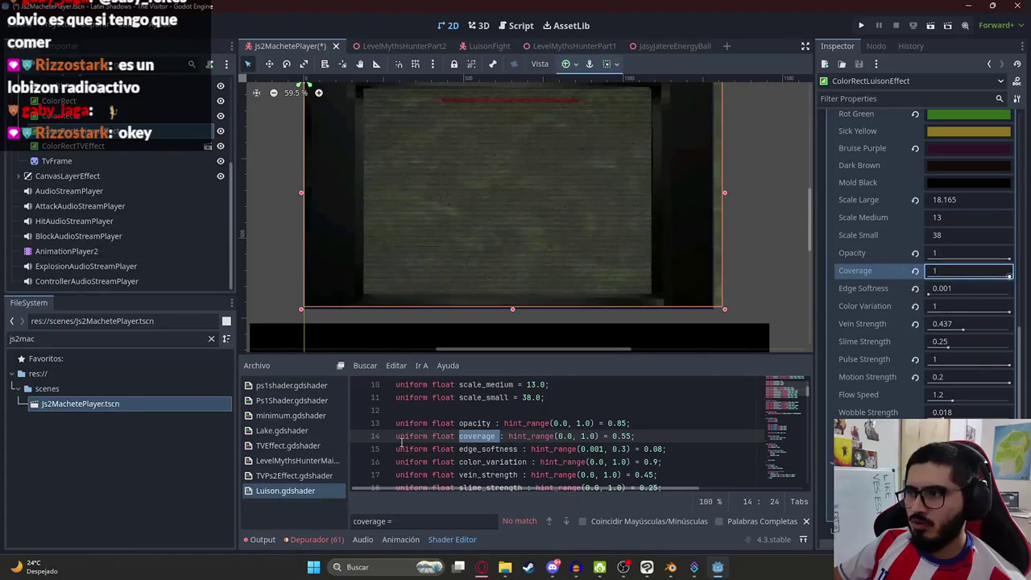
click(464, 425)
key(ctrl+a)
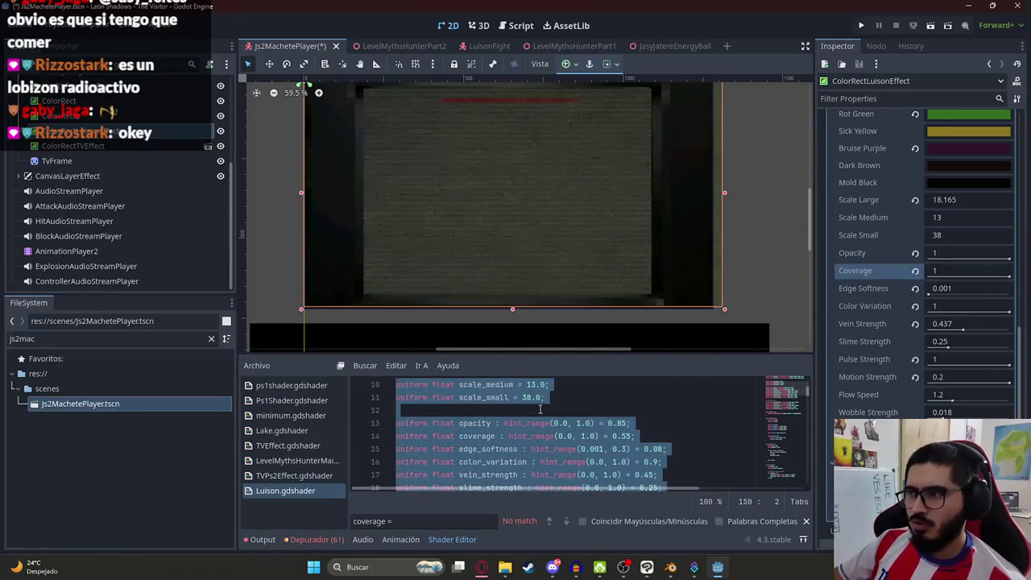
key(alt+Tab)
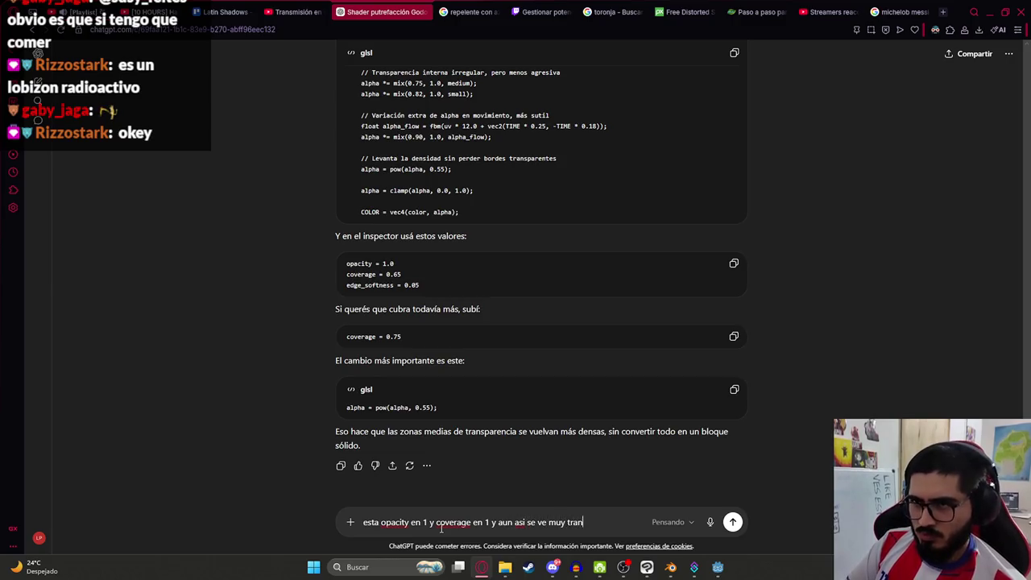
- Tell ChatGPT the overlay still looks very transparent at opacity and coverage 1
key(Return)
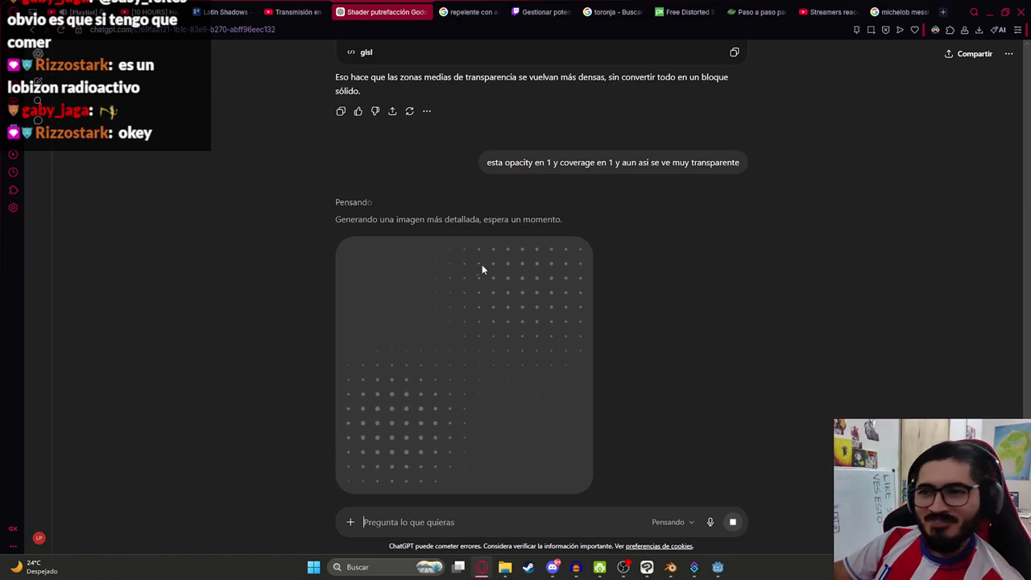
scroll(481, 268, down, 4)
scroll(448, 246, up, 3)
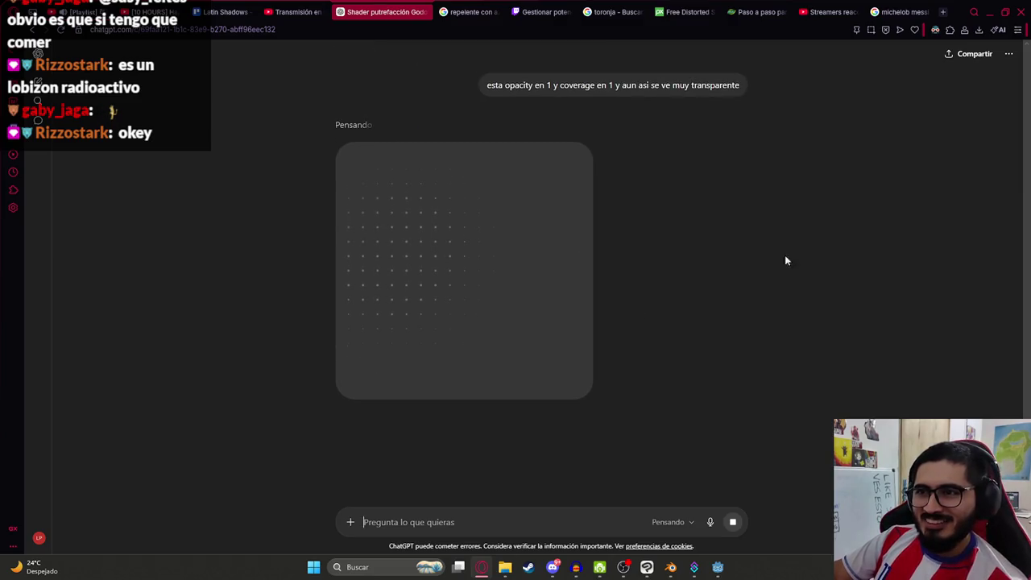
drag(561, 86, 690, 86)
- Return to the Godot editor and save the player scene with its shader code
click(836, 149)
key(alt+Tab)
key(ctrl+End)
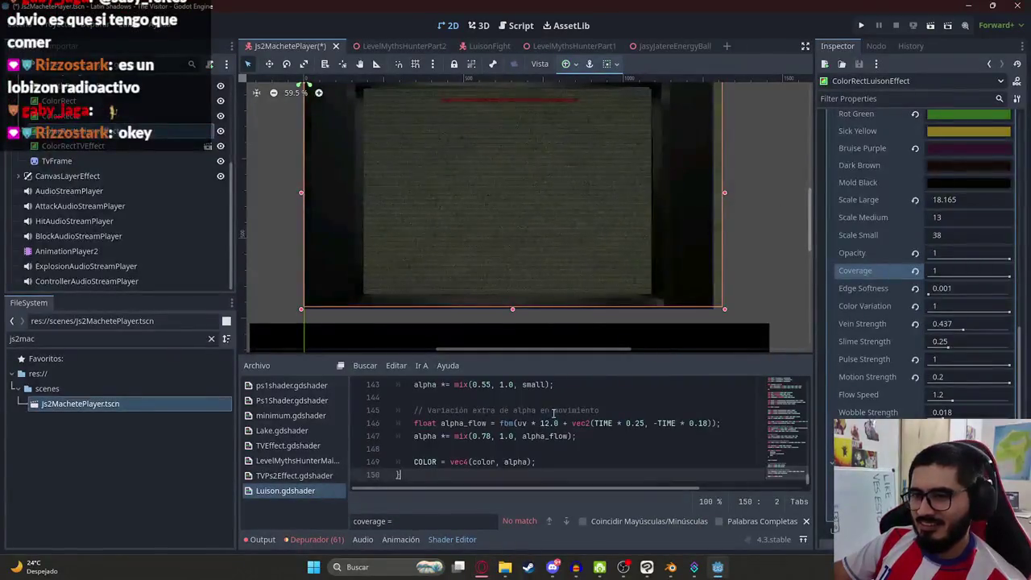
key(ctrl+s)
scroll(457, 256, up, 2)
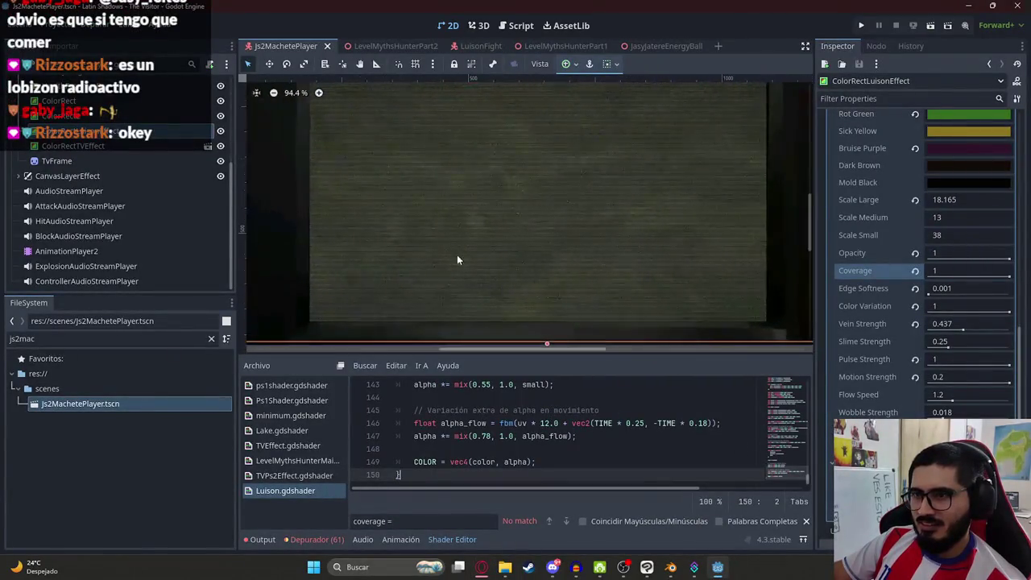
- Test-run LevelMythsHunterPart2 with Reproducir Esta Escena until the Luison appears, then stop it
click(357, 44)
right_click(357, 42)
click(443, 130)
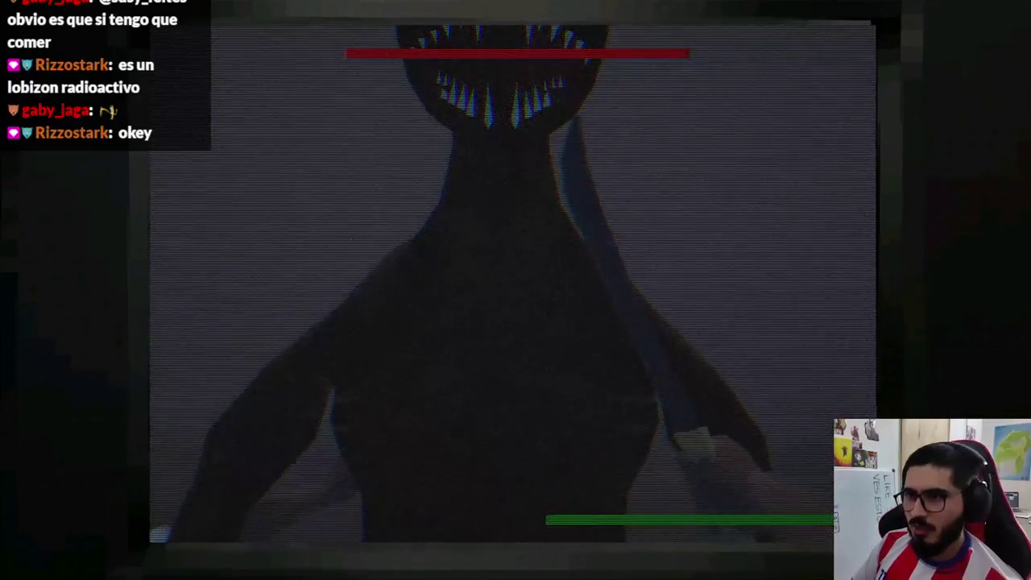
key(F8)
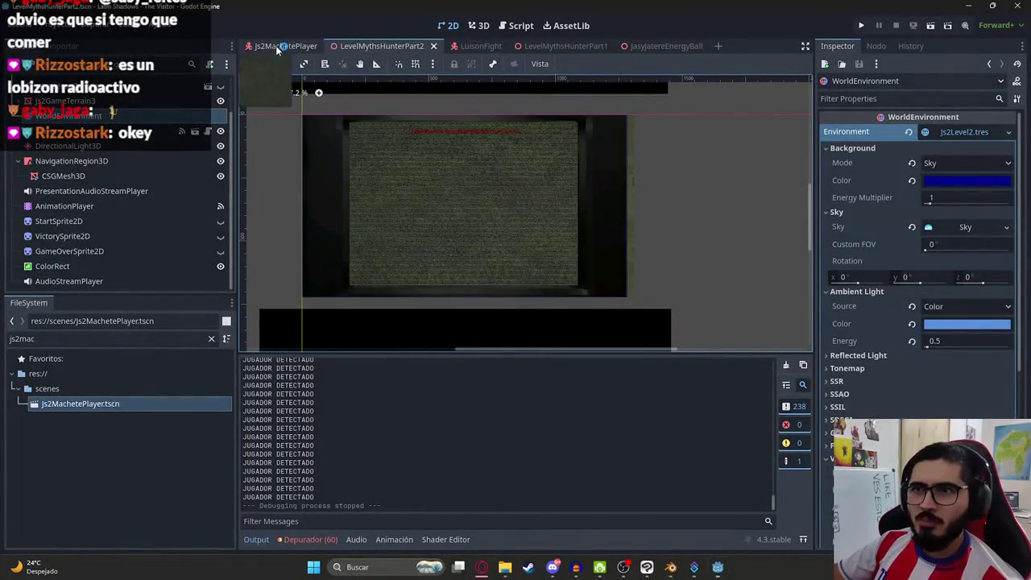
- Hide an overlay node in Js2MachetePlayer, then run LevelMythsHunterPart2 again via Reproducir Esta Escena
click(286, 45)
click(220, 132)
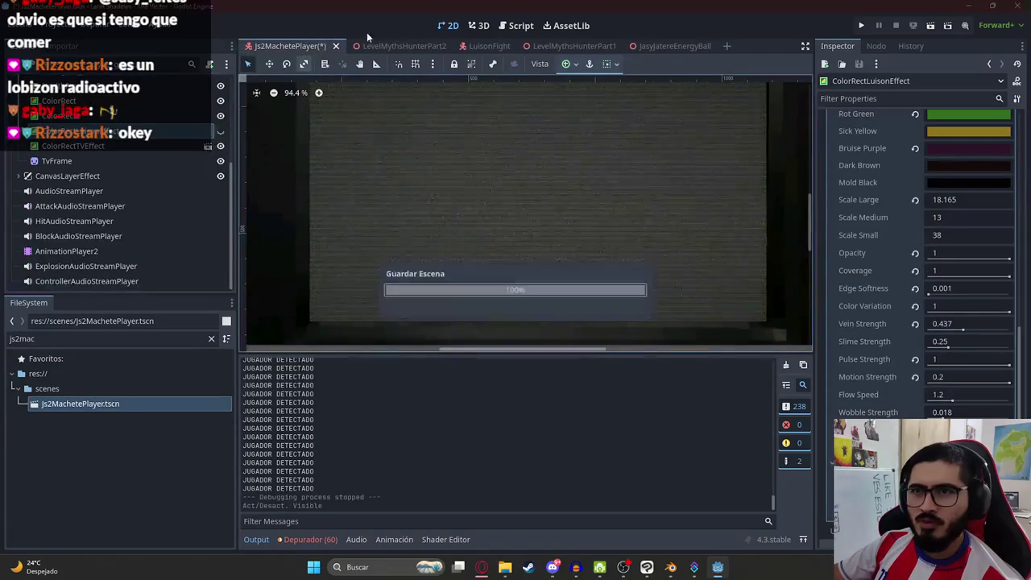
click(368, 46)
right_click(369, 49)
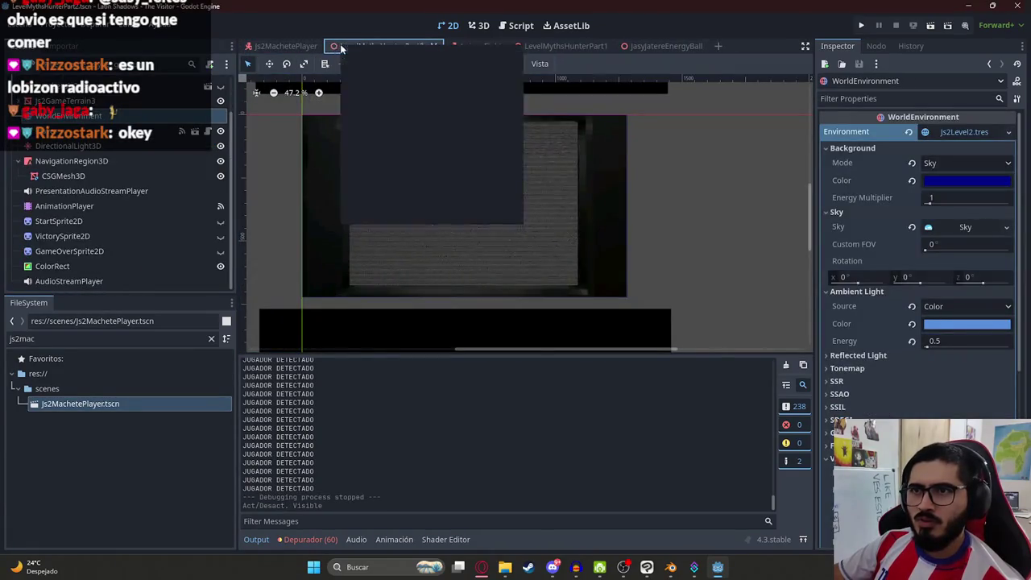
click(390, 135)
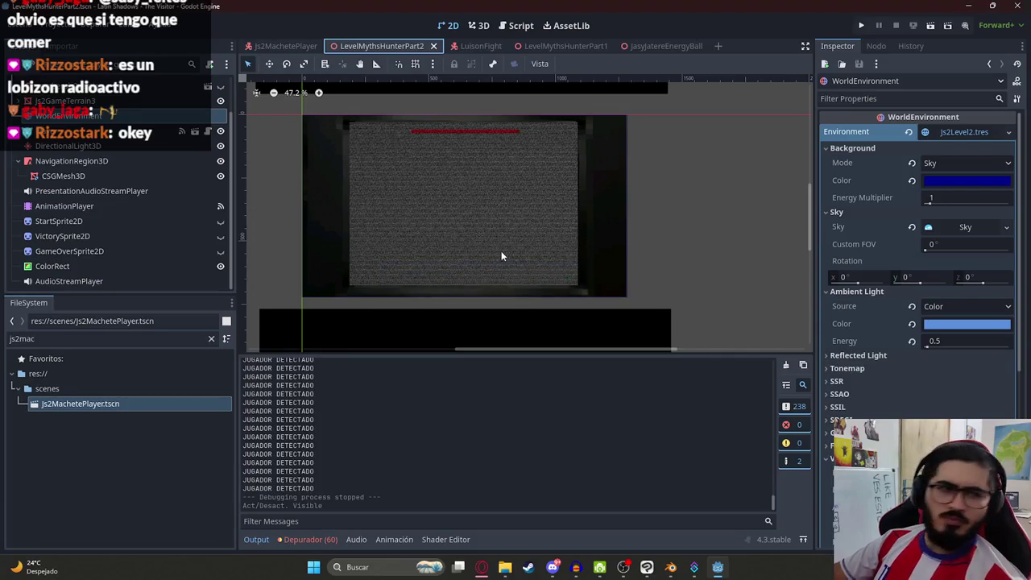
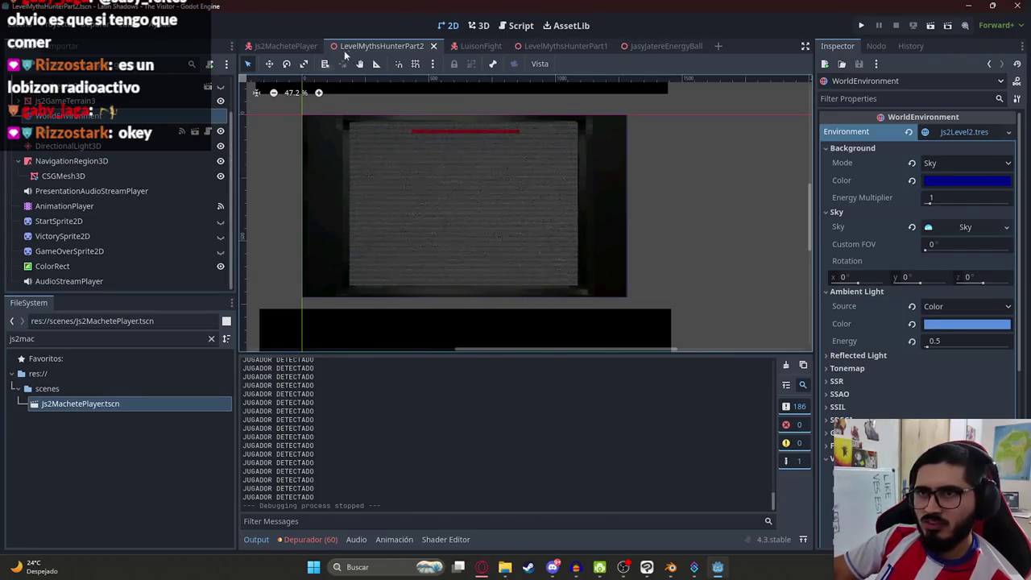
- In Js2MachetePlayer, make ColorRectTVEffect visible and move ColorRectLuisonEffect below it
click(283, 46)
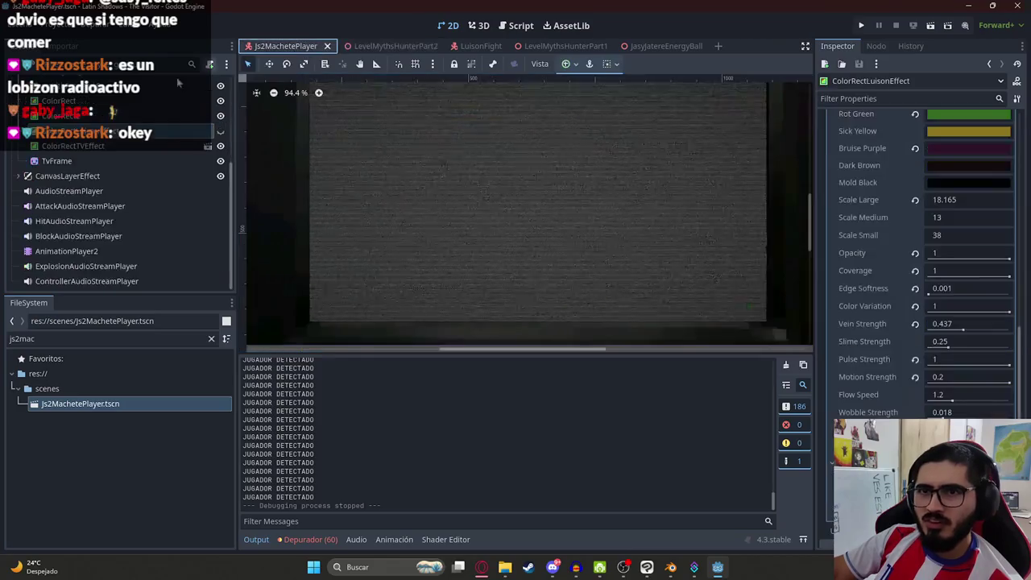
scroll(457, 208, down, 3)
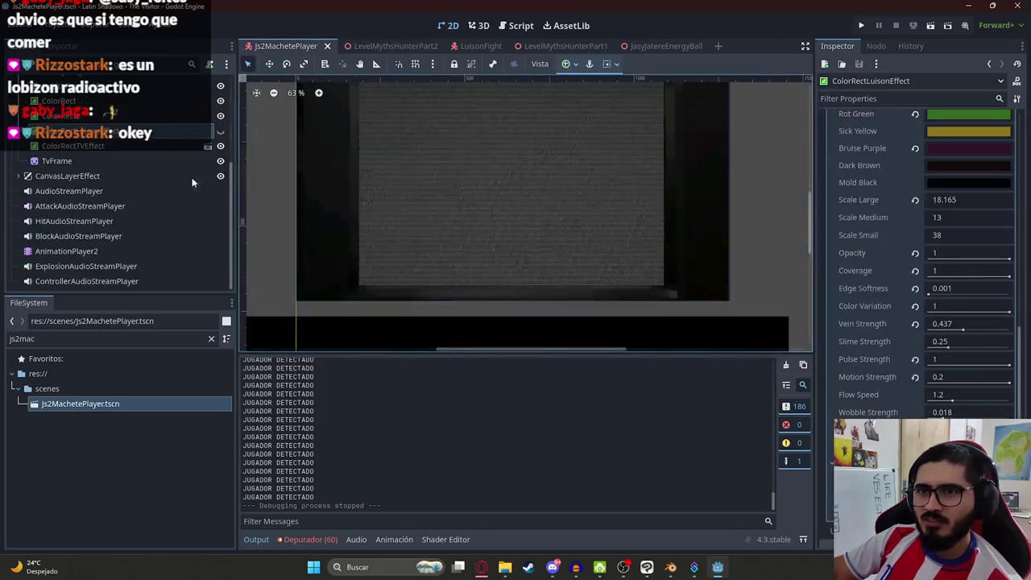
click(221, 131)
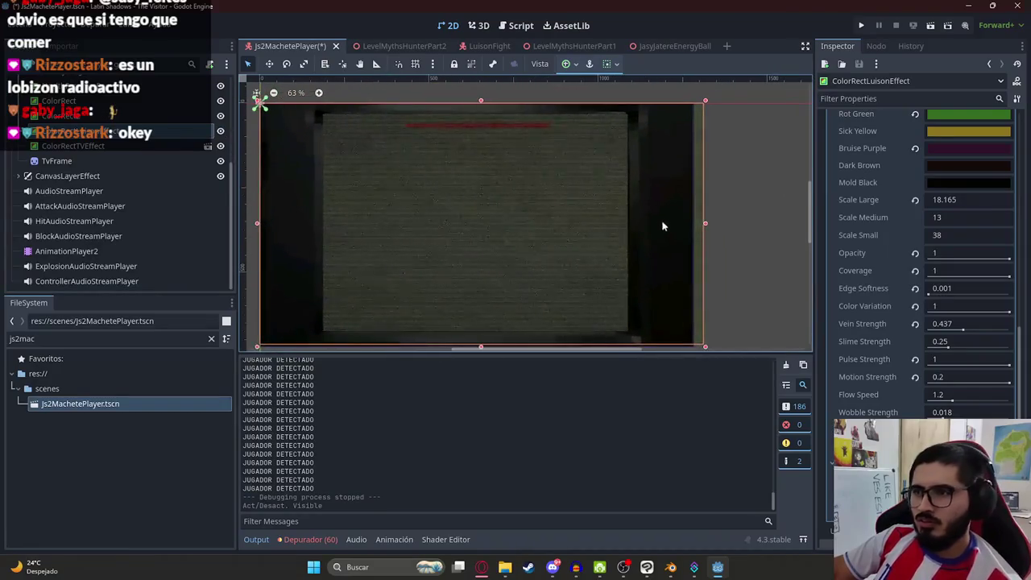
drag(105, 130, 112, 151)
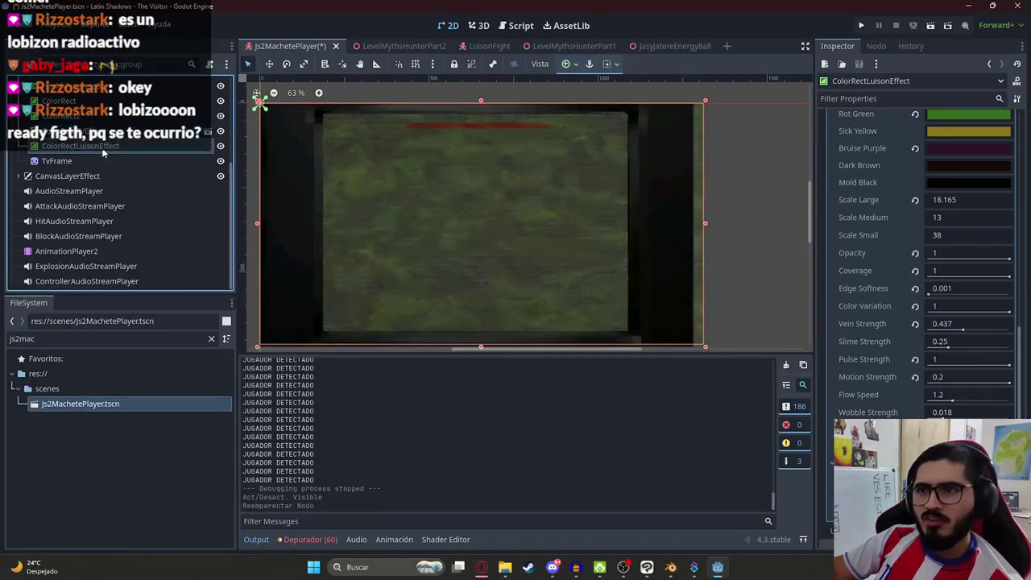
- Play-test the LevelMythsHunterPart2 scene from its tab menu until the Game Over screen
click(377, 46)
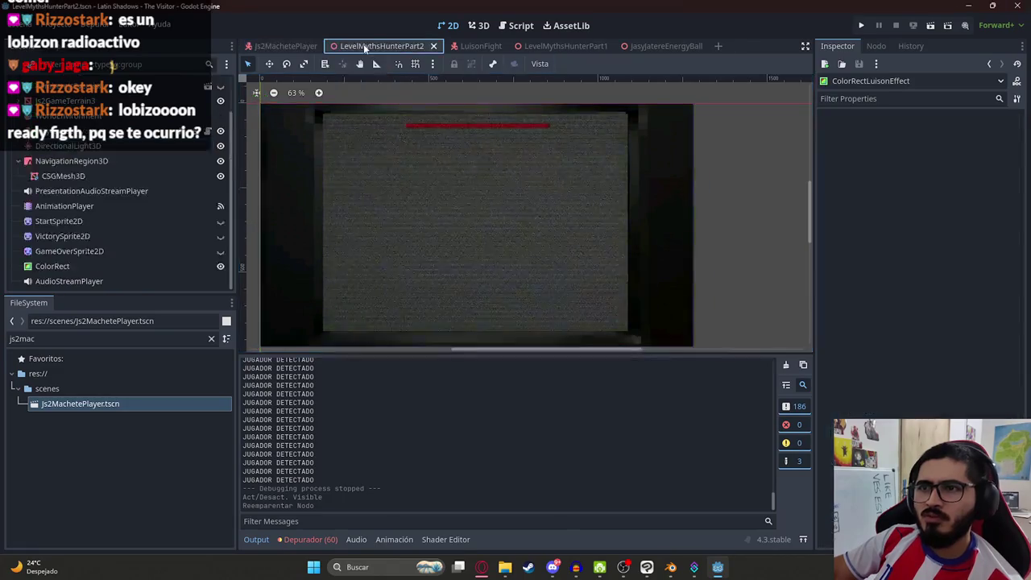
right_click(366, 48)
click(427, 101)
click(283, 46)
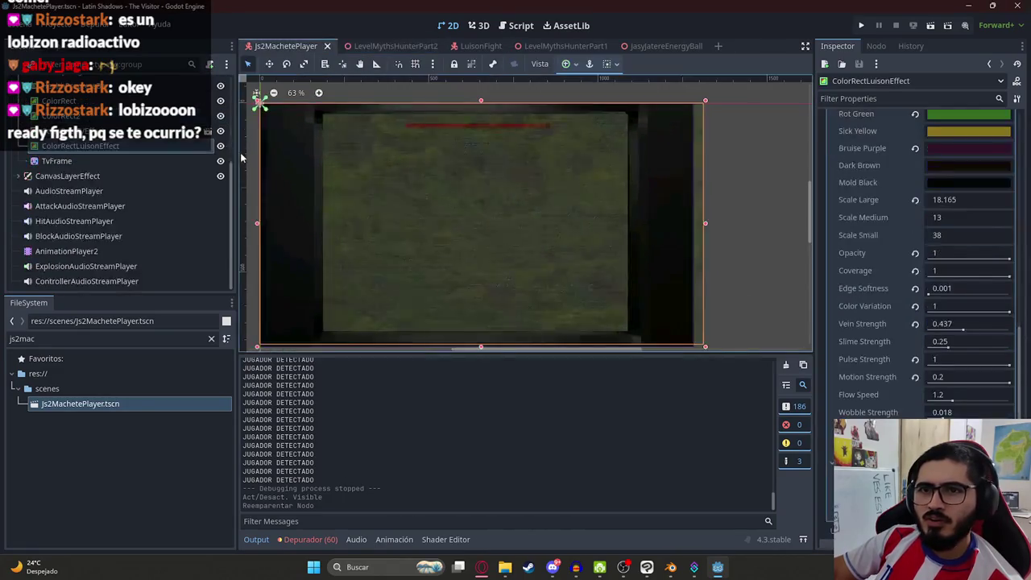
right_click(377, 47)
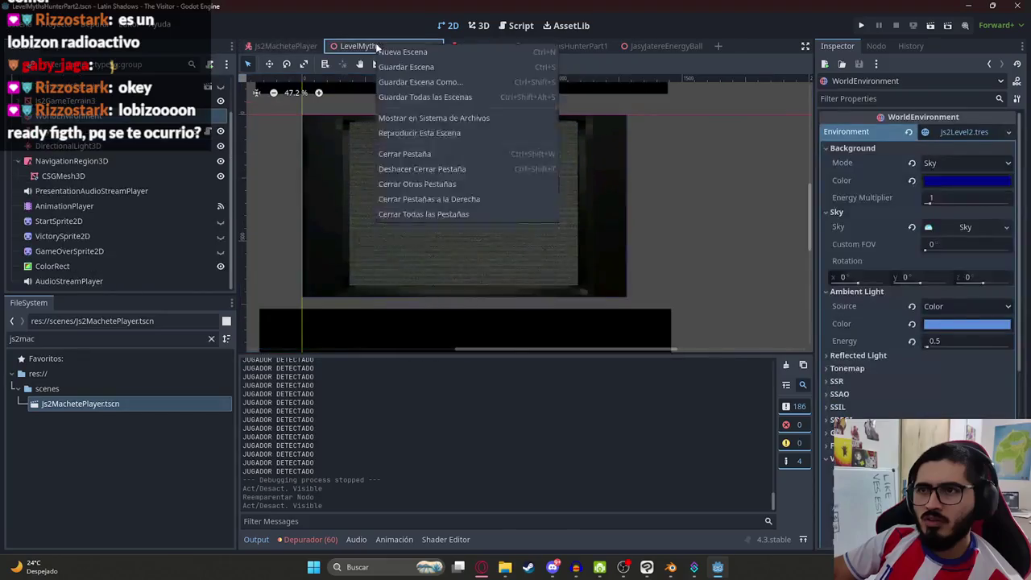
click(420, 137)
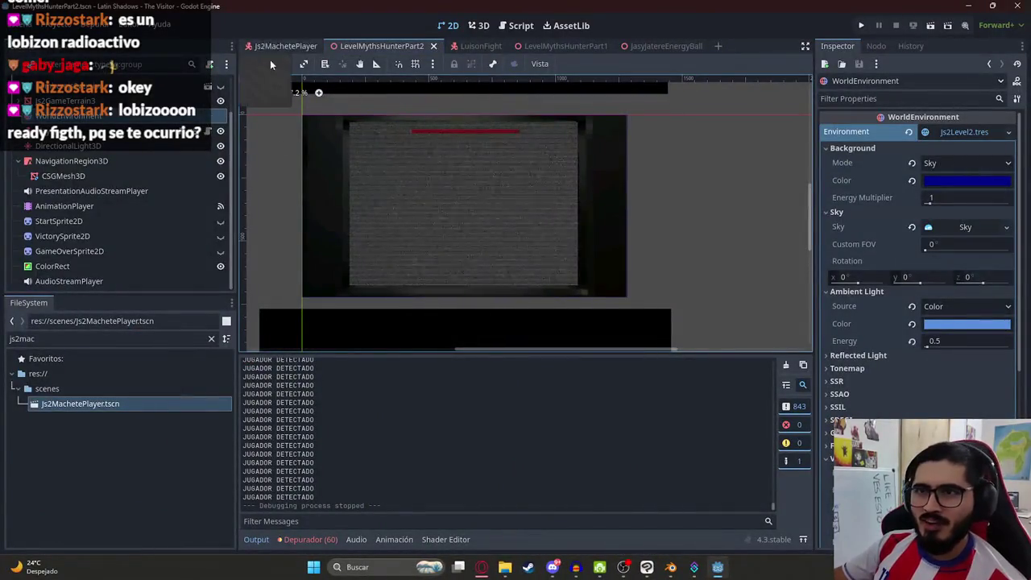
click(276, 50)
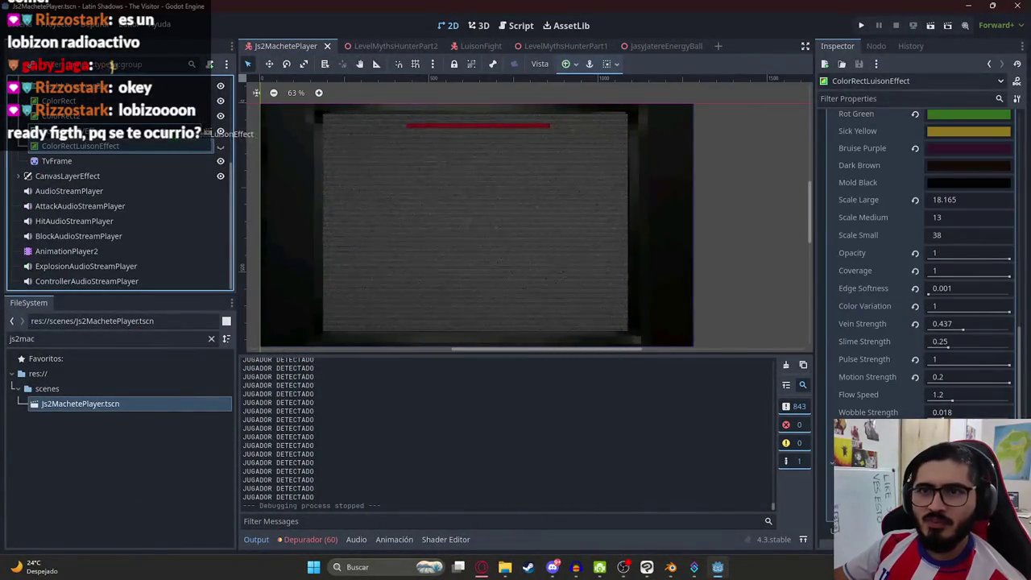
click(371, 48)
right_click(365, 45)
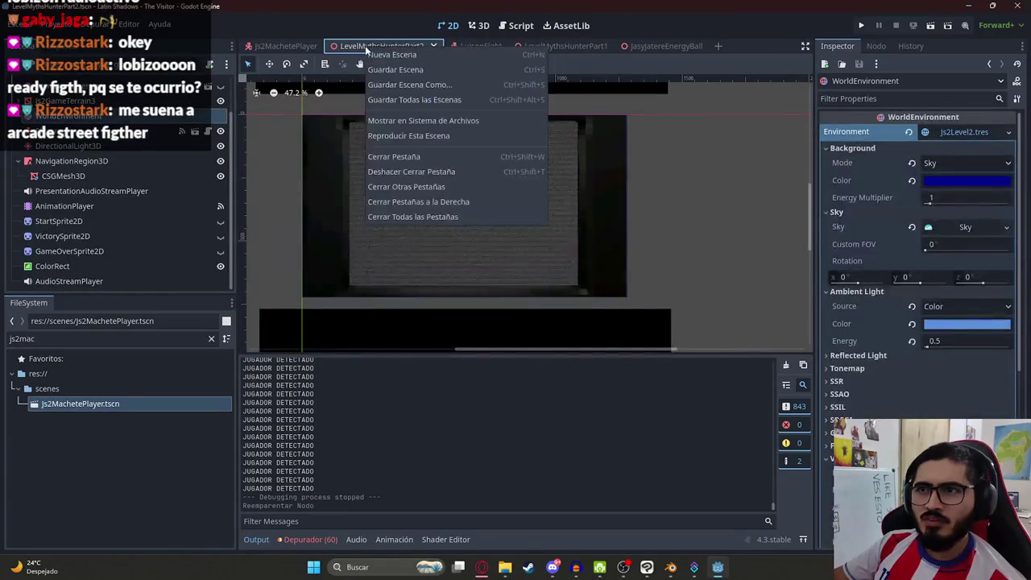
- Run LevelMythsHunterPart2 again, watch the TV-static effect during the fight, then stop with F8
click(409, 136)
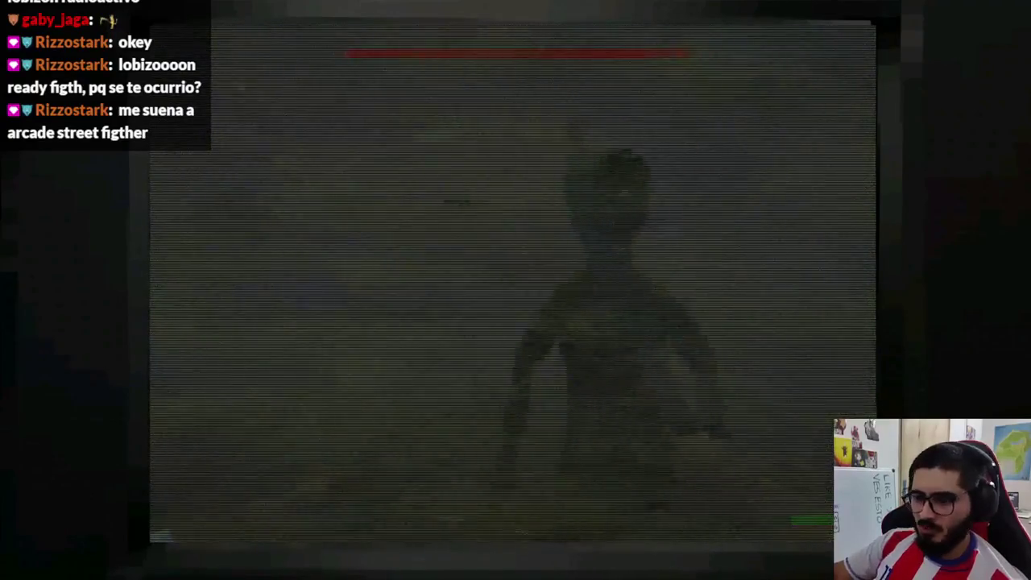
key(F8)
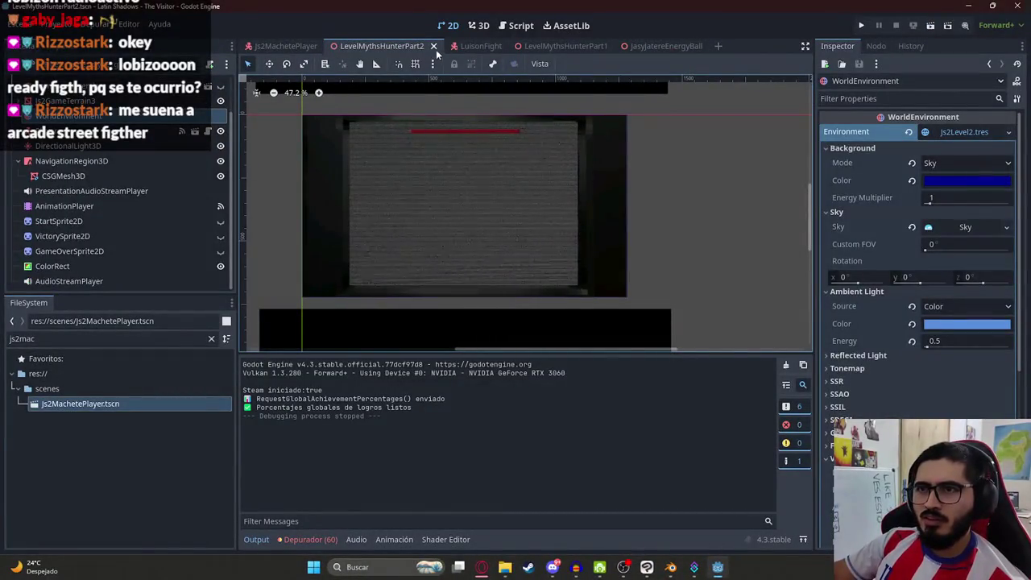
- Show Js2MachetePlayer in 3D, select Camera3D and enlarge its preview
click(286, 46)
click(484, 27)
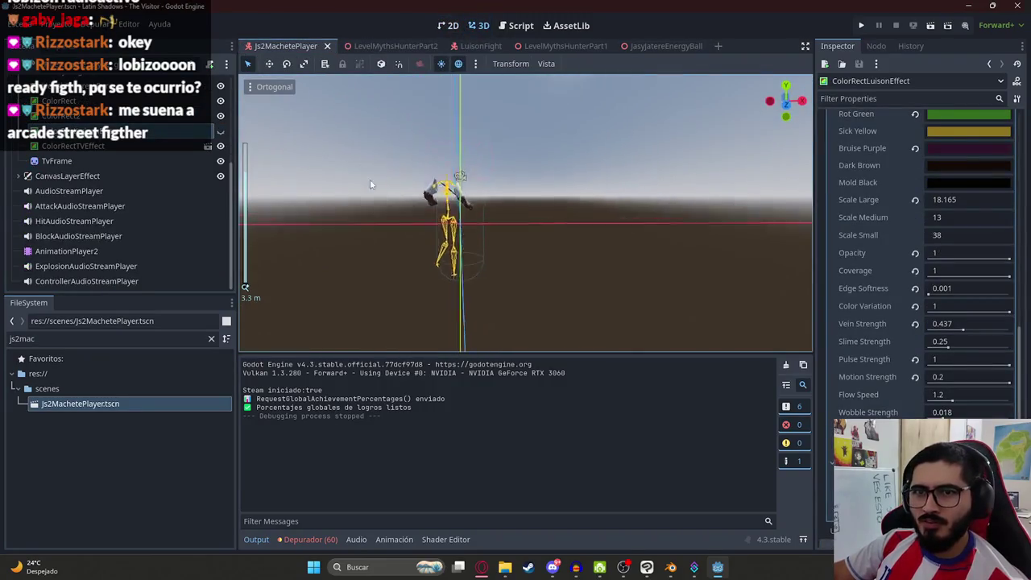
scroll(119, 165, up, 3)
scroll(478, 165, up, 5)
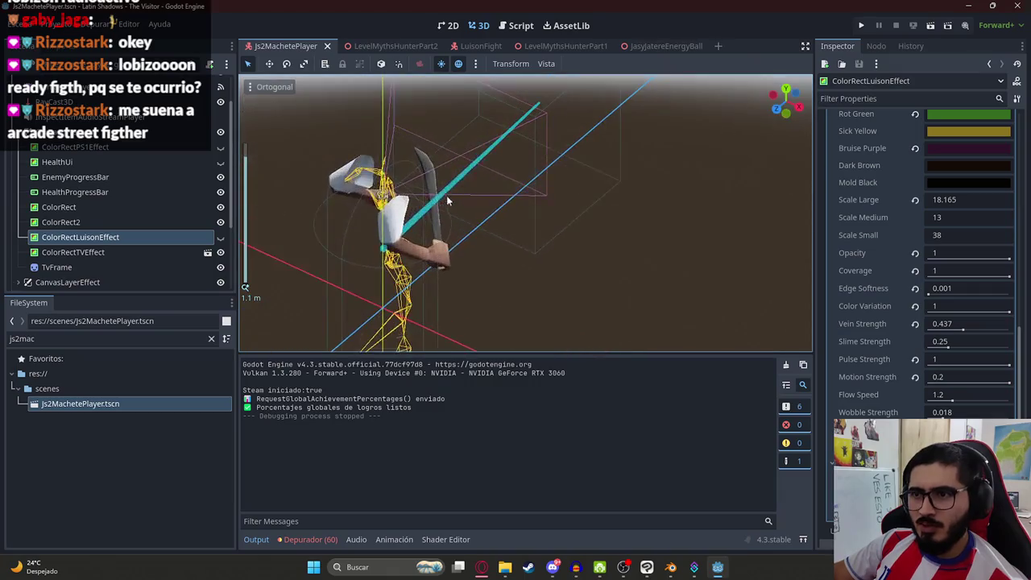
click(384, 196)
mouse_move(794, 320)
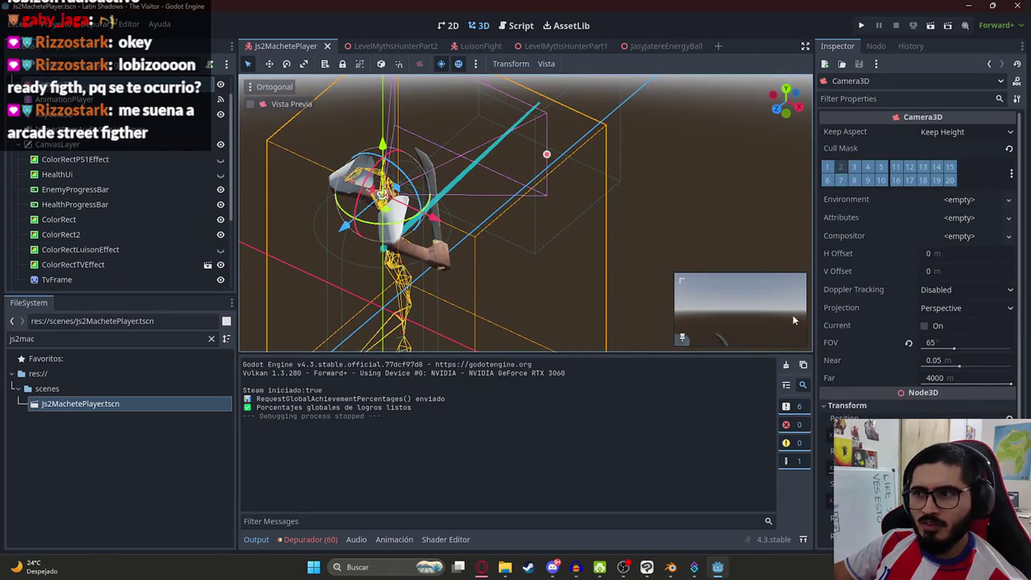
drag(679, 278, 464, 153)
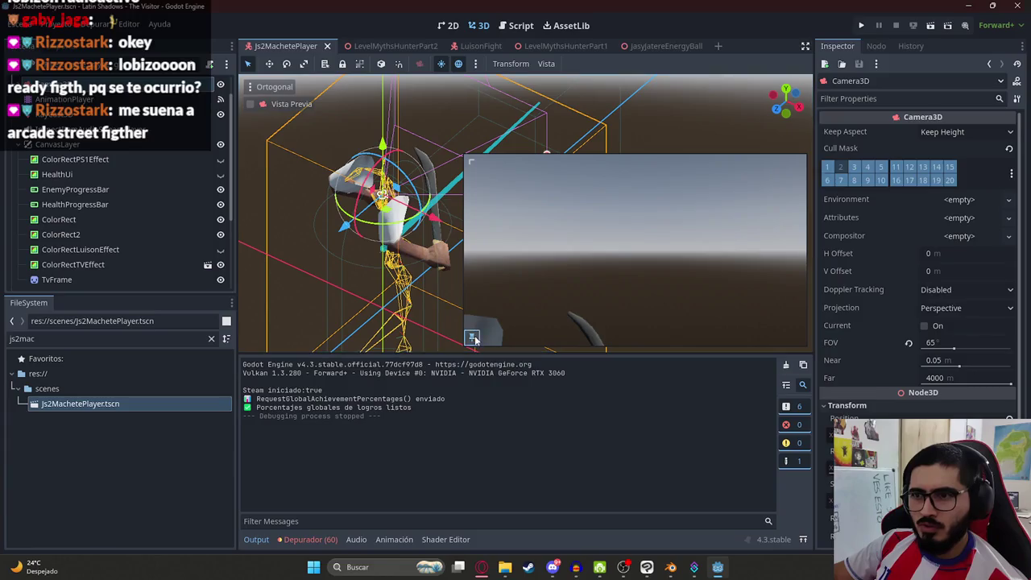
- Check the animation lists of the player's AnimationPlayer (keeping Attack) and AnimationPlayer2
scroll(143, 159, up, 1)
click(20, 174)
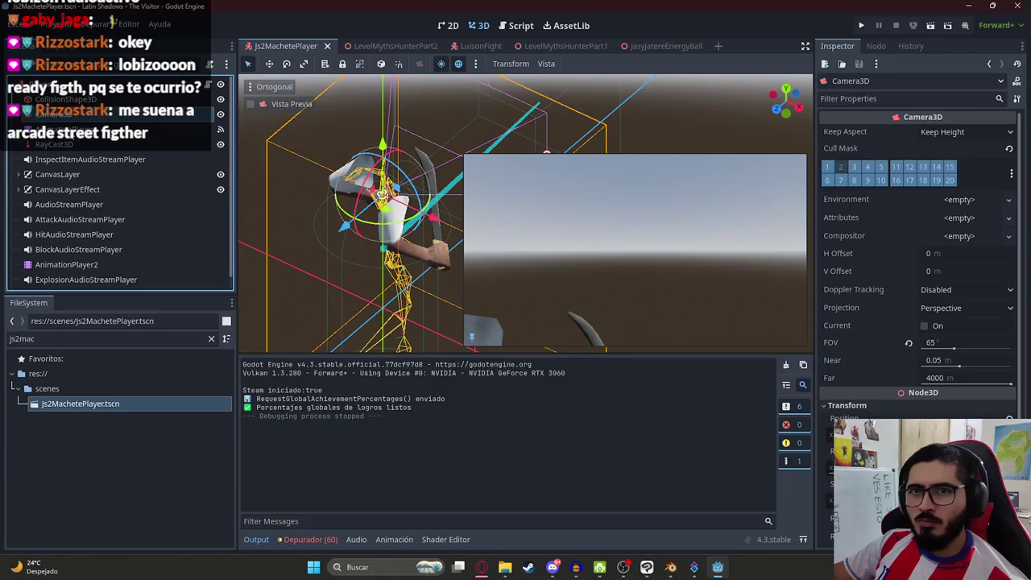
click(66, 264)
click(472, 366)
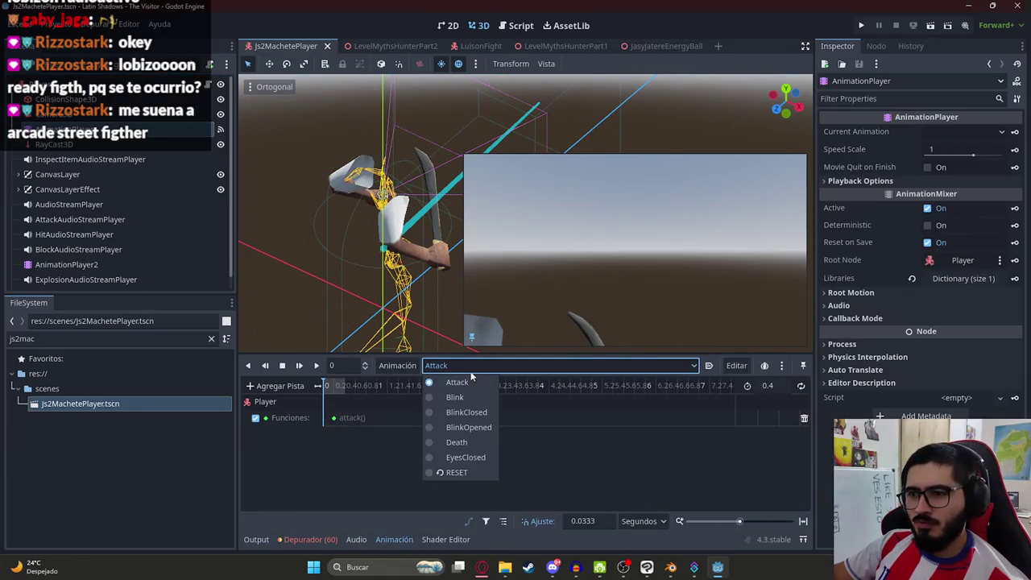
click(458, 382)
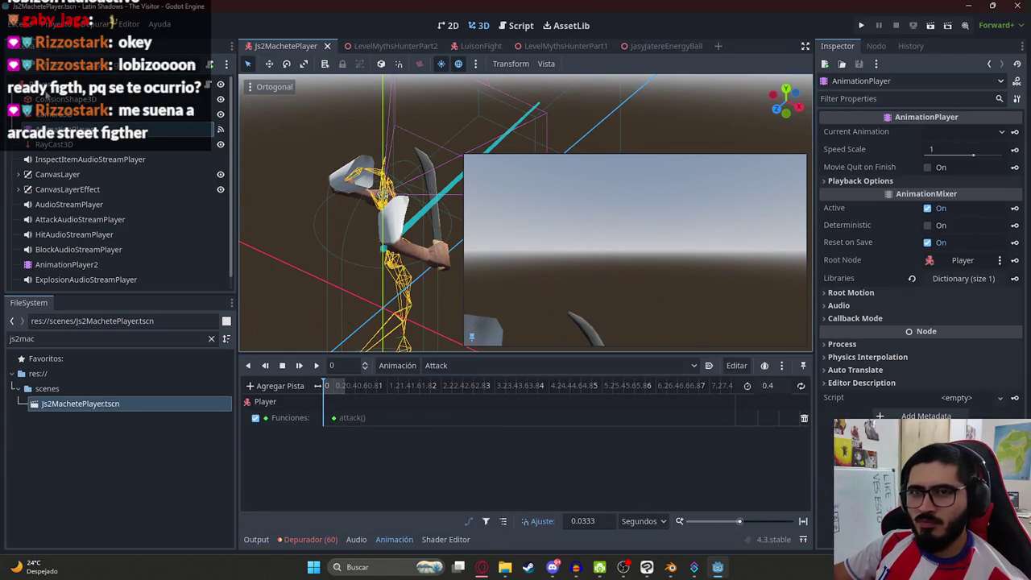
click(84, 266)
click(439, 367)
click(439, 369)
- Add a new animation named LuisonAttack to AnimationPlayer2, then select the Player node
click(398, 366)
click(413, 382)
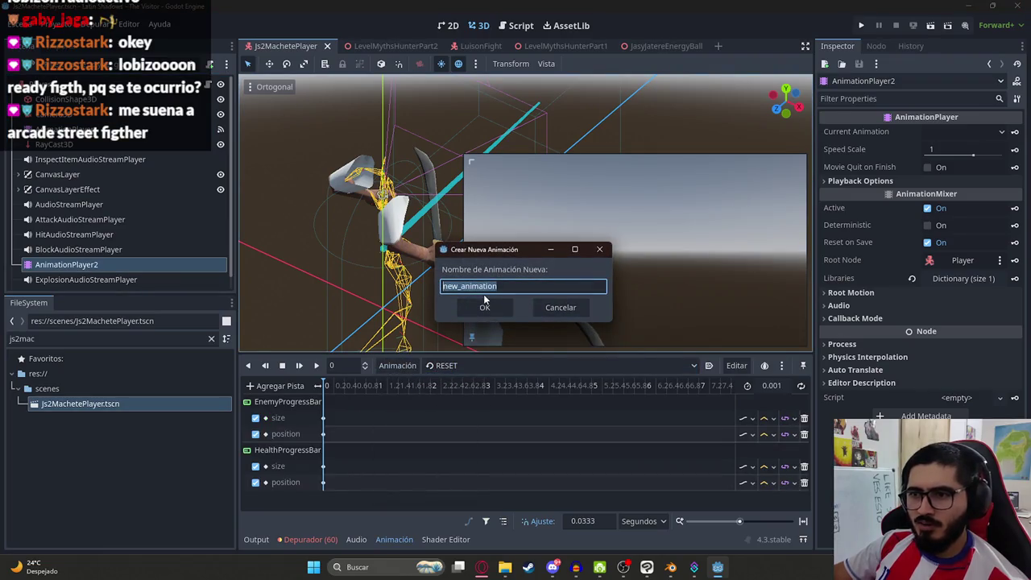
text(Star)
key(BackSpace)
key(BackSpace)
key(BackSpace)
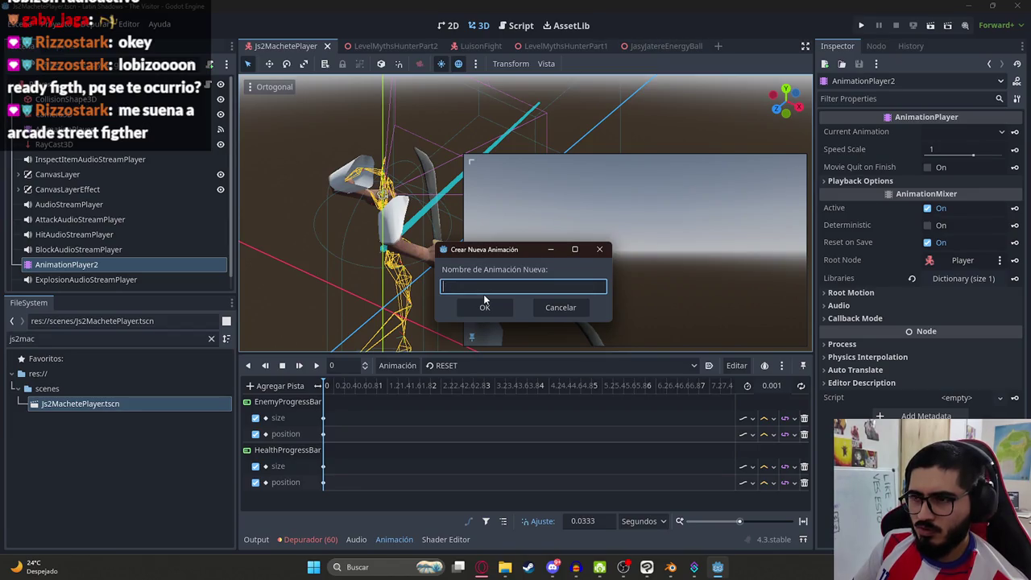
text(LuisonAttack)
key(Return)
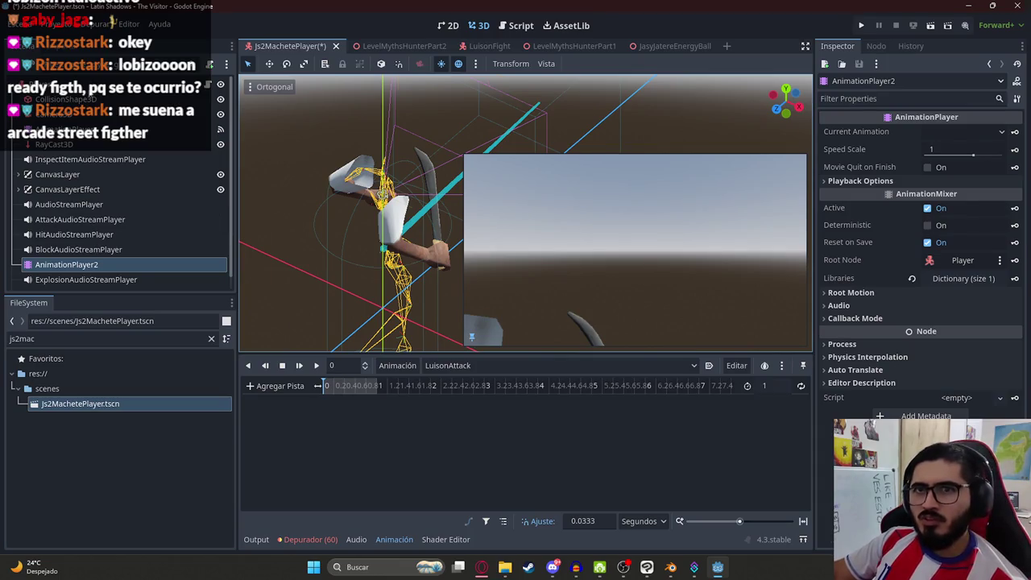
click(724, 190)
scroll(882, 388, down, 5)
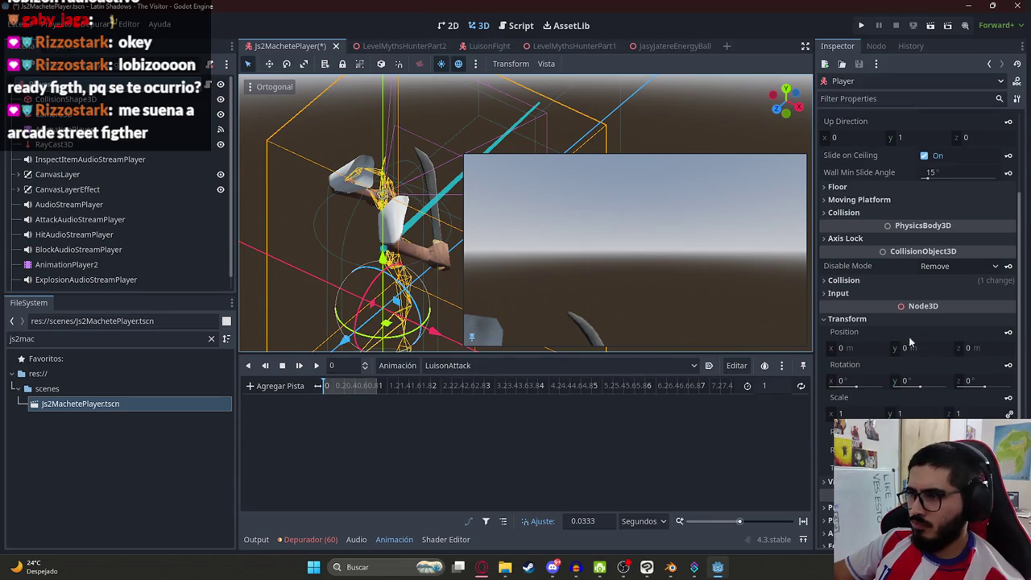
- Add a Player position track to LuisonAttack and set the timeline snap to 0.1
drag(869, 347, 753, 341)
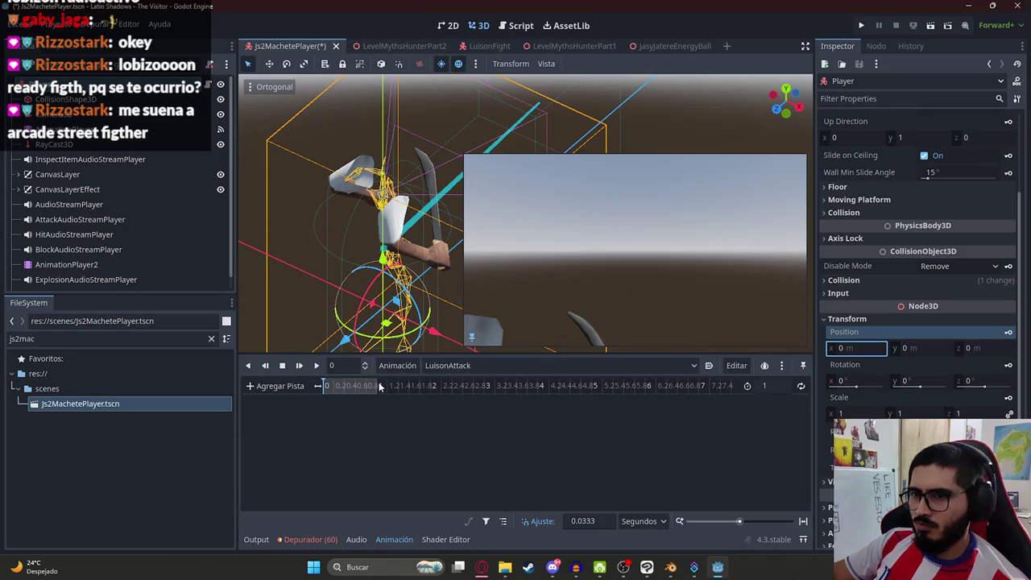
click(1007, 332)
key(Return)
click(769, 385)
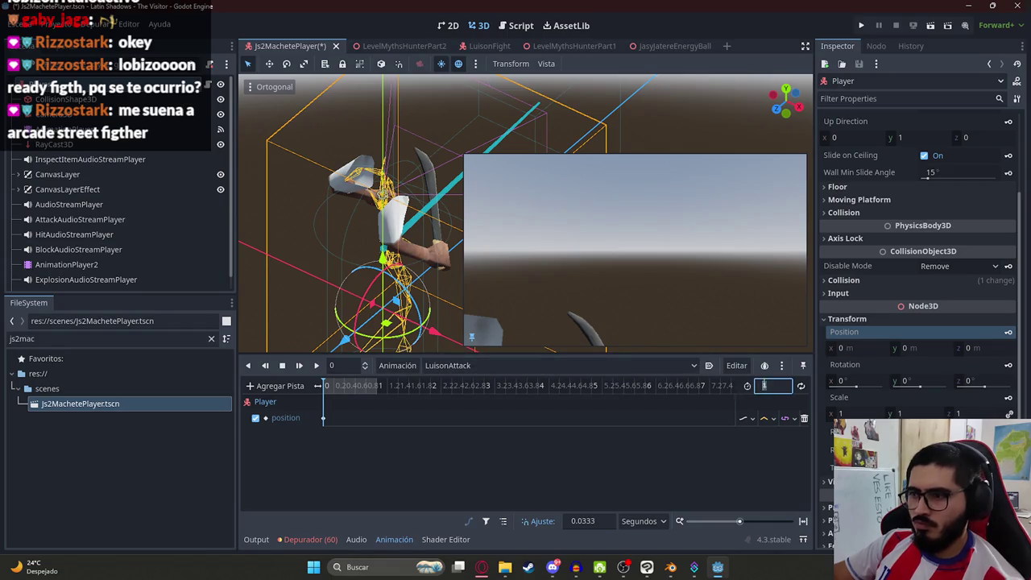
click(352, 389)
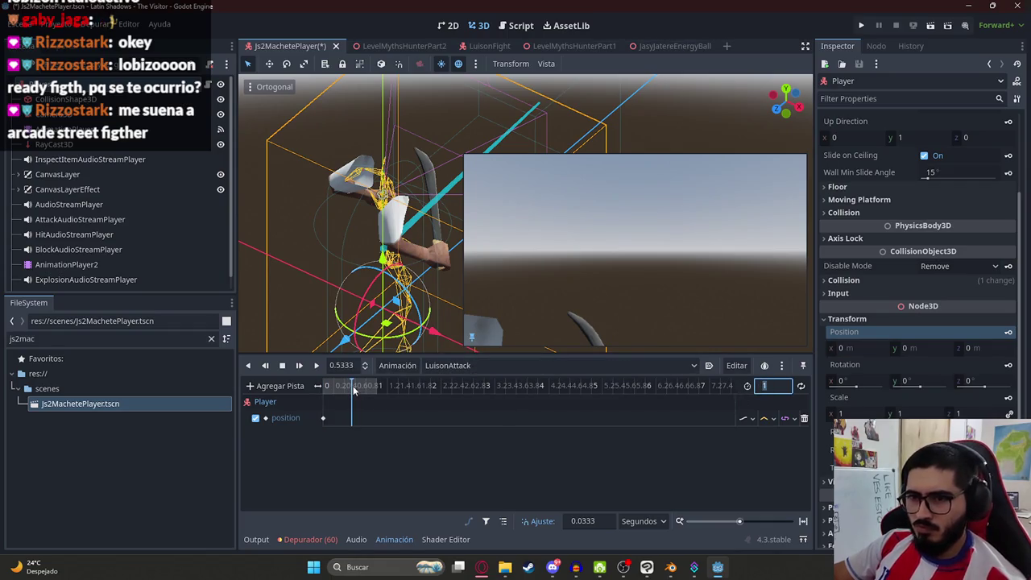
click(597, 521)
text(0.1)
click(334, 390)
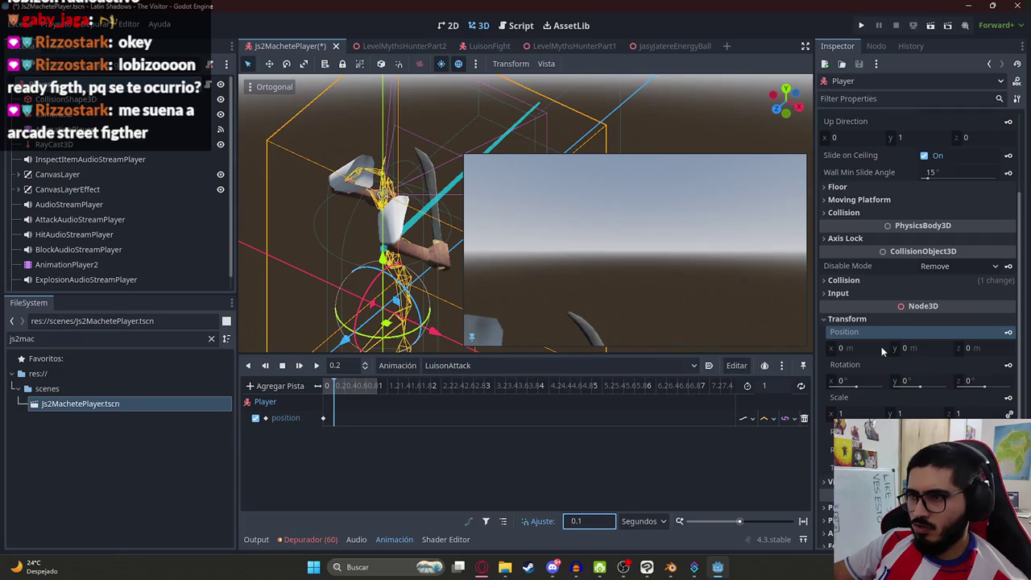
- Key the Player's position y at 0.05 at 0.2 s and insert another key at 0.4 s
click(934, 350)
text(0.05)
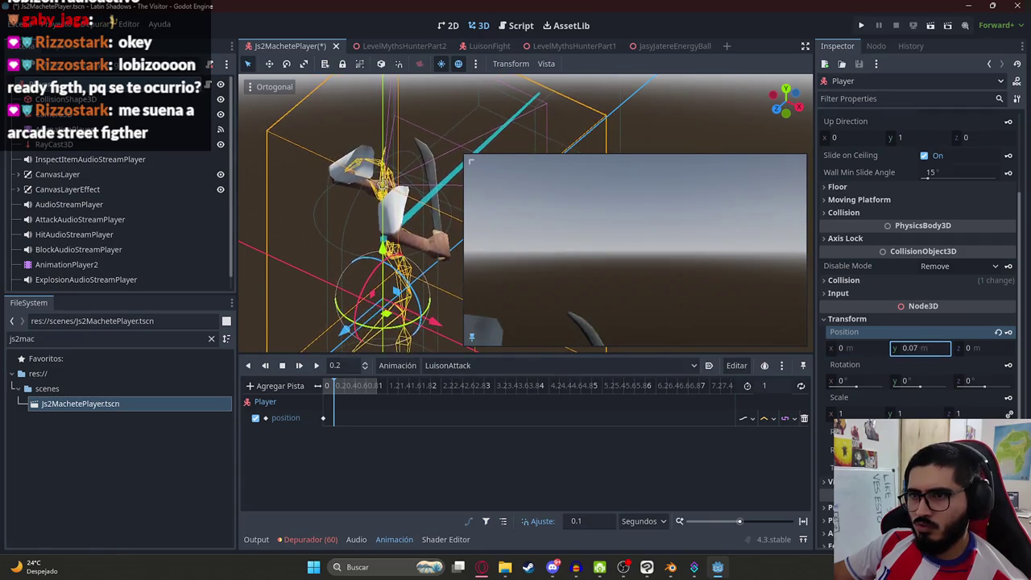
click(1008, 333)
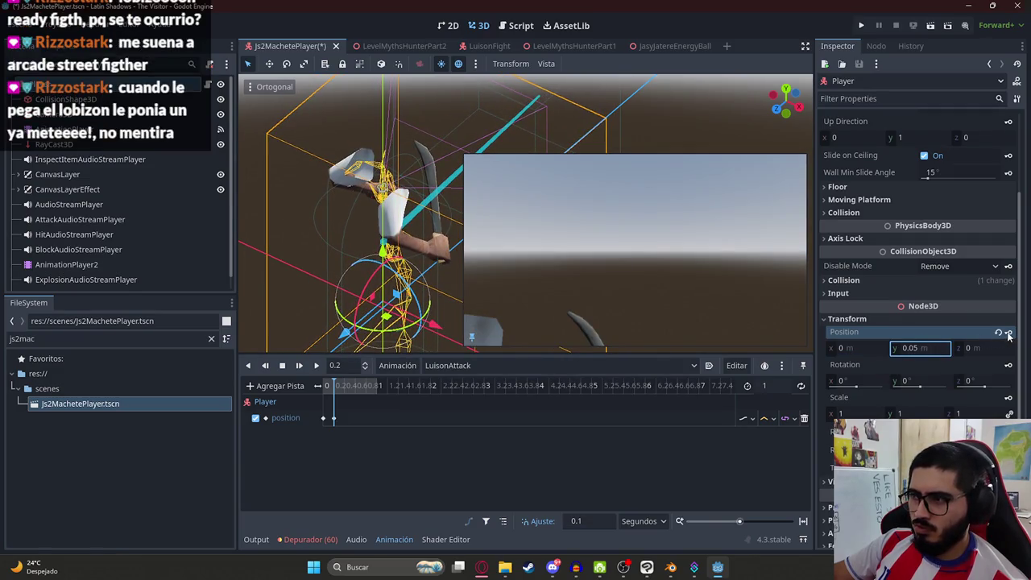
click(333, 418)
click(343, 394)
mouse_move(342, 395)
mouse_down()
mouse_move(325, 398)
mouse_move(346, 399)
mouse_up()
click(333, 418)
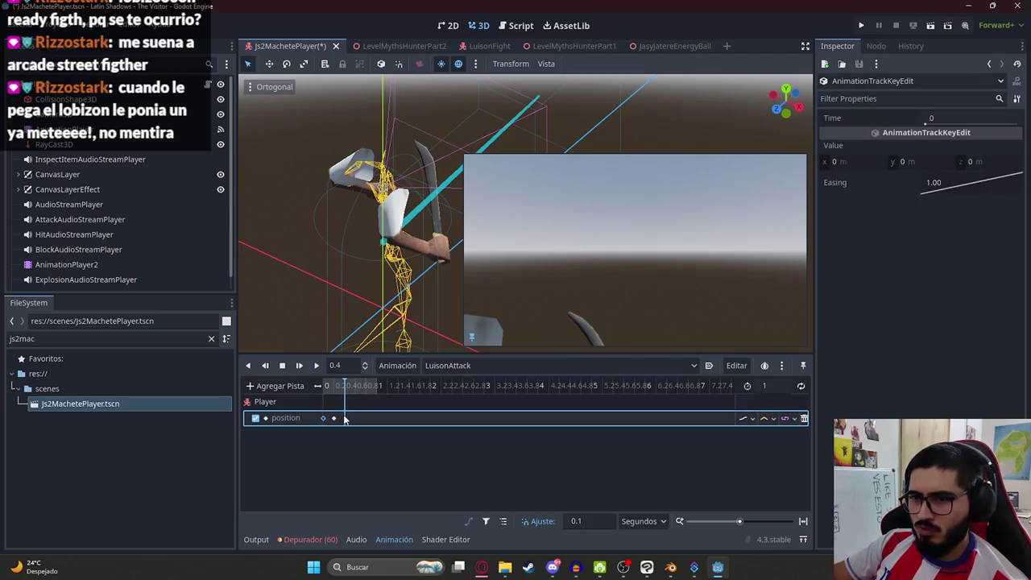
right_click(345, 418)
click(379, 444)
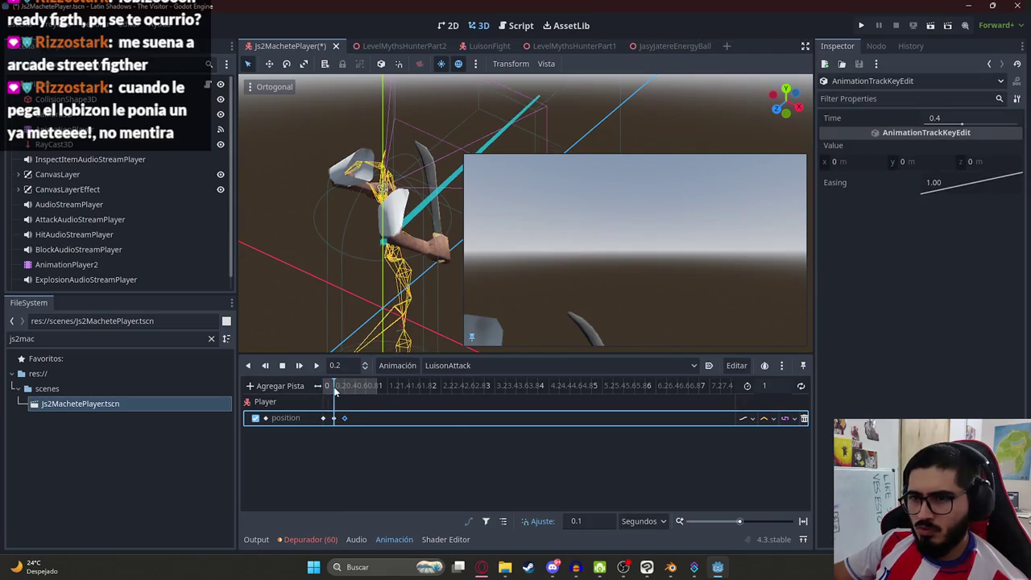
- Duplicate the position keys along the timeline so the bobbing ends with a 0.05 key at 1 second
click(316, 366)
drag(373, 444, 329, 410)
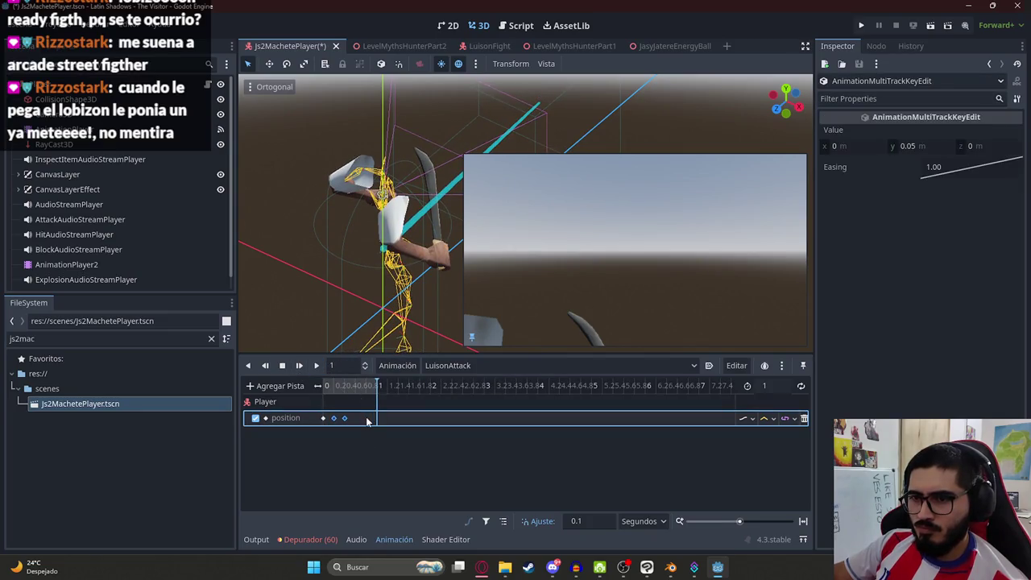
right_click(366, 421)
click(372, 446)
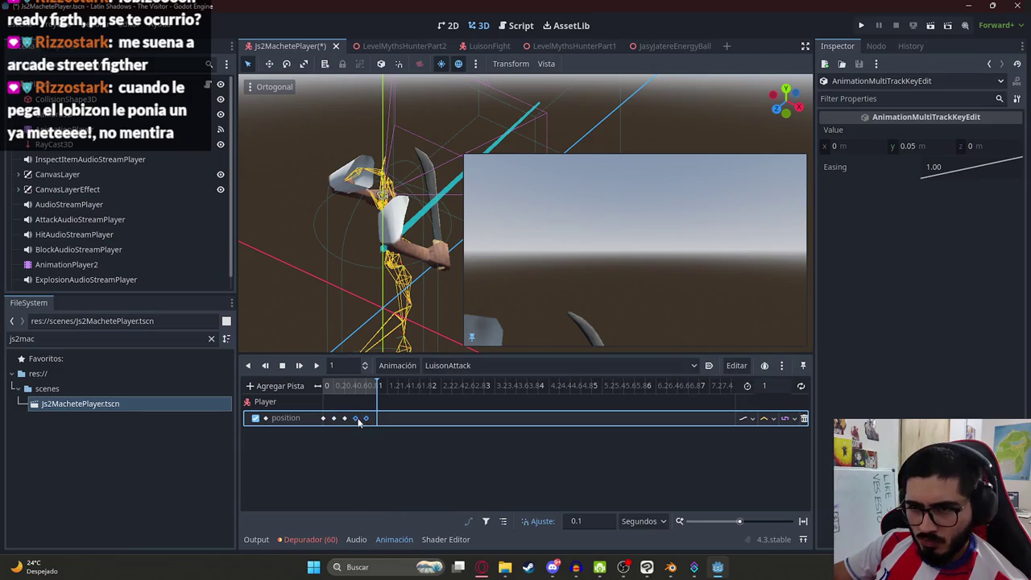
click(323, 418)
right_click(388, 425)
click(387, 425)
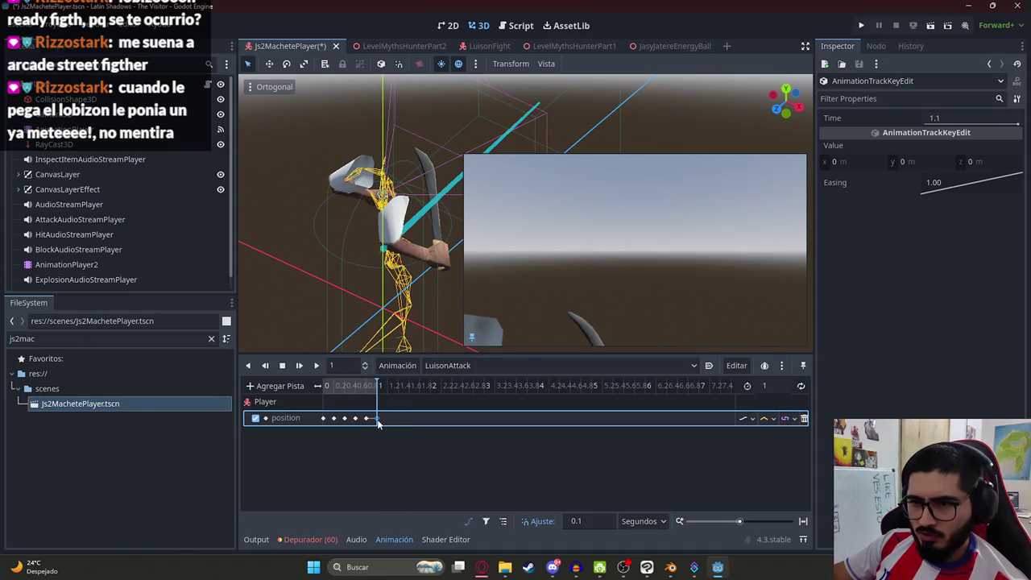
click(333, 418)
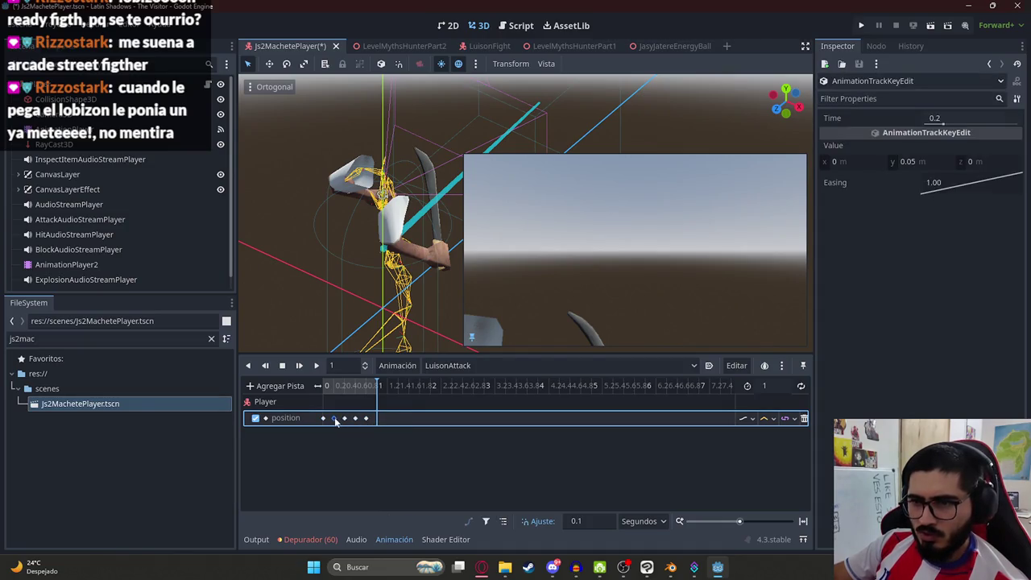
right_click(375, 420)
click(402, 446)
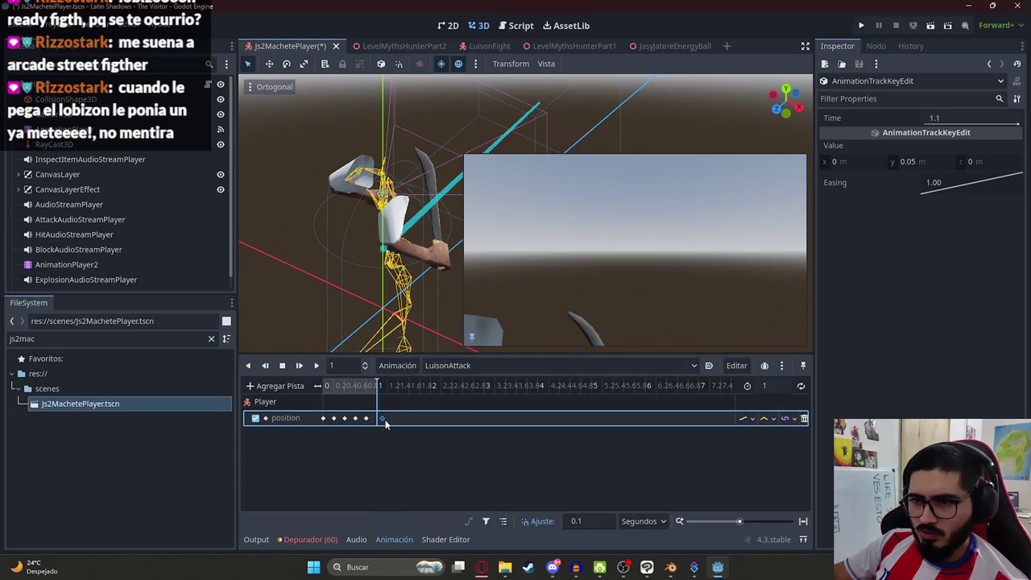
drag(378, 419, 374, 419)
- Make LuisonAttack loop, preview the bobbing, and save the player scene
click(800, 386)
click(316, 366)
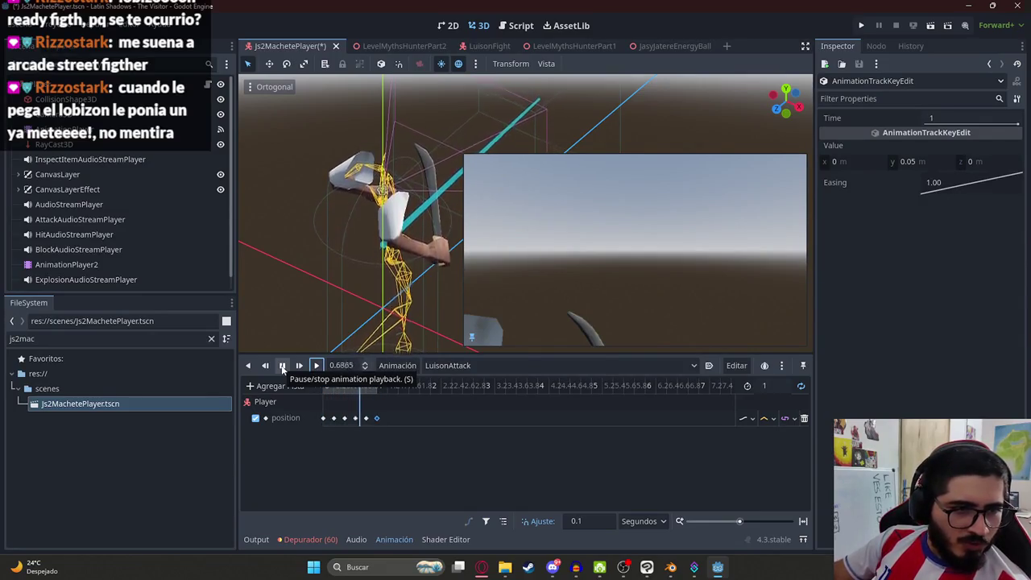
click(282, 366)
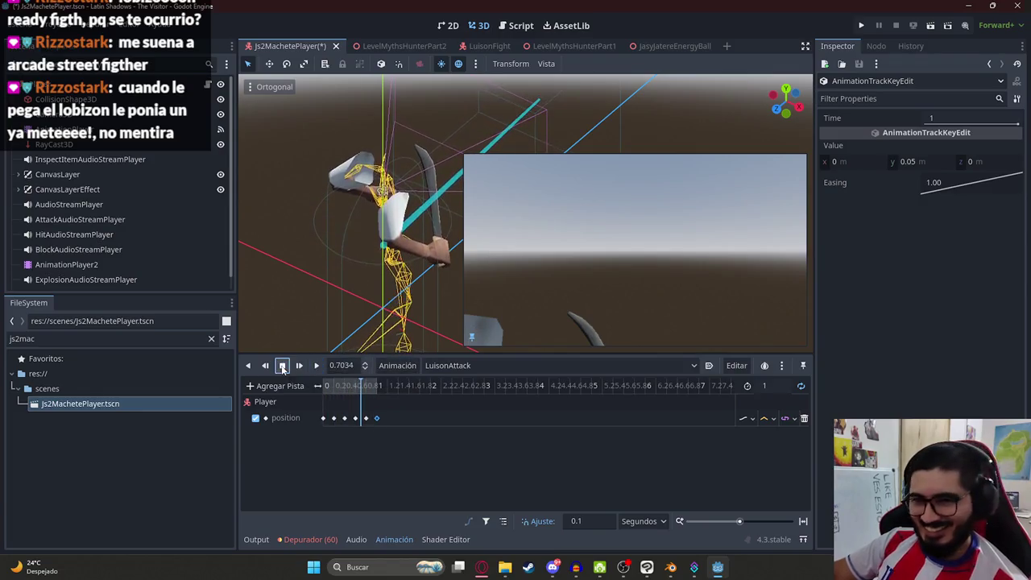
click(282, 367)
key(ctrl+s)
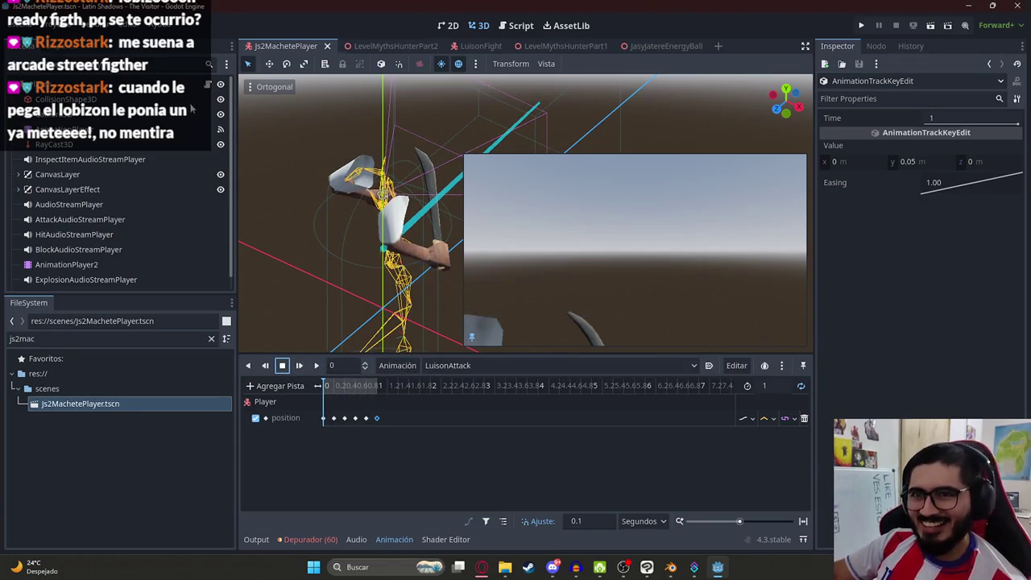
click(208, 88)
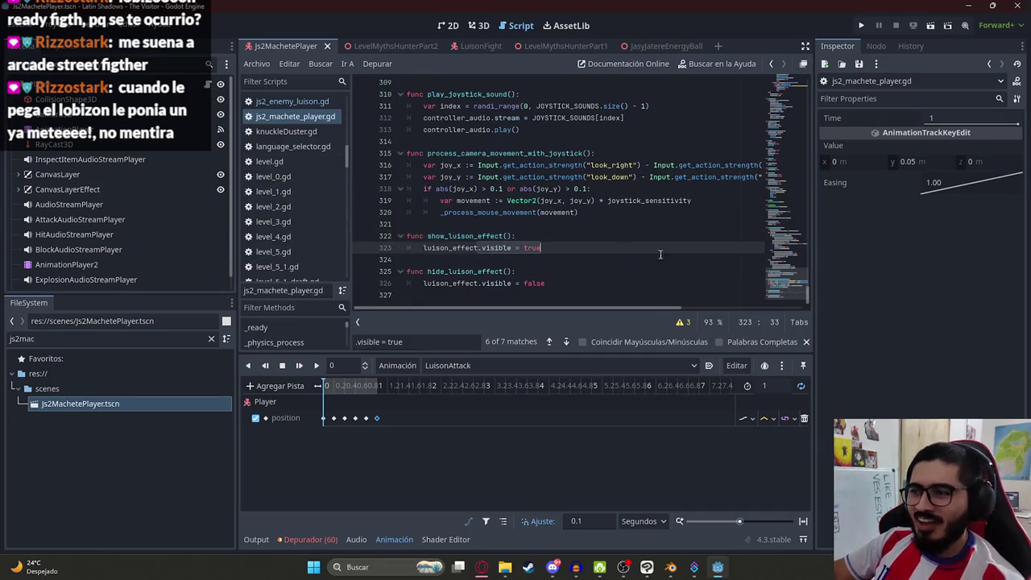
drag(773, 286, 727, 40)
click(475, 141)
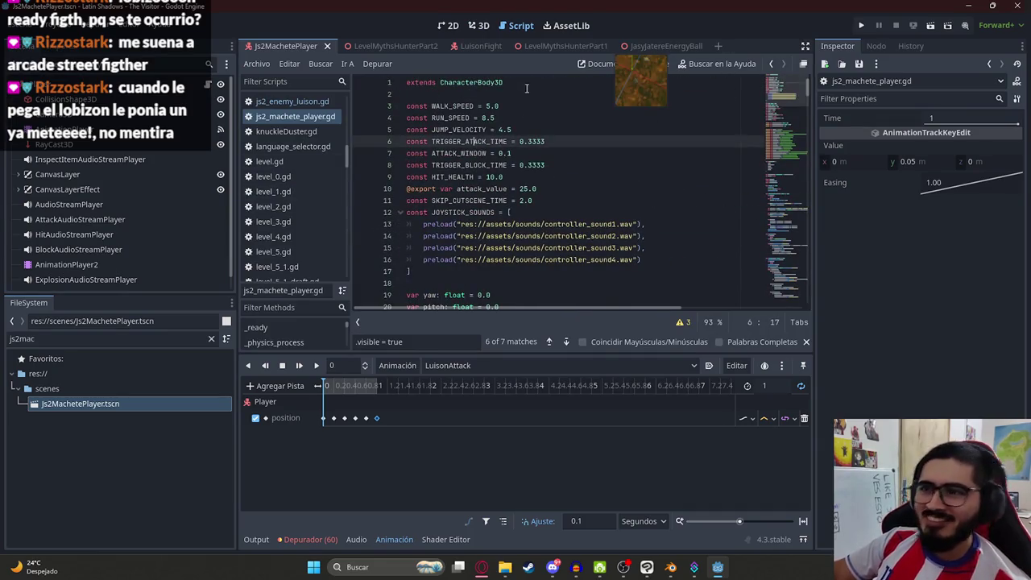
click(522, 87)
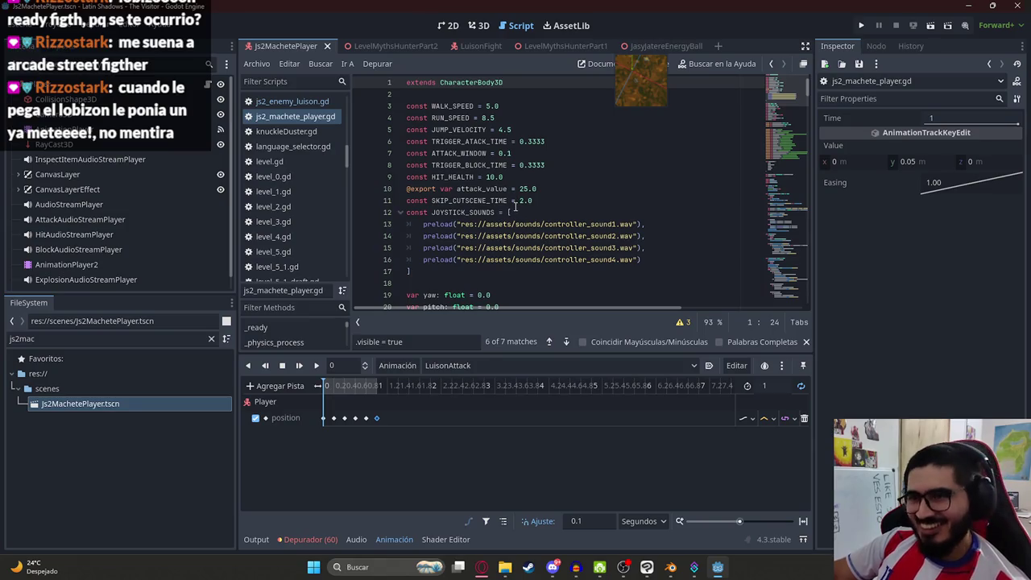
click(538, 189)
scroll(548, 242, down, 10)
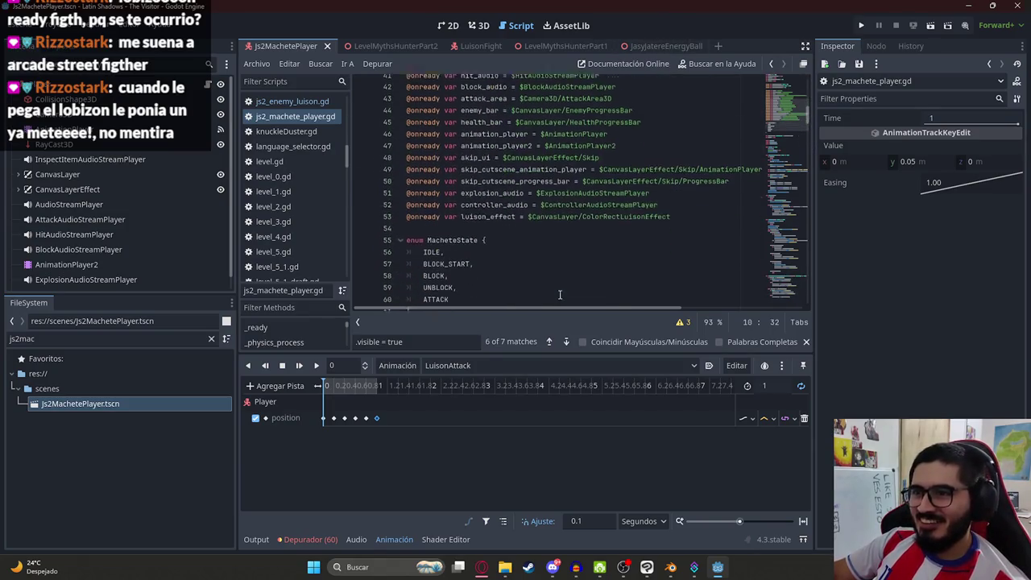
click(688, 216)
key(Return)
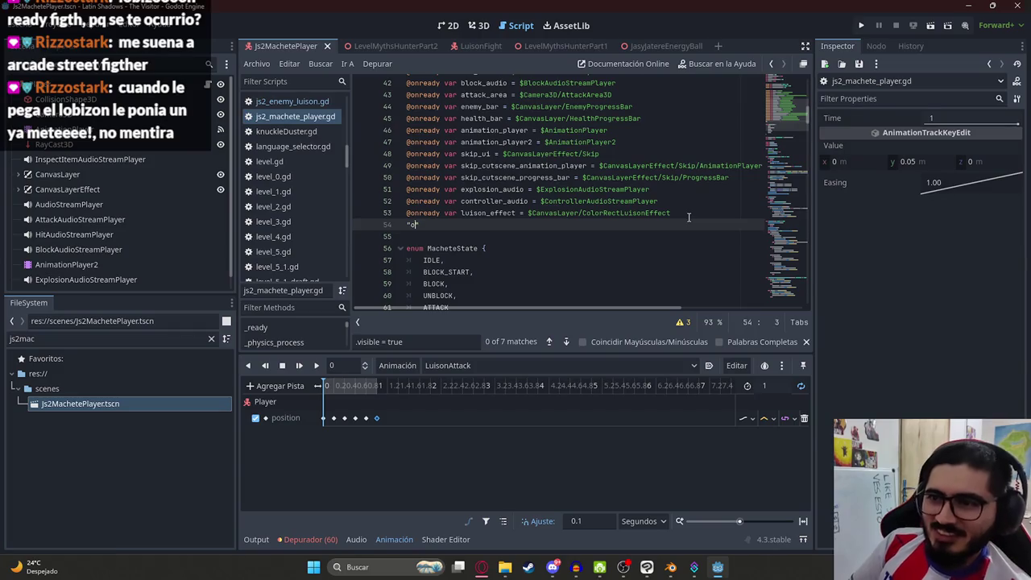
key(BackSpace)
key(BackSpace)
text(dy var animation_pl)
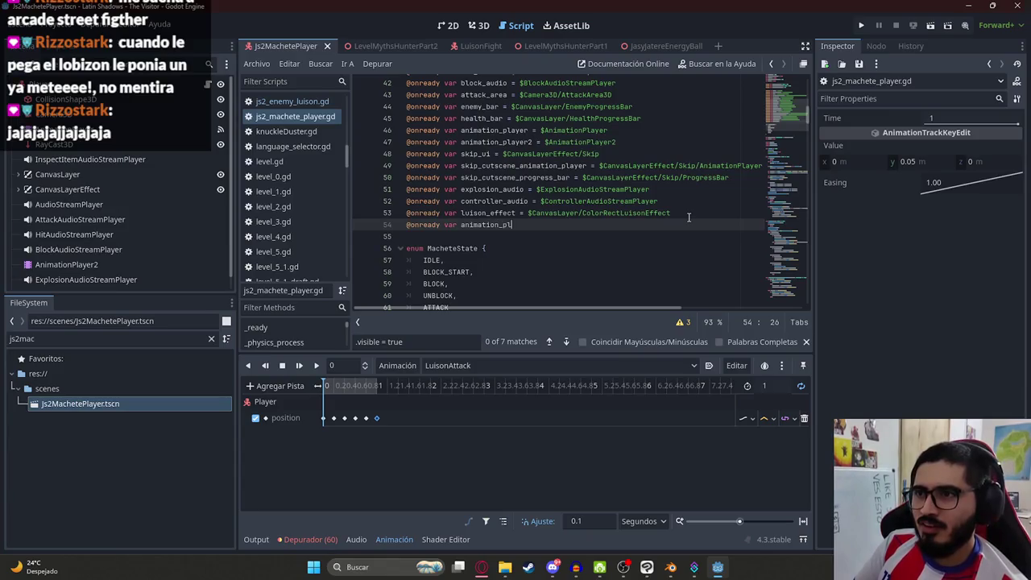
key(shift+Home)
key(BackSpace)
text(#)
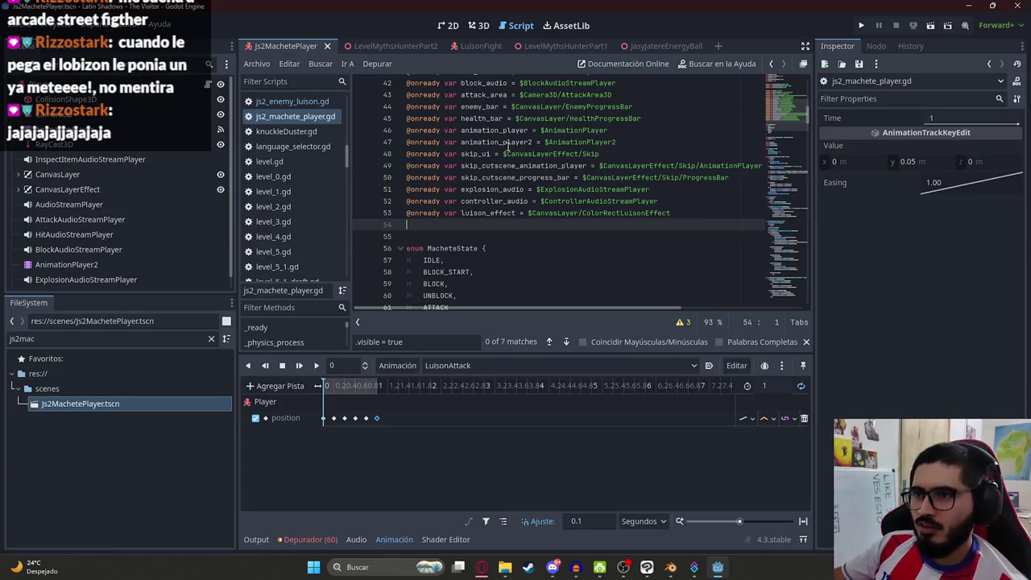
key(BackSpace)
key(BackSpace)
key(BackSpace)
double_click(506, 143)
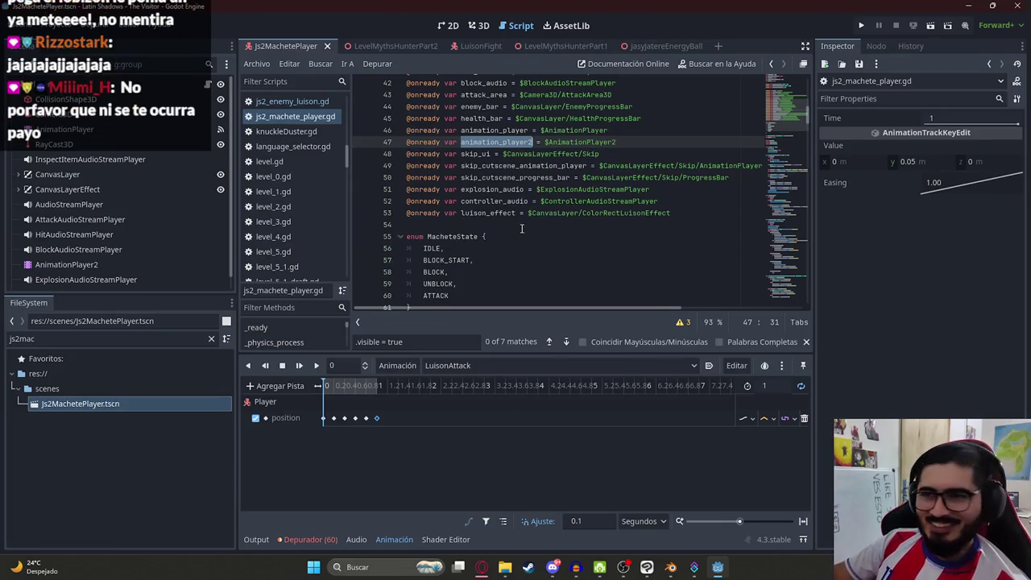
key(ctrl+f)
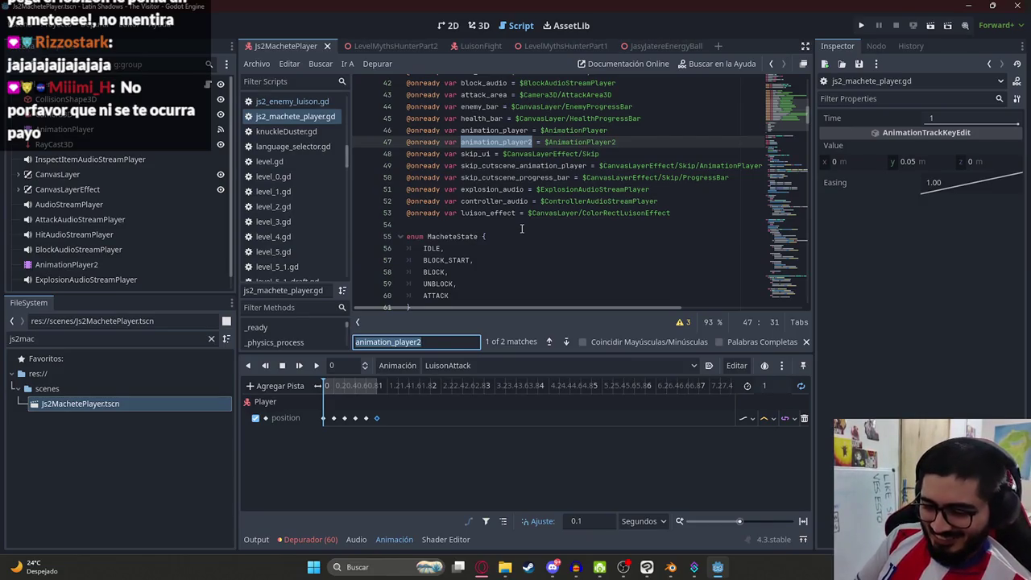
text(start_en)
key(BackSpace)
key(Return)
key(Return)
key(Return)
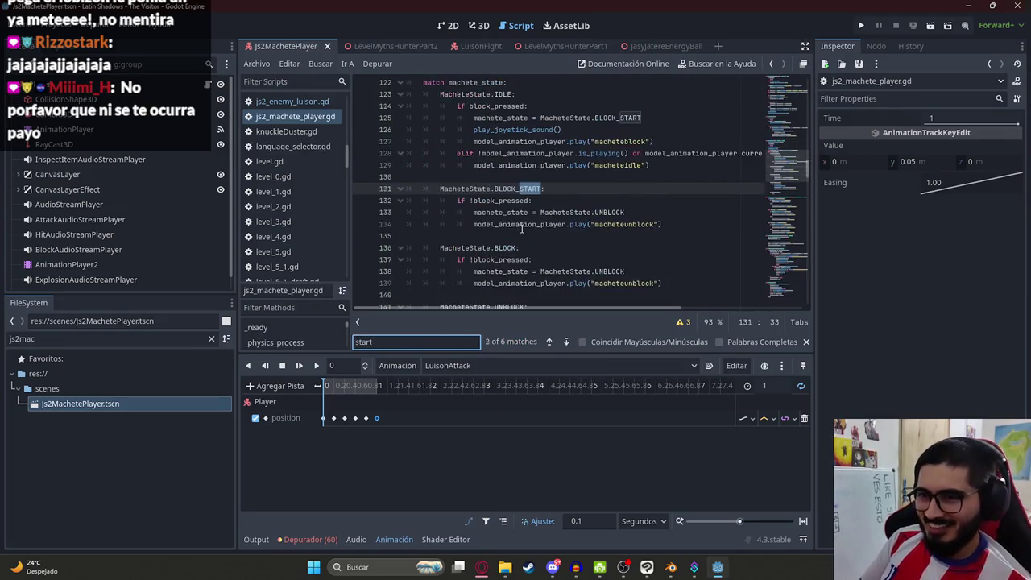
key(ctrl+a)
text(.recei)
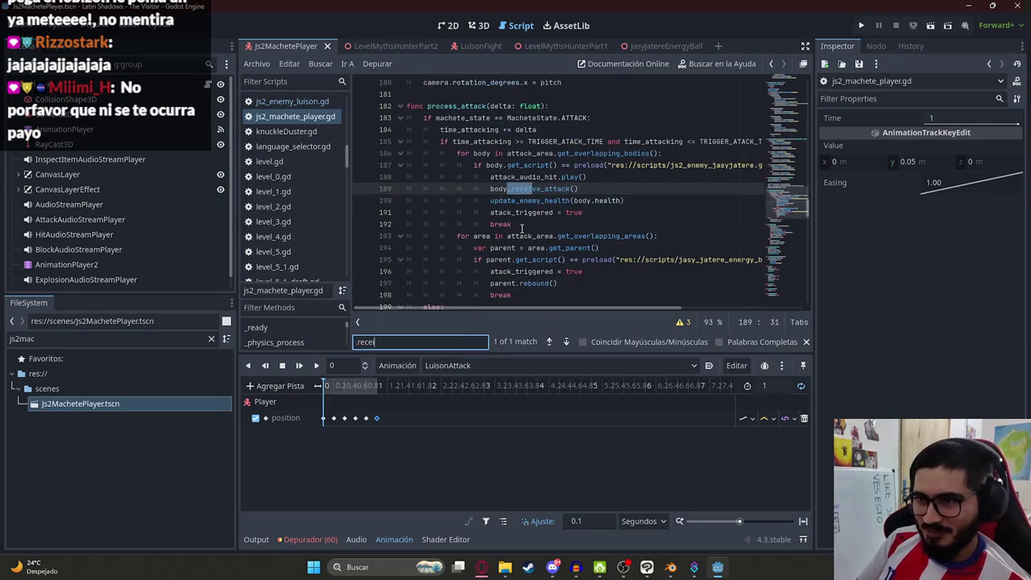
text(ve_hit)
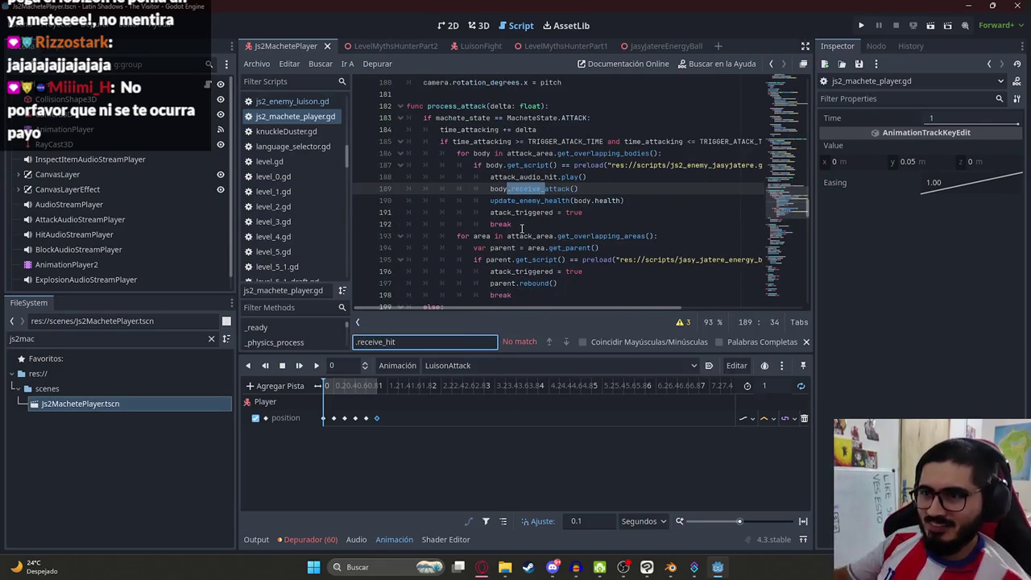
key(ctrl+a)
text(receive_th)
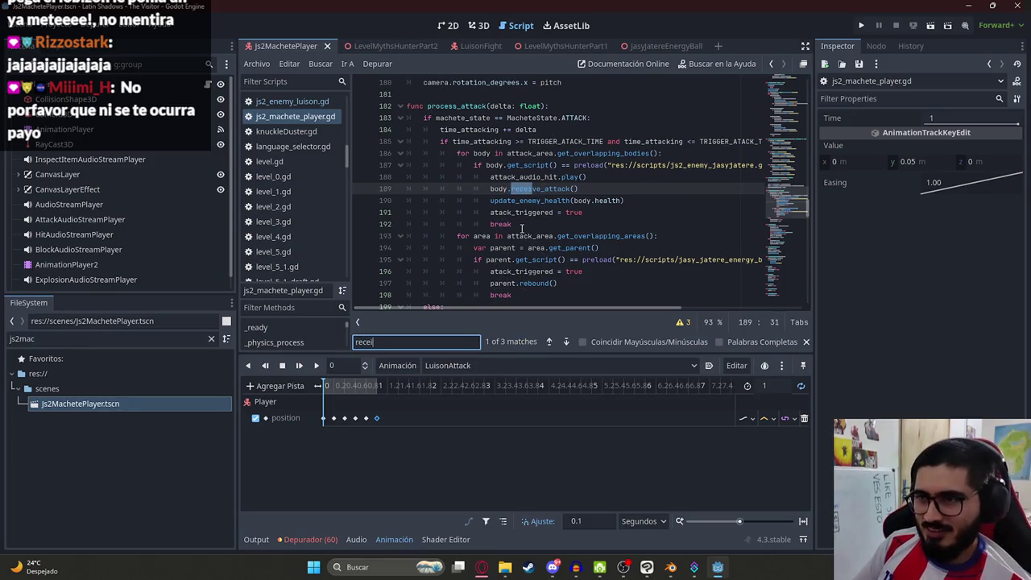
key(BackSpace)
key(BackSpace)
text(uis)
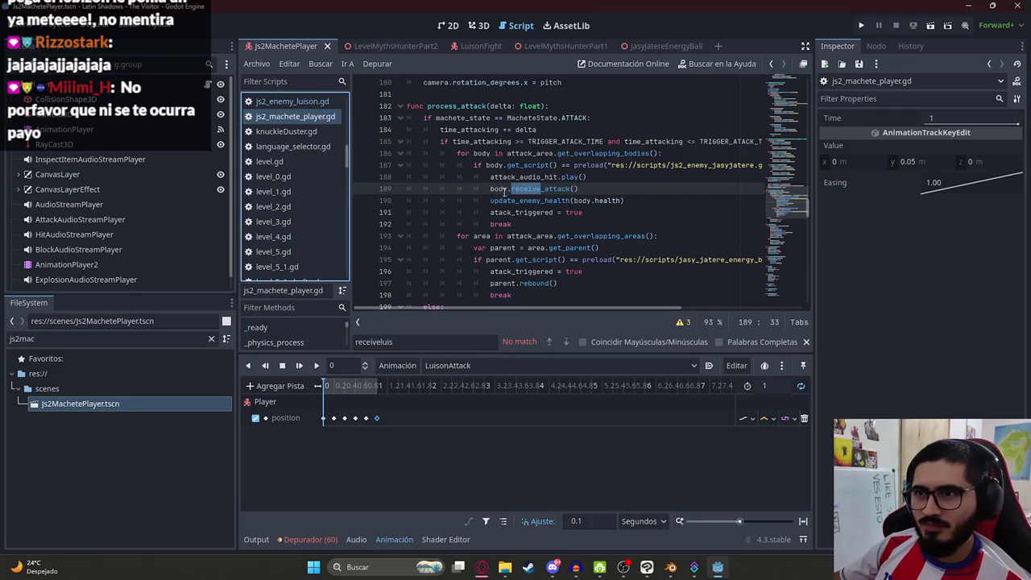
click(531, 201)
key(ctrl+f)
text(re)
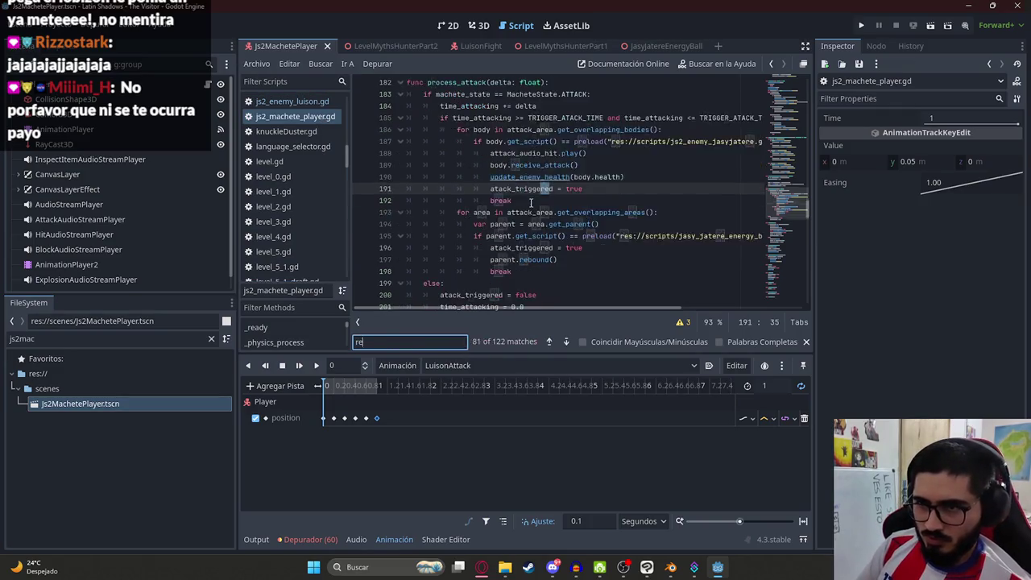
text(ceive_luis)
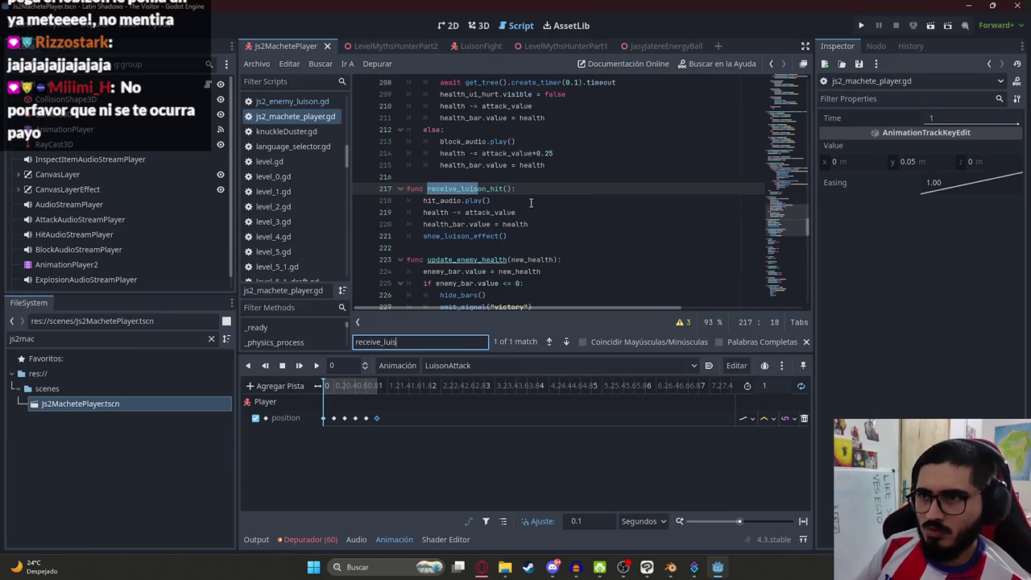
- Try an animation_player2.play LuisonAttack line in receive_luison_hit, save, then delete it again
click(526, 236)
key(Return)
text(animation_player2)
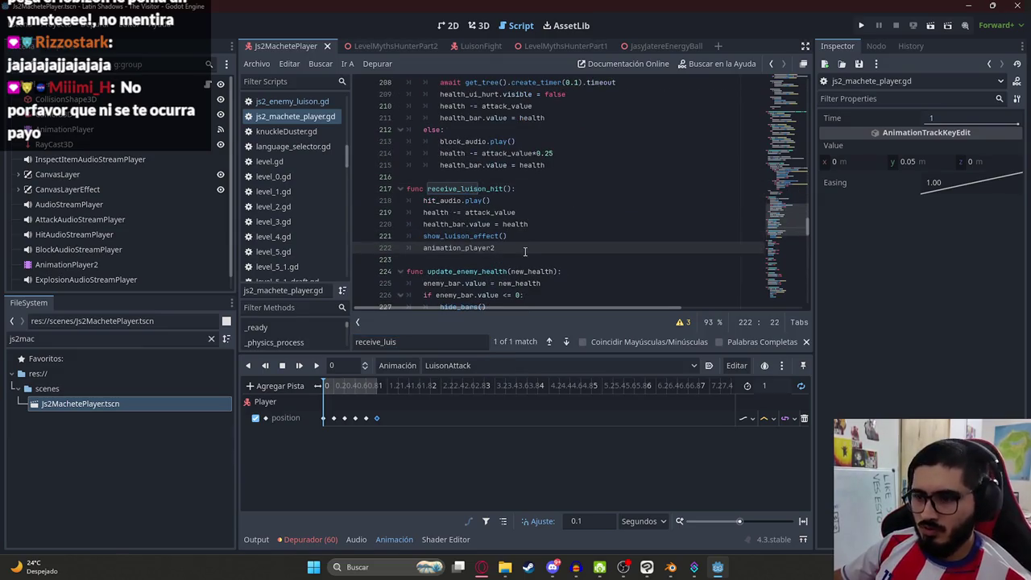
text(.play()
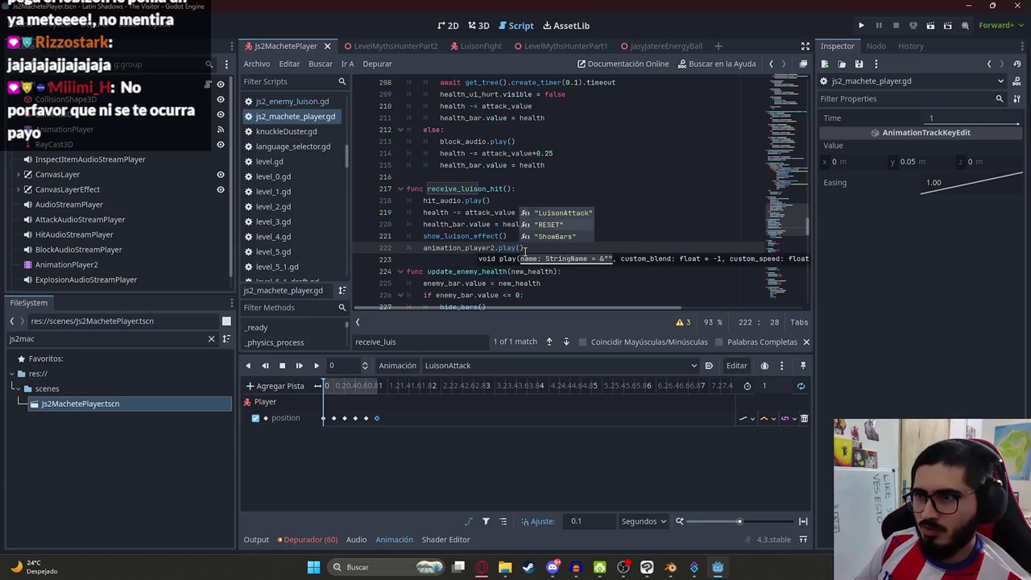
key(Return)
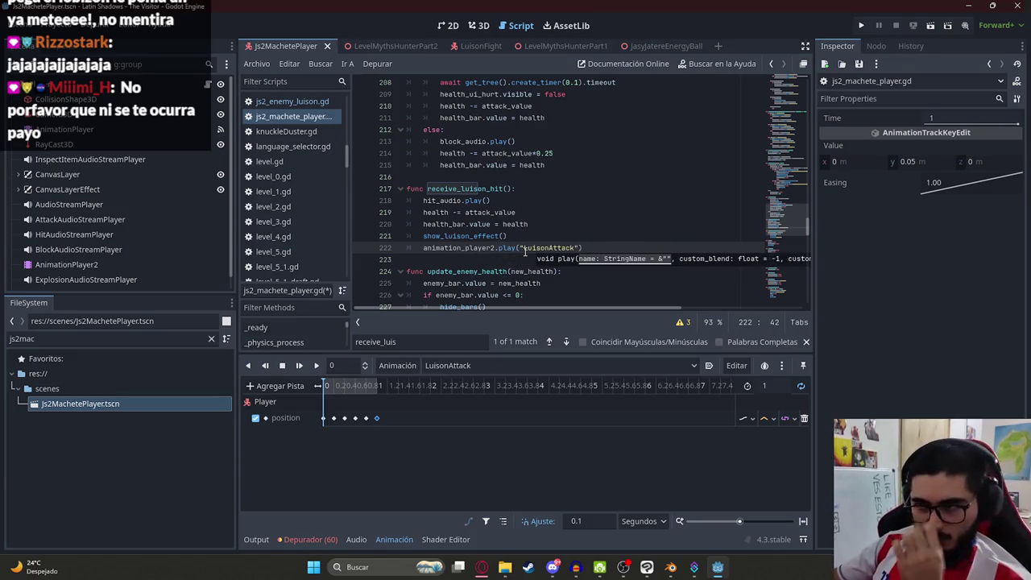
click(526, 211)
key(ctrl+s)
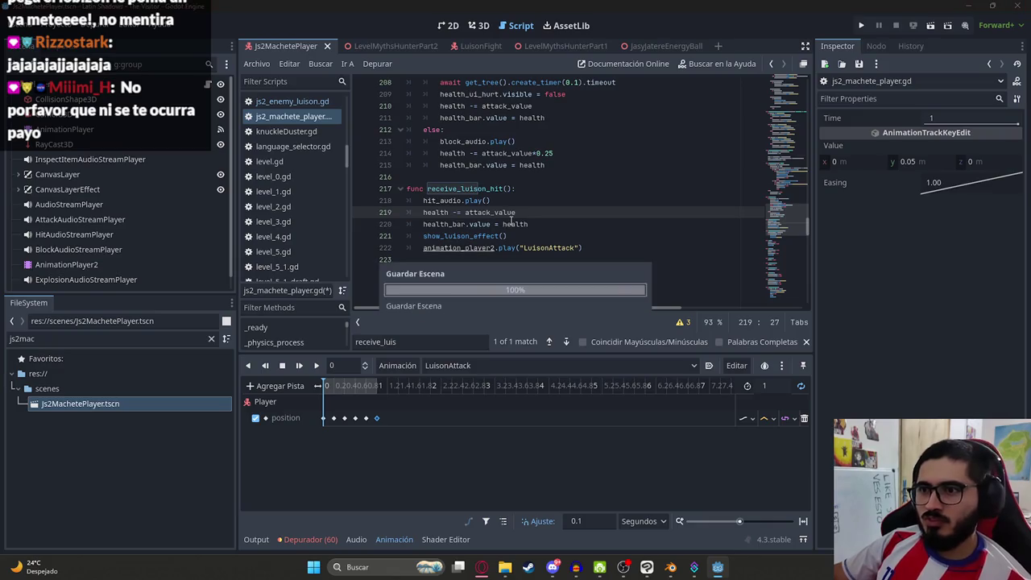
drag(422, 248, 595, 250)
key(ctrl+c)
key(BackSpace)
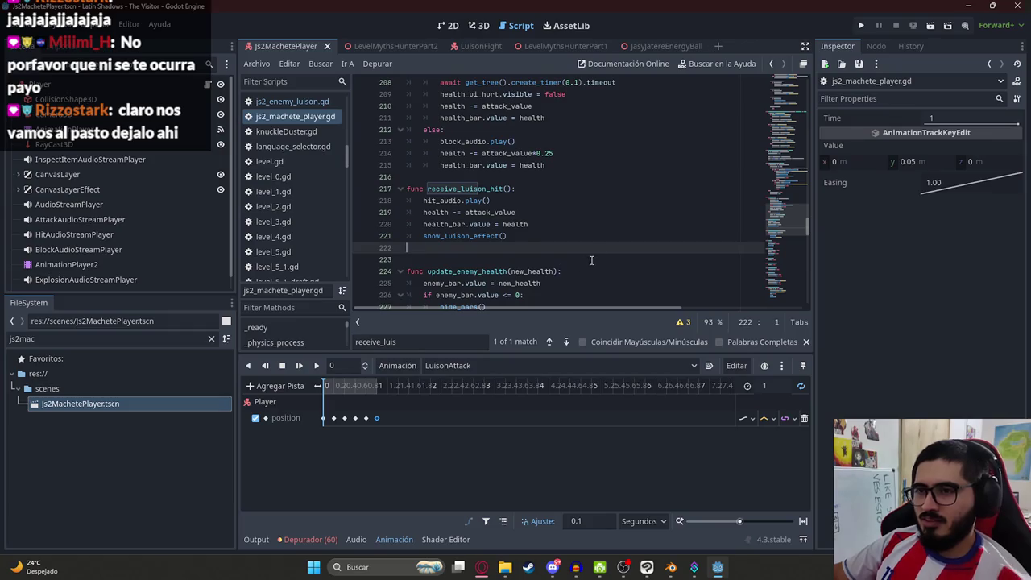
- Add a start_luison_animation() function at the file end that plays LuisonAttack
scroll(592, 260, down, 15)
click(475, 293)
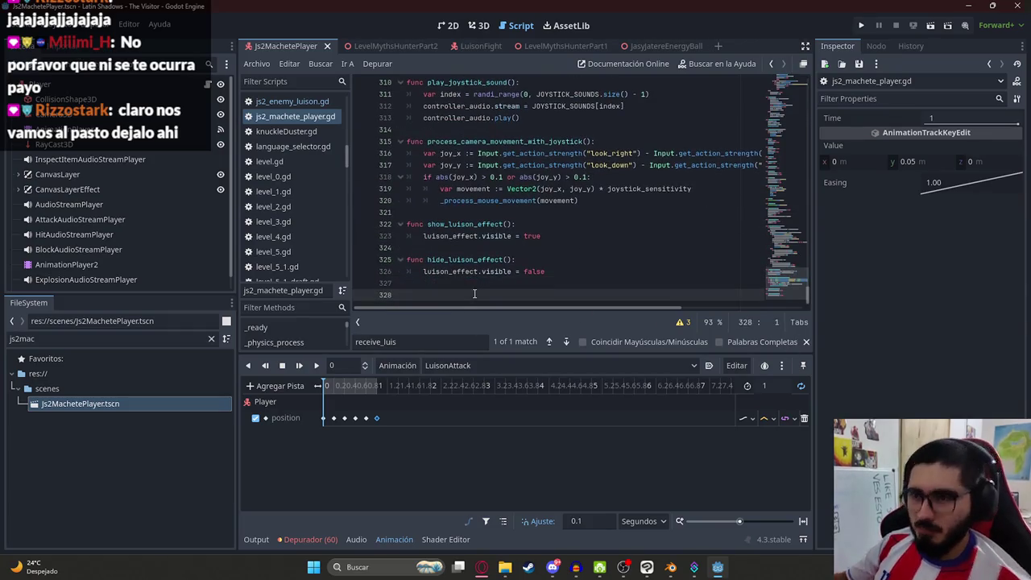
text(func start_luison_)
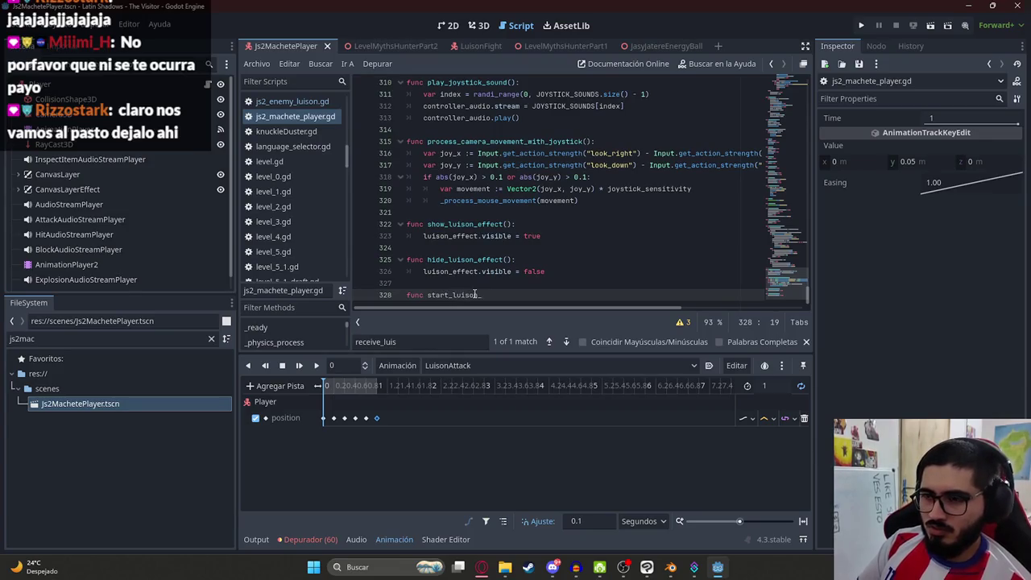
text(animation():)
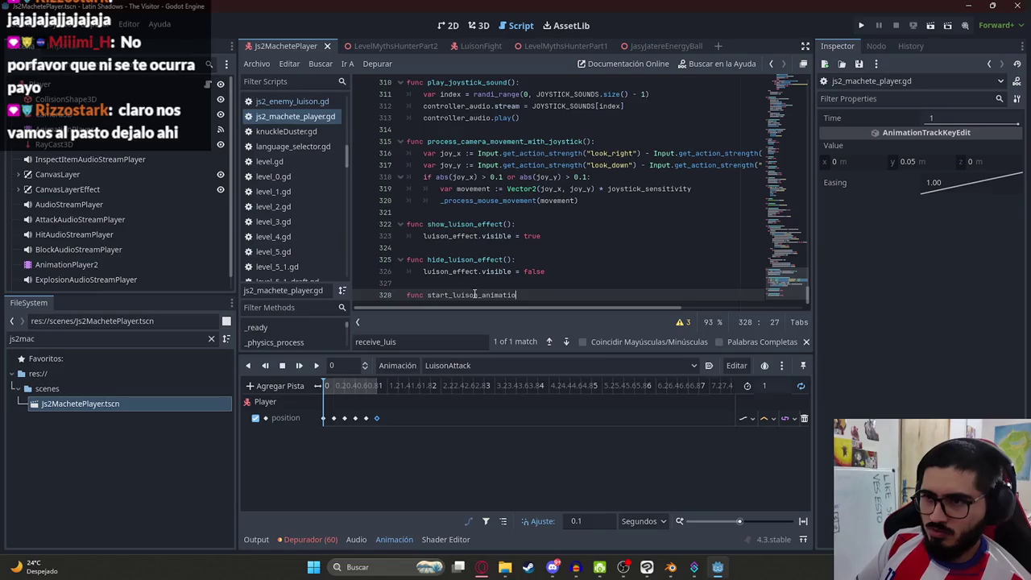
key(Return)
key(ctrl+v)
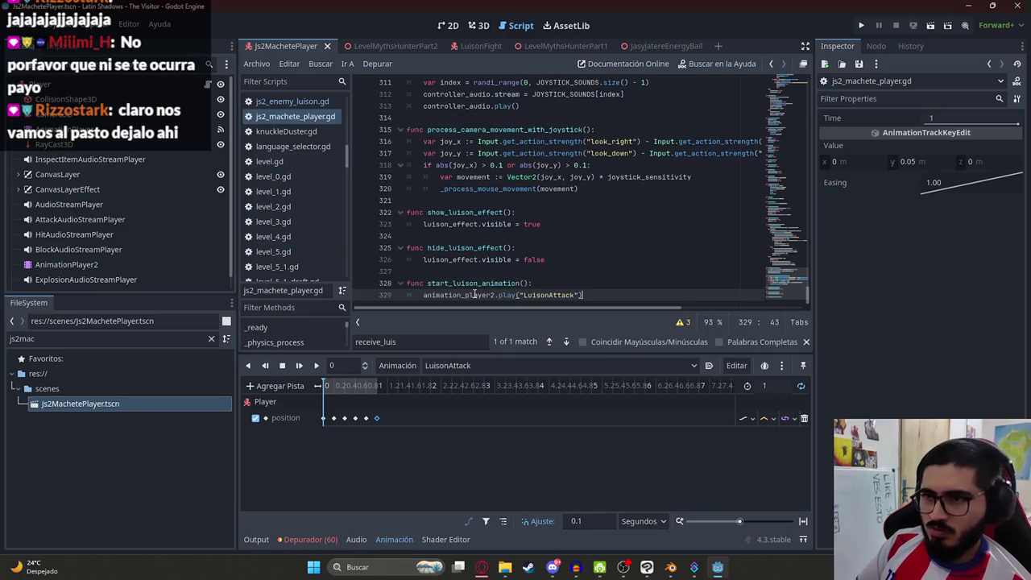
key(Return)
key(Return)
text(func stop_luison)
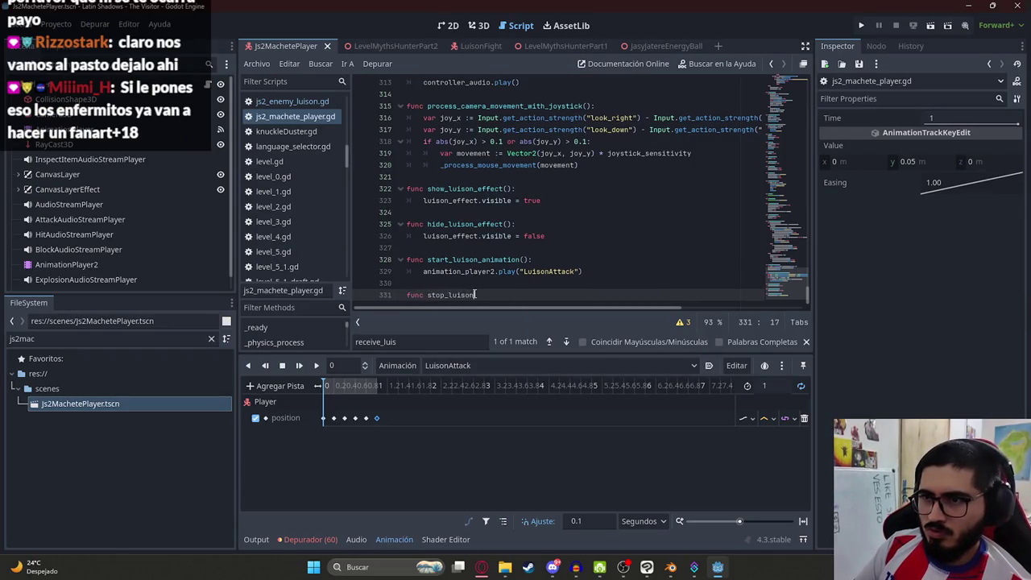
- Add a stop_luison_animation() function calling animation_player2.stop() and save the script
text(_animation():)
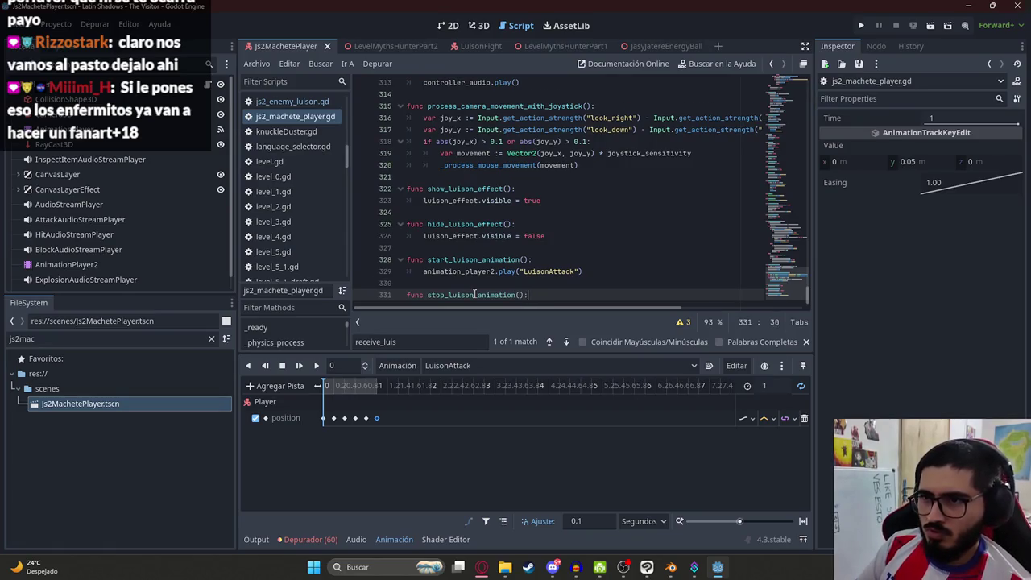
key(Return)
key(ctrl+v)
drag(500, 295, 646, 298)
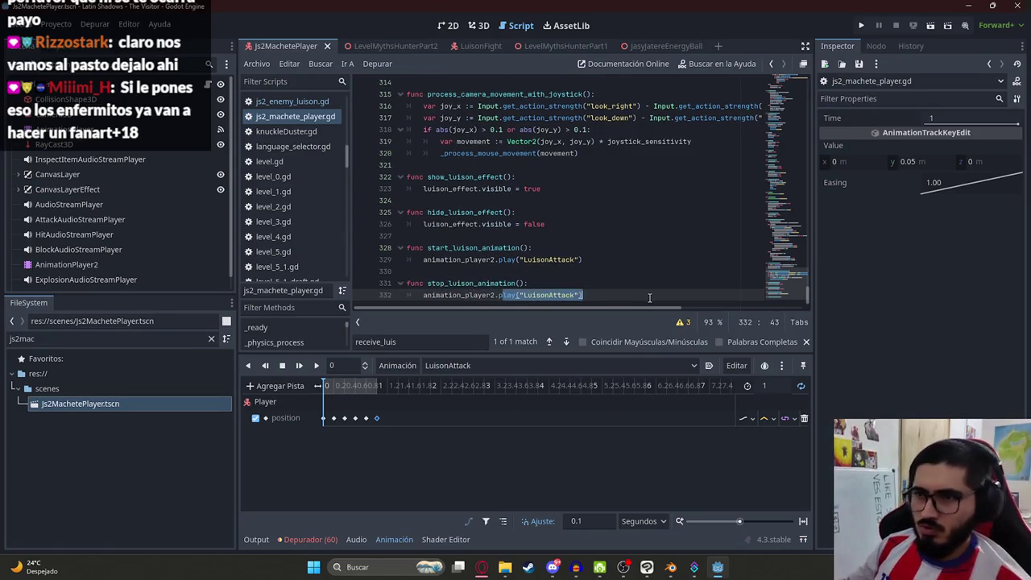
text(stop()
key(ctrl+s)
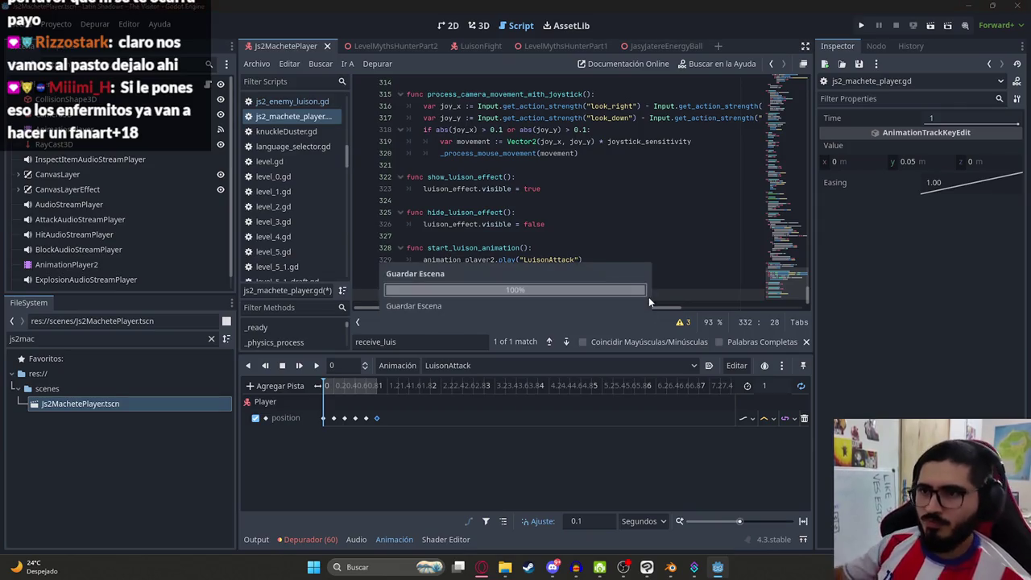
click(314, 105)
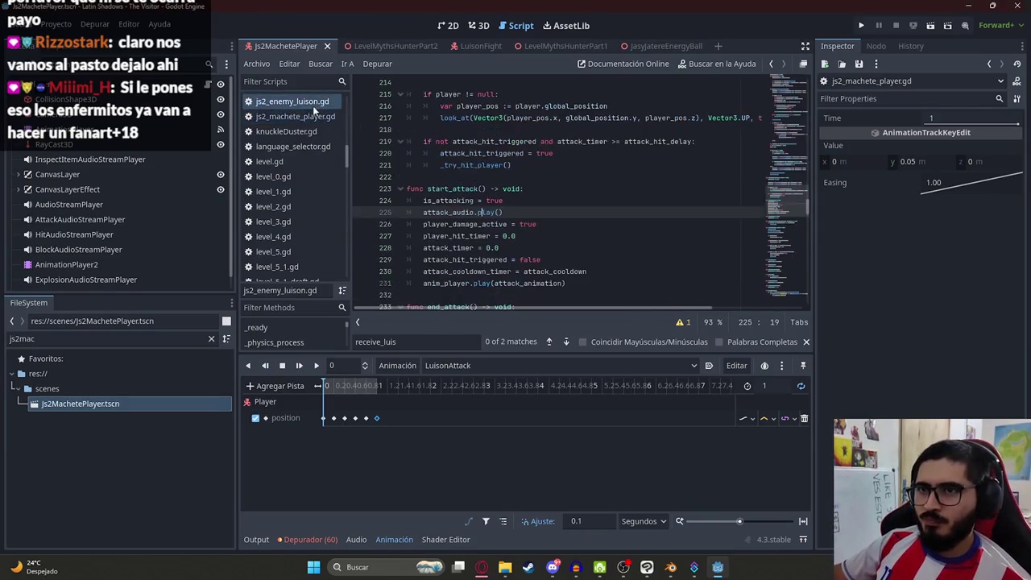
- Review the start_attack code near line 224 and add an empty line at the script's end
click(516, 176)
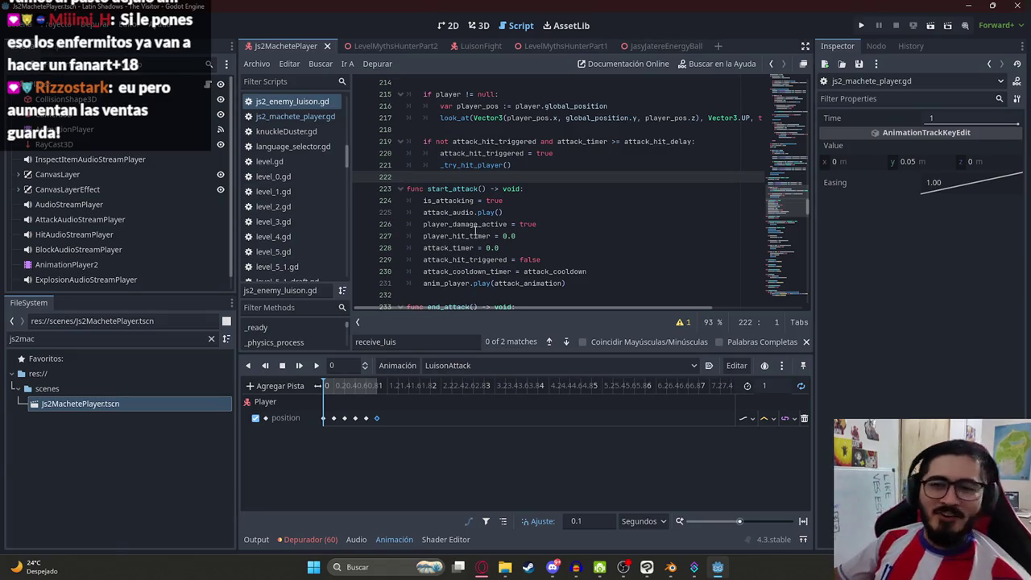
click(579, 246)
click(581, 226)
click(583, 211)
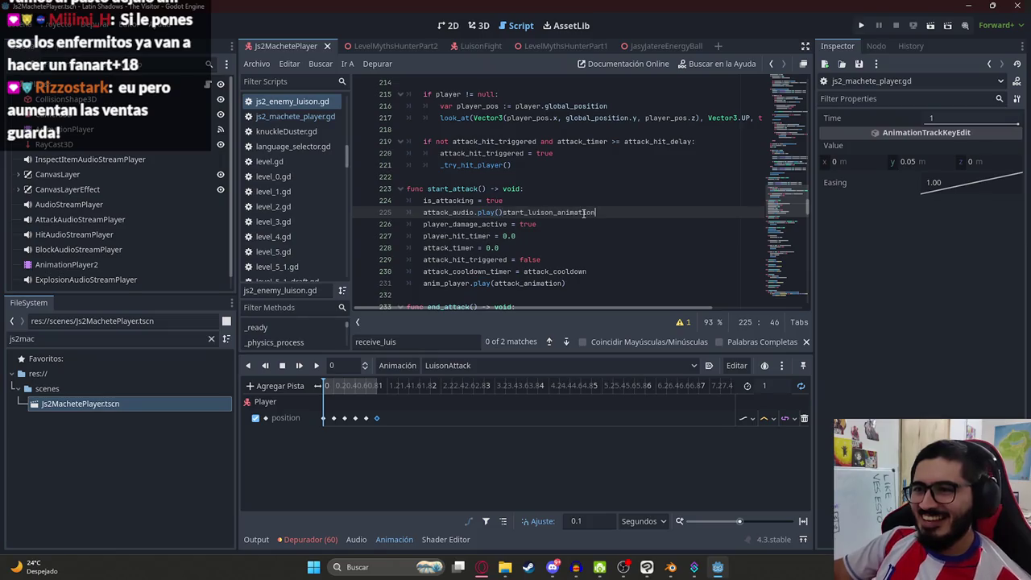
click(597, 197)
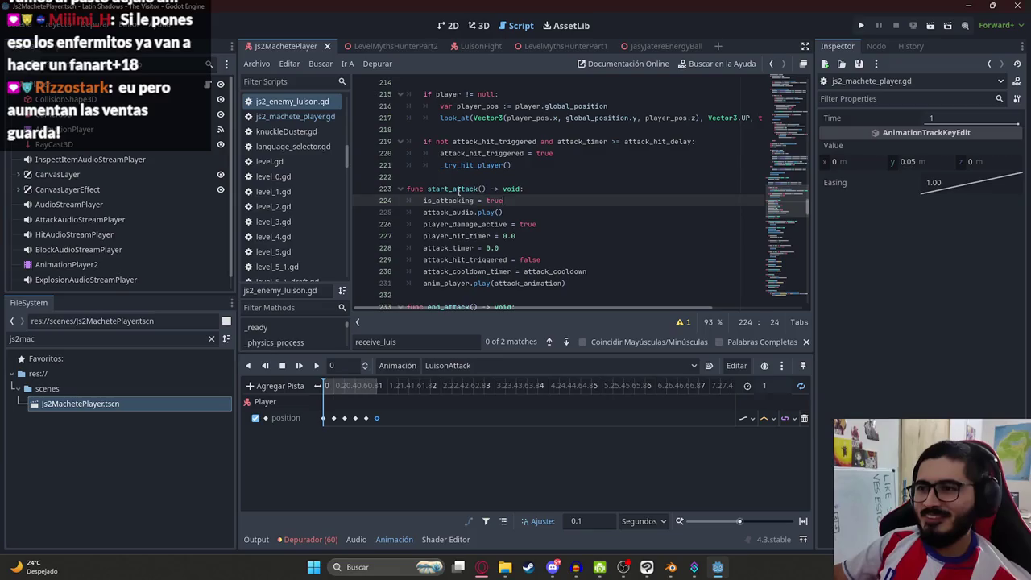
drag(788, 206, 805, 323)
click(494, 295)
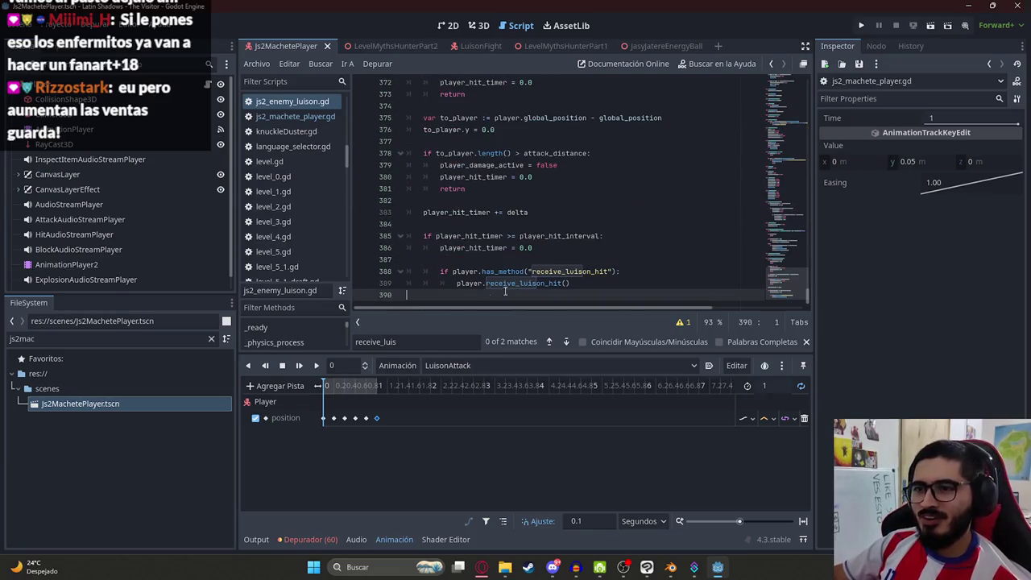
click(805, 342)
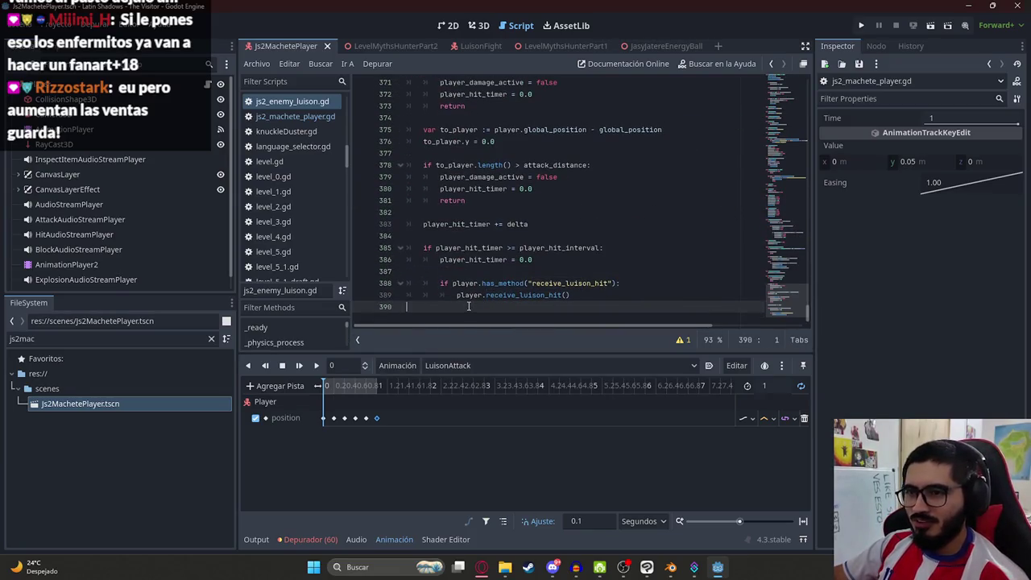
key(Return)
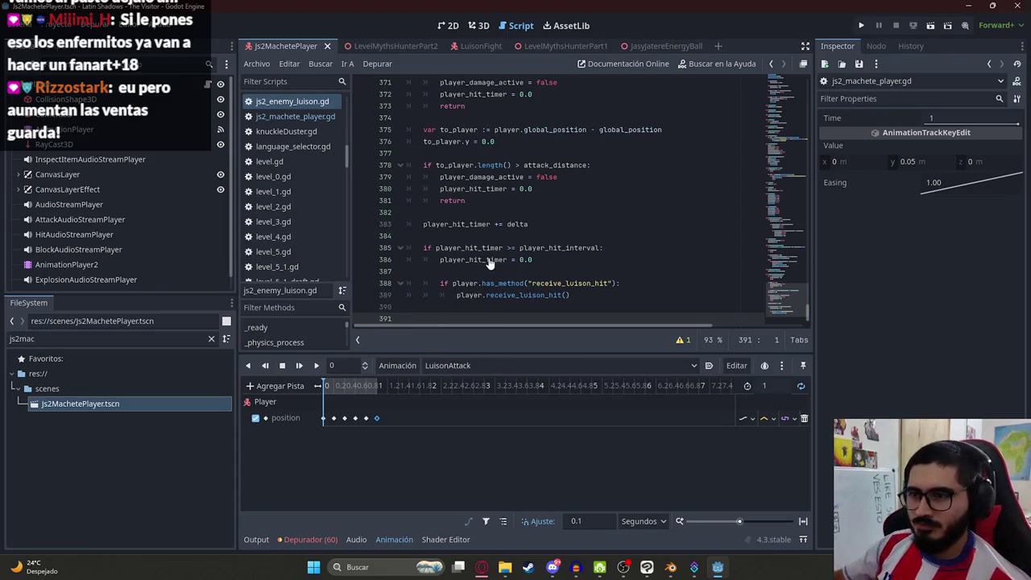
- Search for start_ and inspect the start_attack call and attack_distance around lines 130-140
key(ctrl+f)
text(start_)
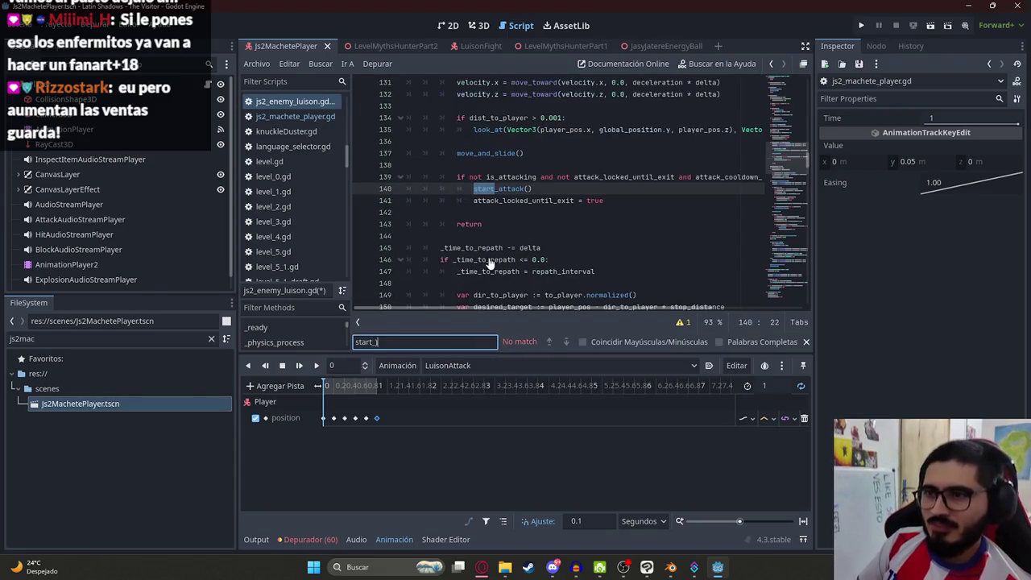
text())
scroll(489, 266, up, 3)
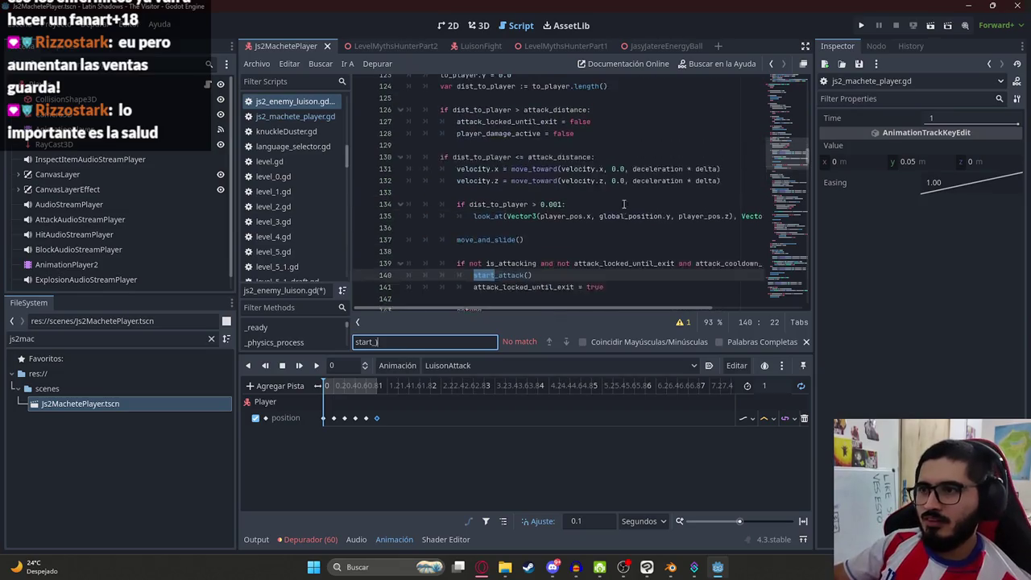
click(806, 342)
double_click(624, 283)
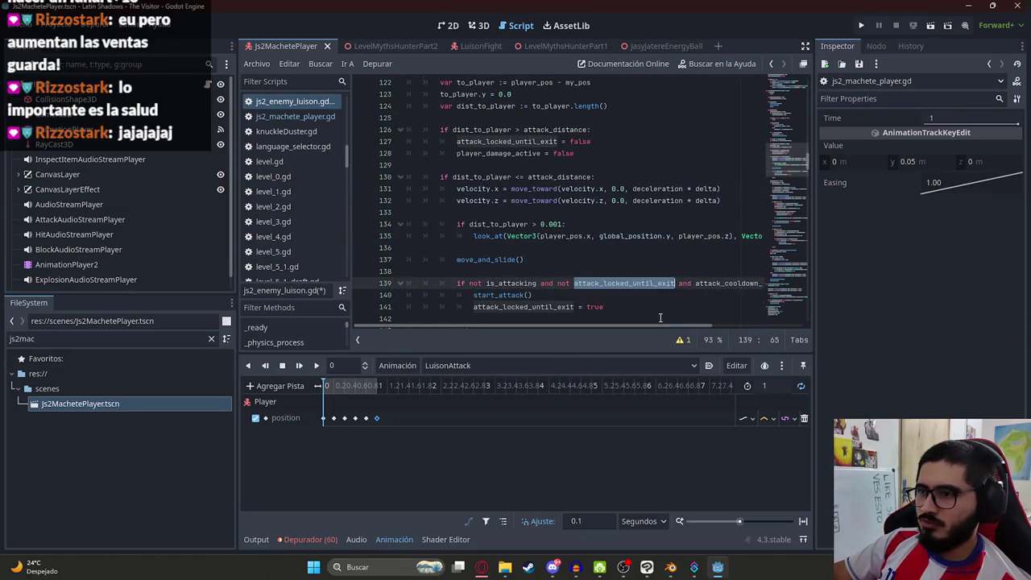
mouse_move(658, 321)
mouse_down()
mouse_move(612, 330)
mouse_move(564, 322)
mouse_up()
click(492, 224)
double_click(491, 224)
scroll(486, 214, up, 2)
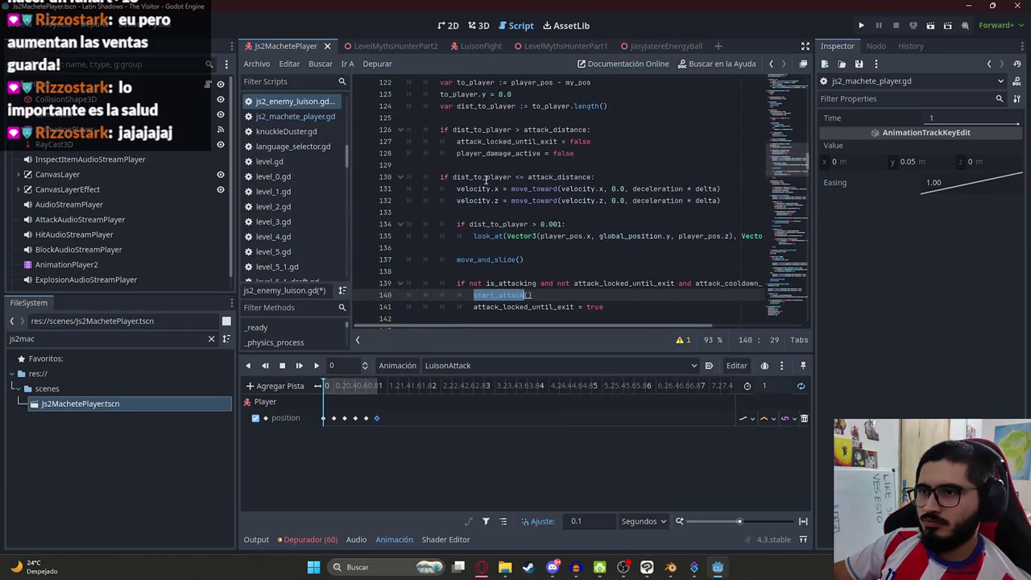
click(487, 179)
double_click(579, 177)
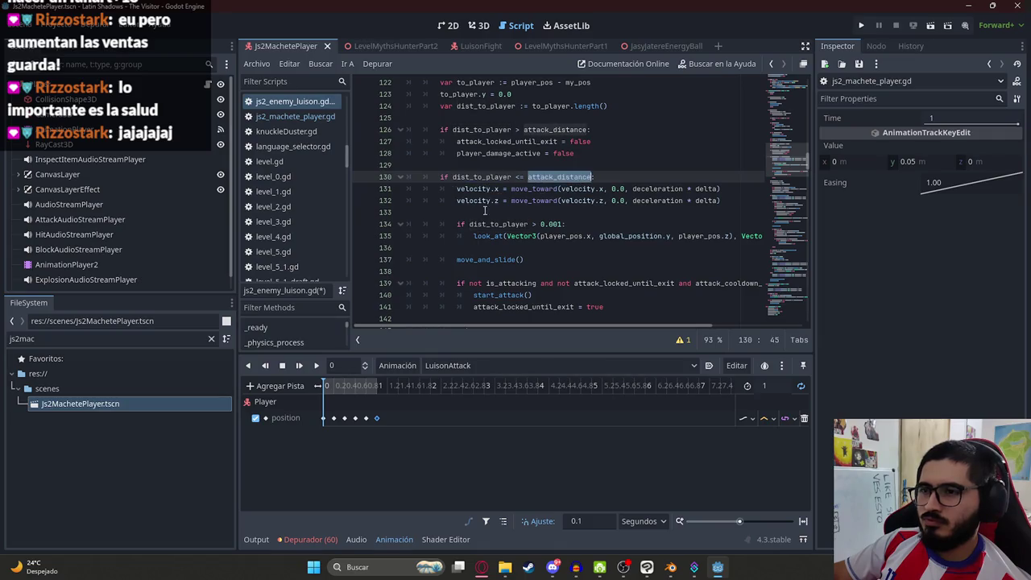
click(484, 211)
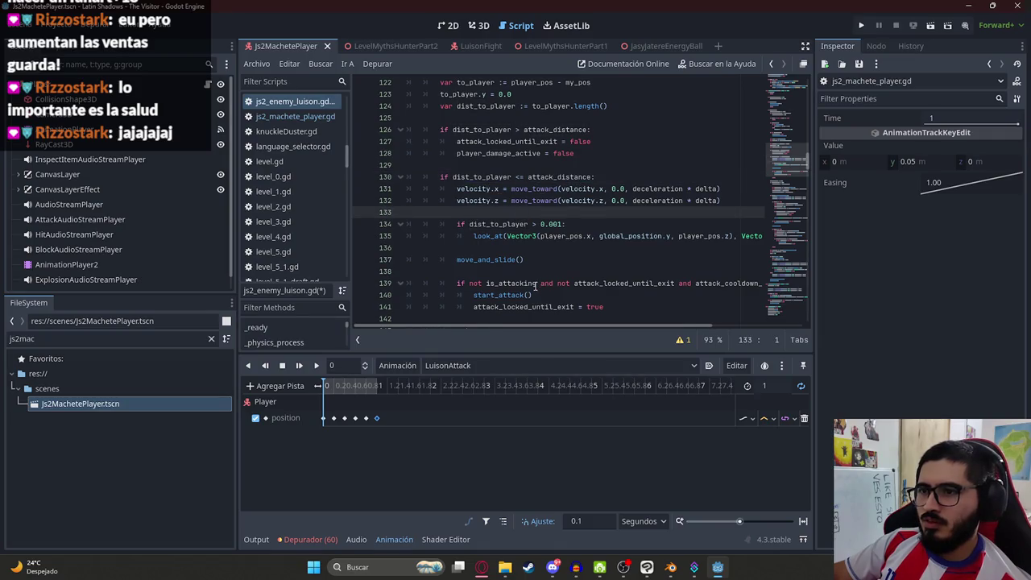
- Scroll through _physics_process, examining the follow_player call on line 101
scroll(563, 283, up, 10)
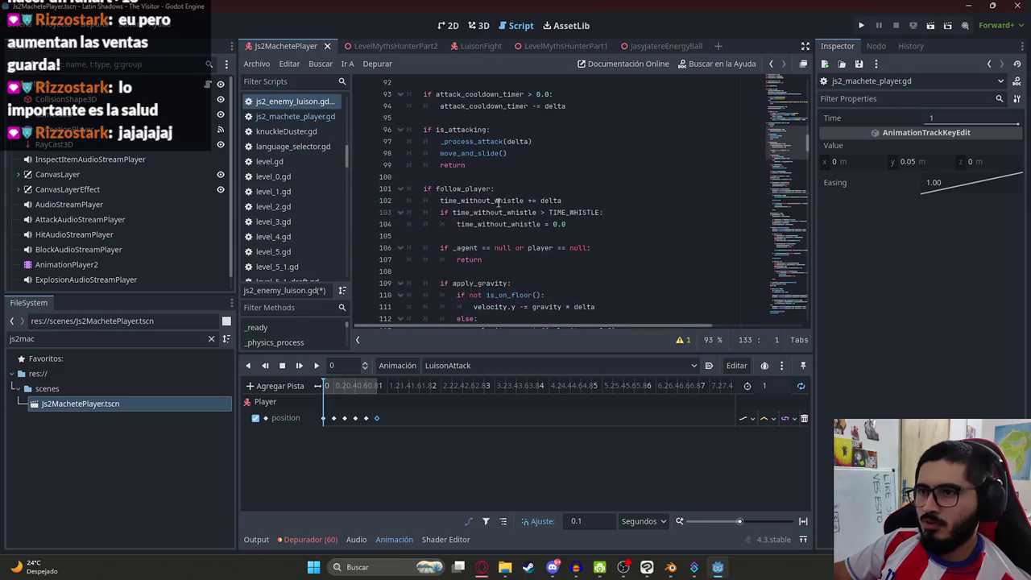
scroll(461, 195, down, 6)
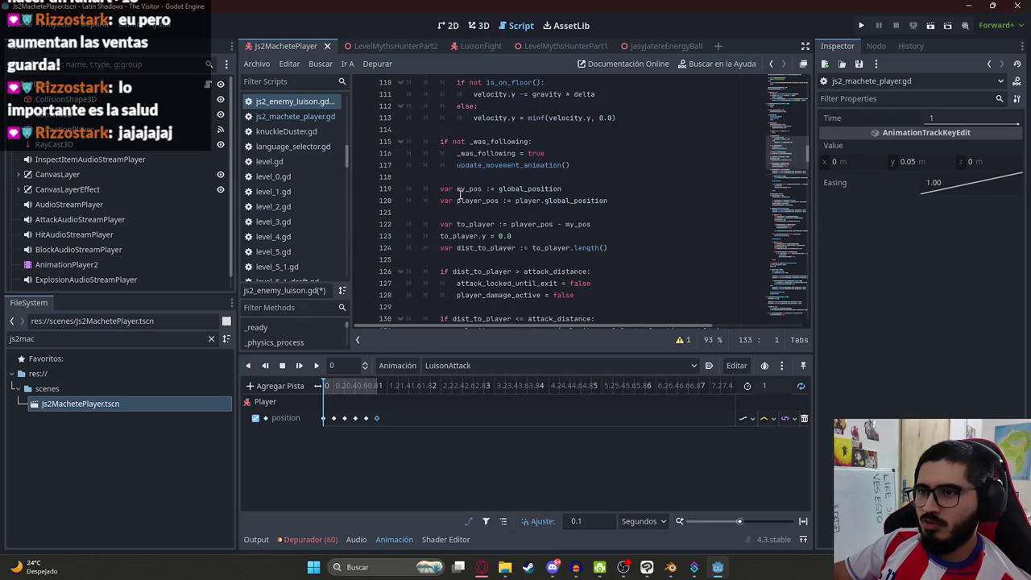
scroll(453, 166, up, 3)
scroll(460, 139, up, 1)
double_click(464, 118)
scroll(510, 213, down, 6)
scroll(509, 212, down, 11)
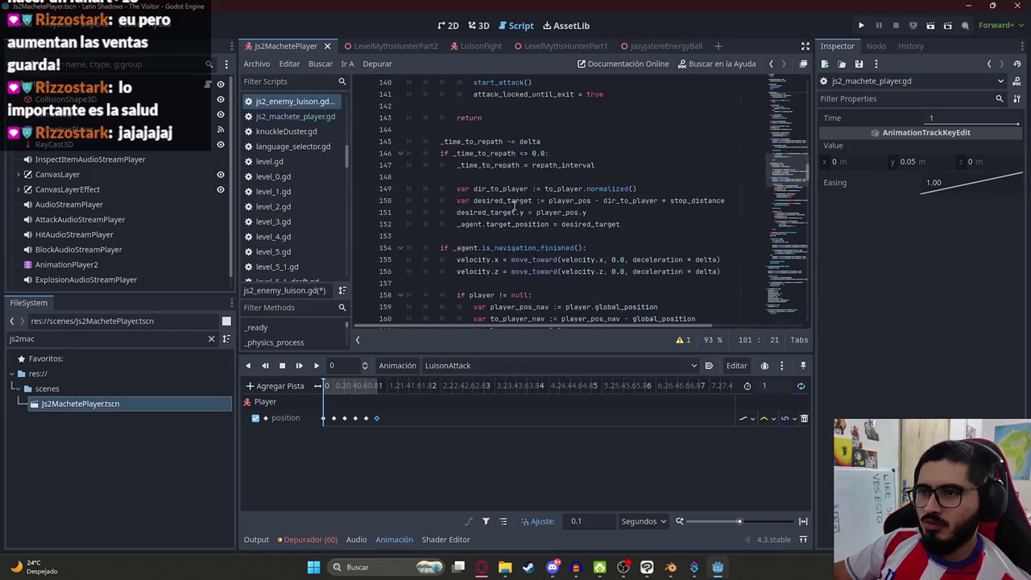
scroll(515, 211, down, 3)
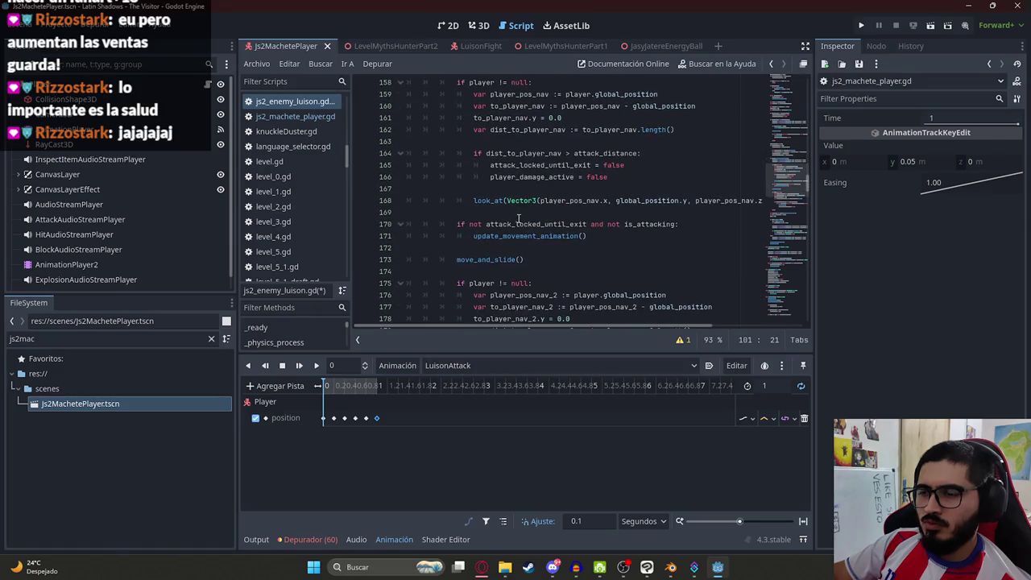
scroll(518, 217, up, 3)
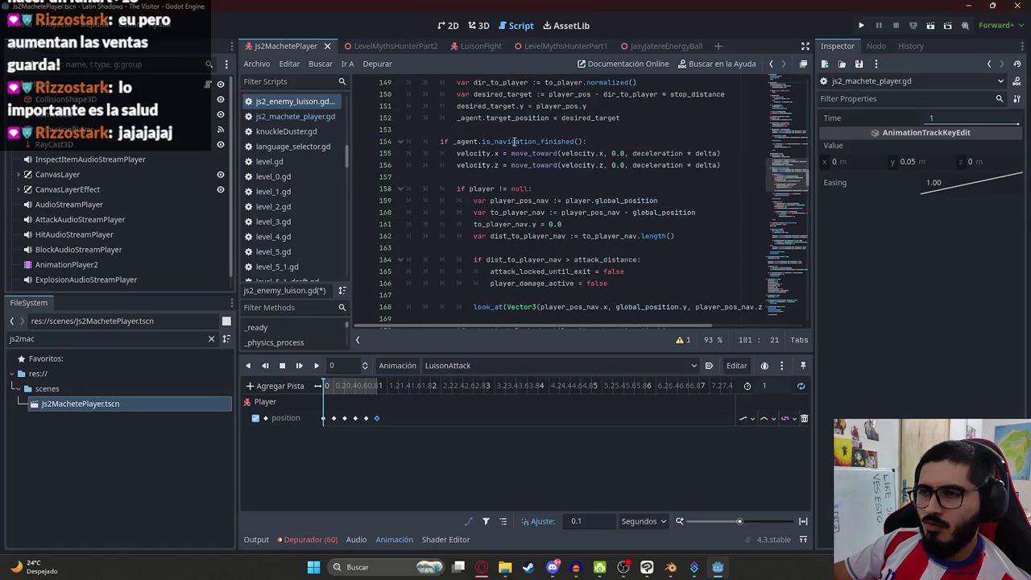
scroll(562, 218, down, 3)
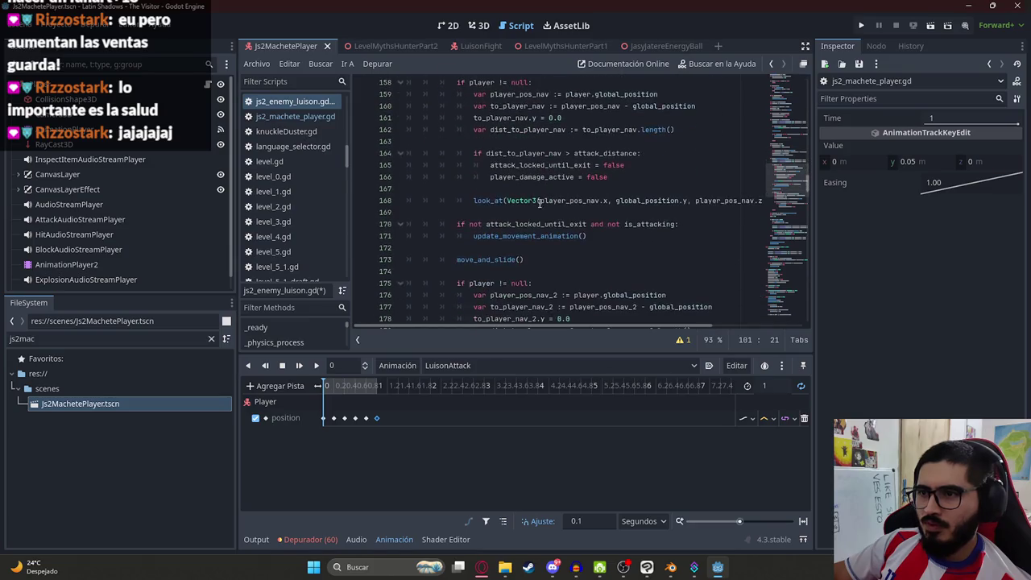
scroll(519, 199, down, 5)
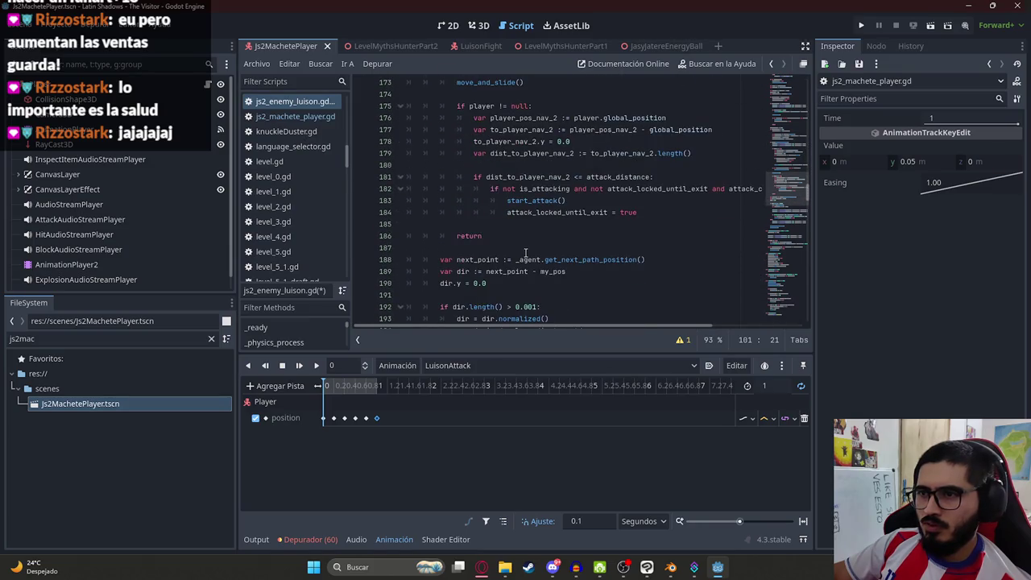
- Examine the chase-and-attack code on lines 175-186 and jump to the start_attack definition
double_click(542, 199)
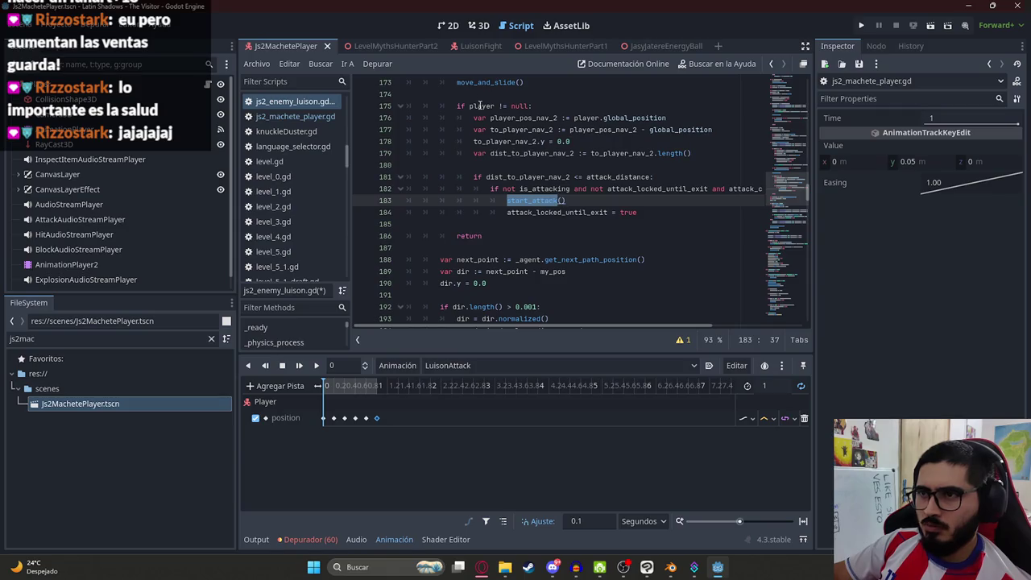
double_click(490, 106)
click(499, 231)
double_click(476, 235)
double_click(532, 200)
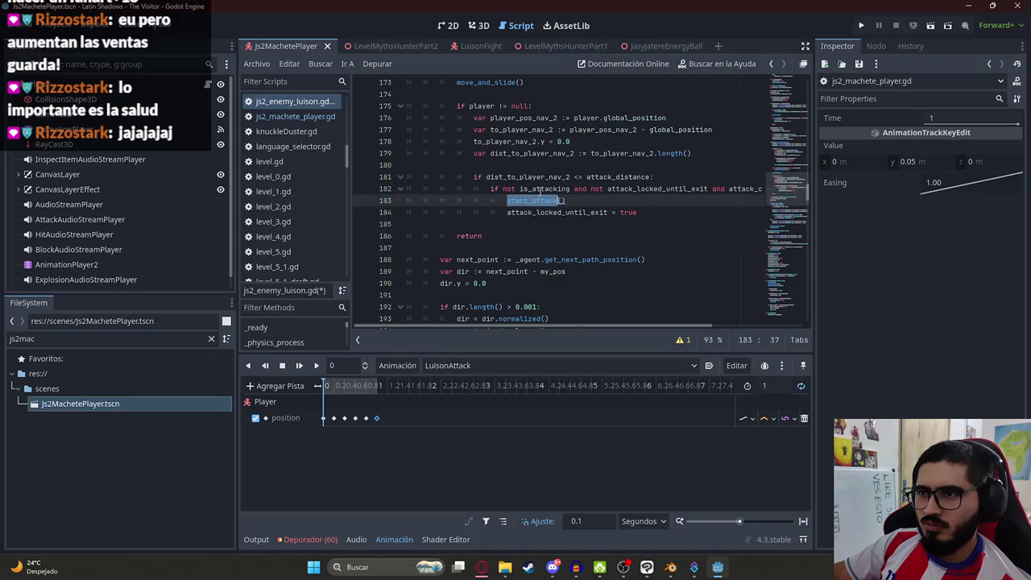
click(510, 162)
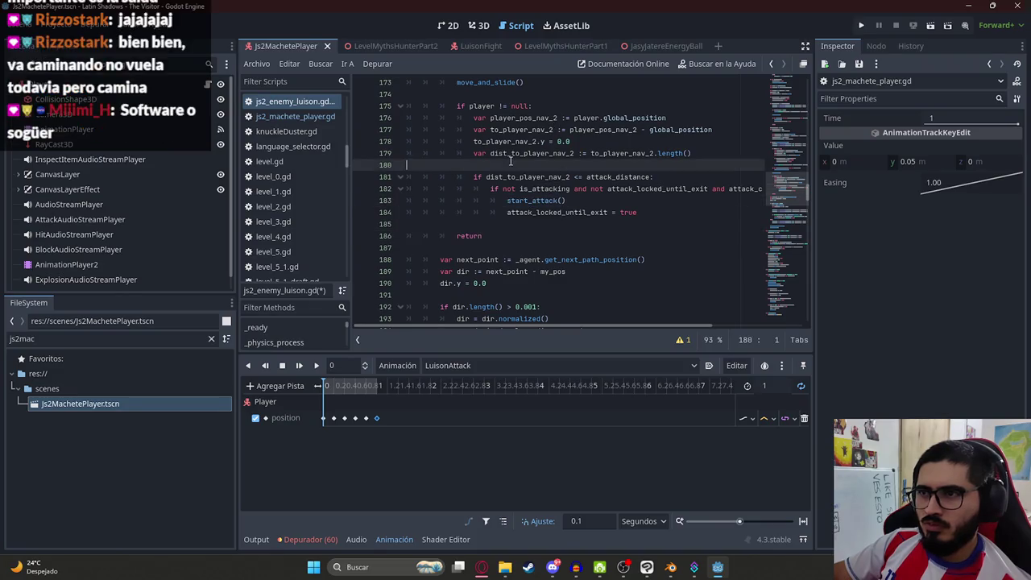
click(528, 176)
click(616, 176)
click(601, 166)
click(608, 201)
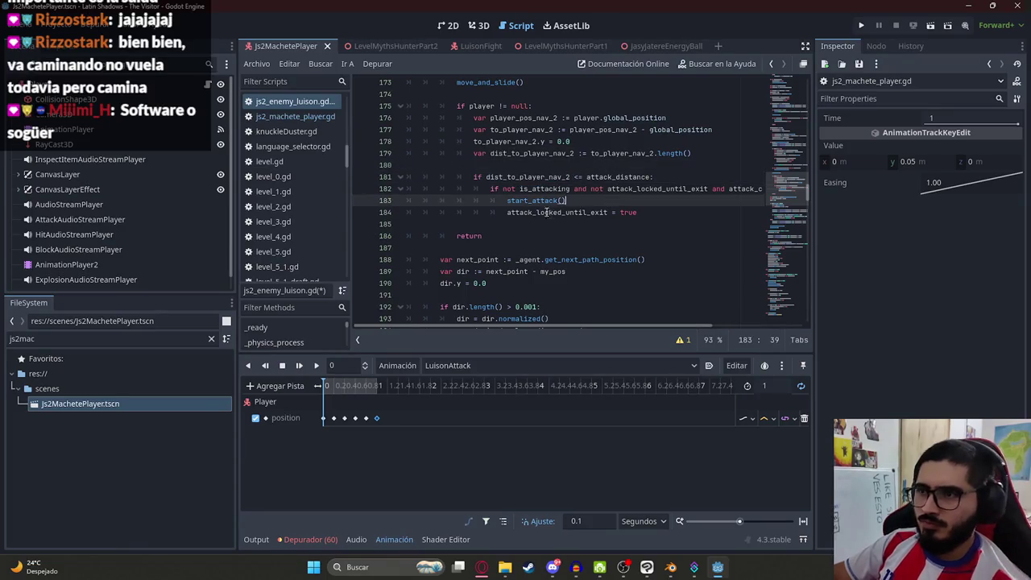
ctrl+click(536, 202)
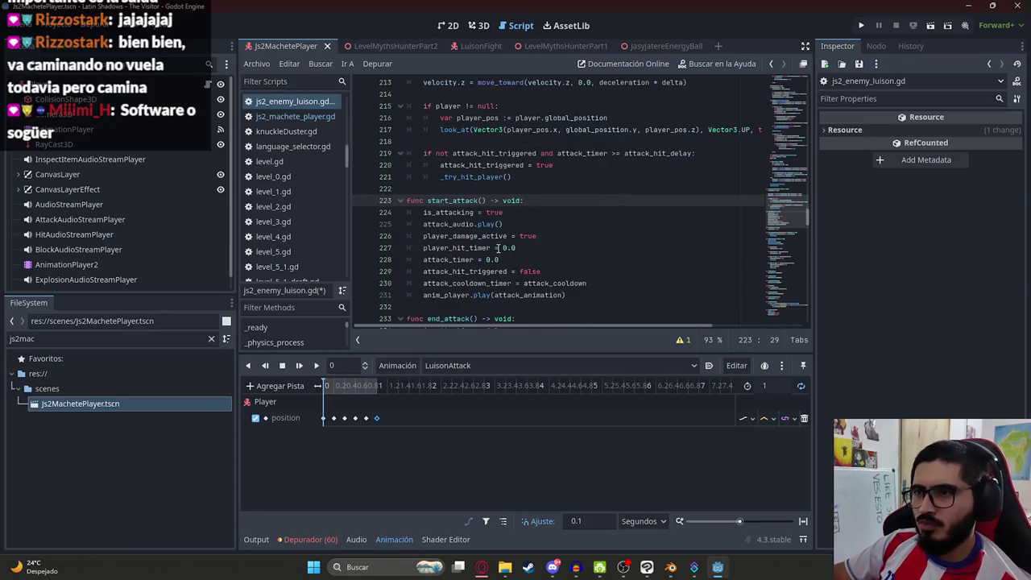
- Add player.start_luison_animation() to start_attack in the Luison script and save
click(576, 295)
key(Return)
text(player.start_luison_animation())
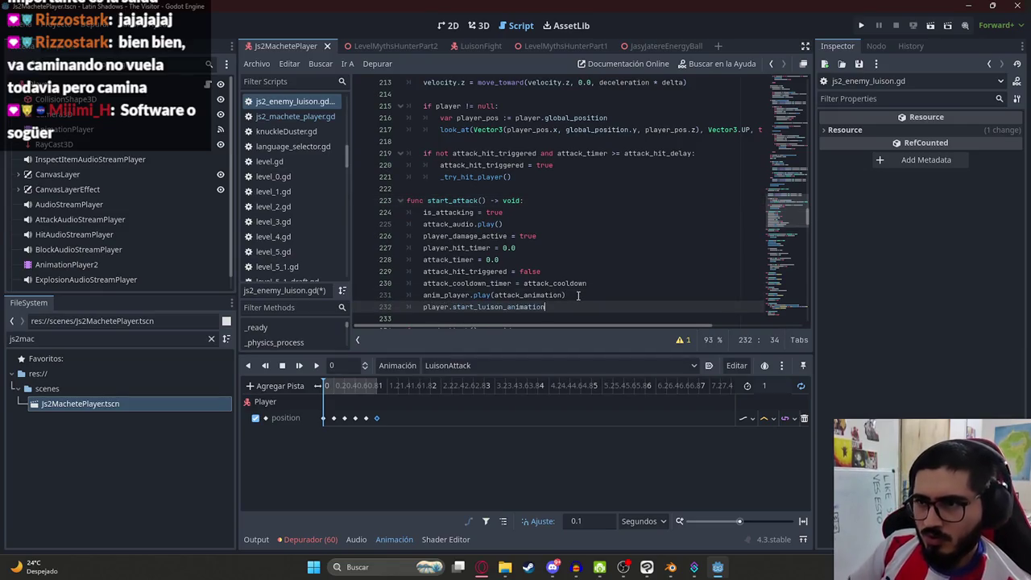
key(ctrl+s)
- Select the new player.start_luison_animation() line to copy it
drag(554, 306, 423, 307)
key(ctrl+c)
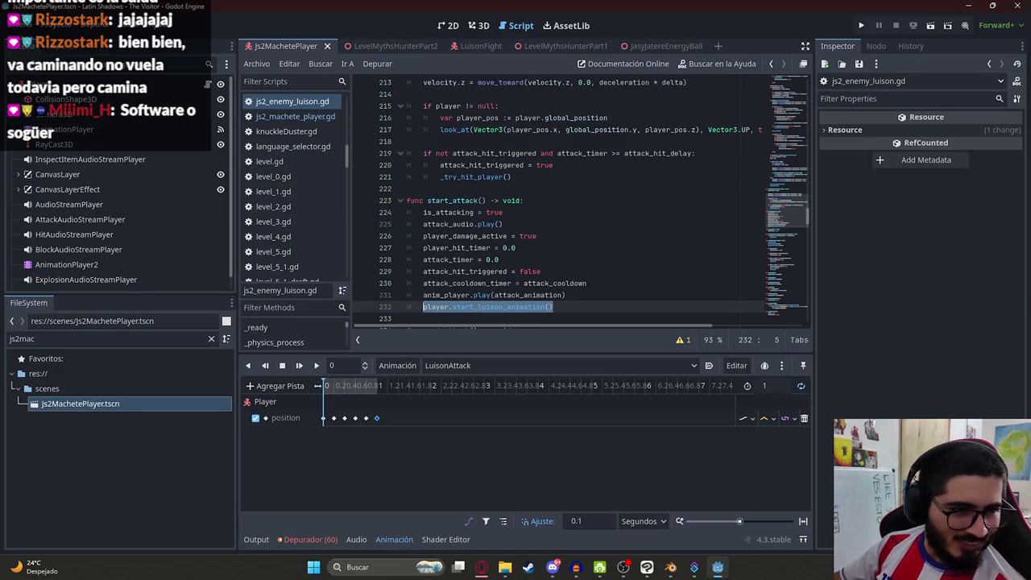
scroll(477, 236, down, 5)
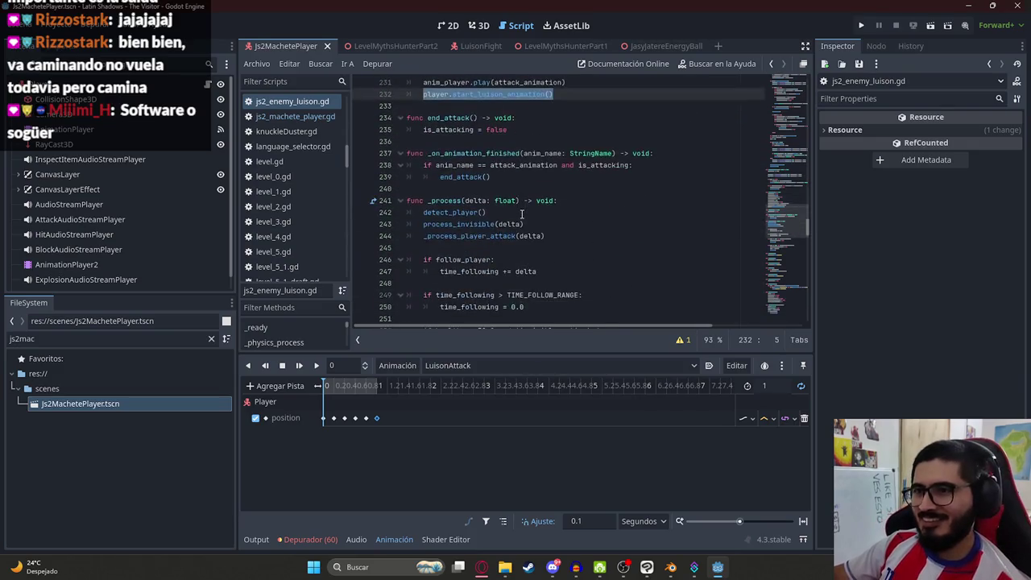
scroll(477, 236, up, 2)
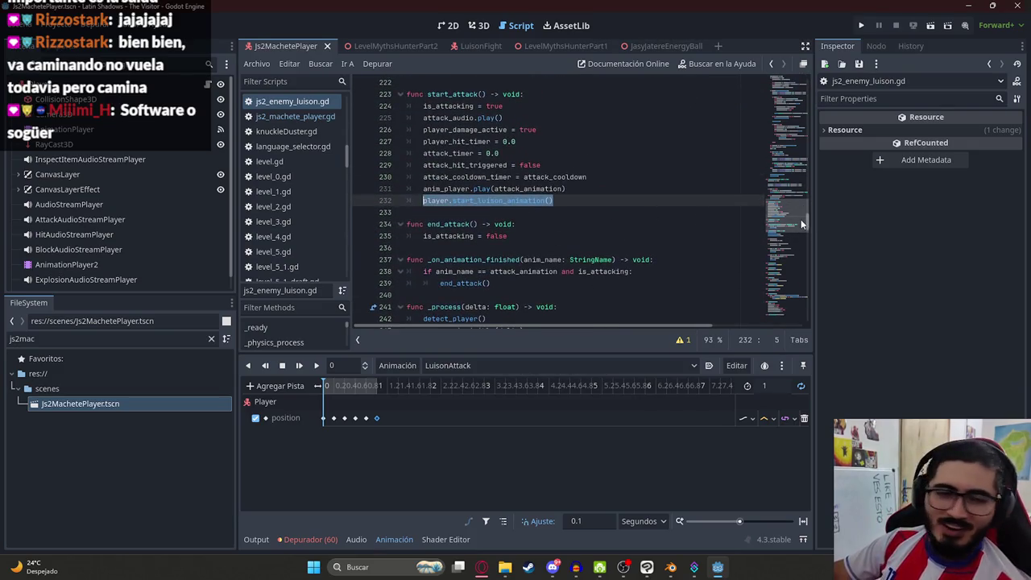
mouse_move(561, 200)
mouse_down()
mouse_move(580, 202)
mouse_move(420, 190)
mouse_move(423, 200)
mouse_up()
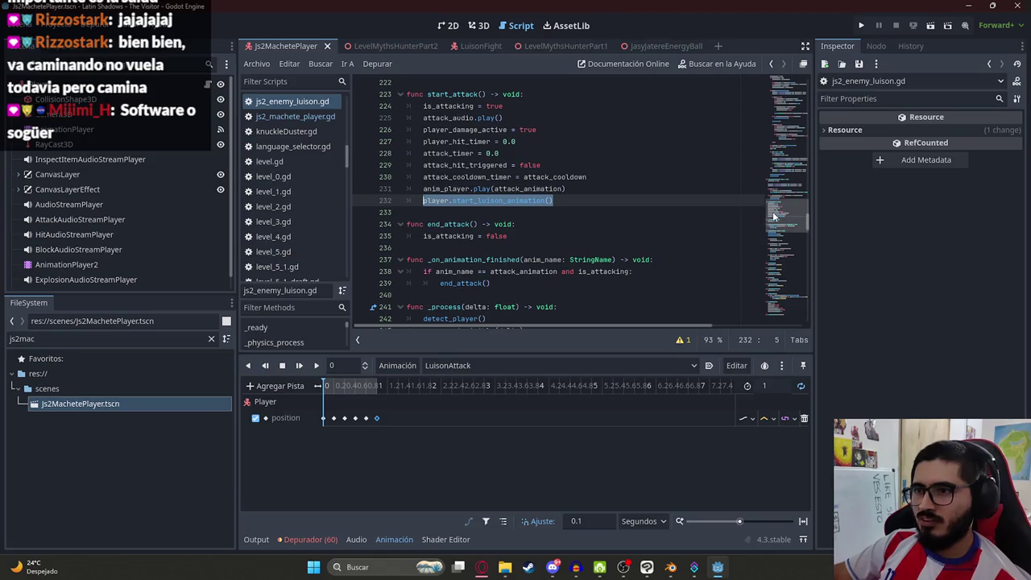
scroll(681, 234, down, 2)
- Below the '.hide' line, paste the call as player.stop_luison_animation(), then go to LevelMythsHunterPart2
key(ctrl+f)
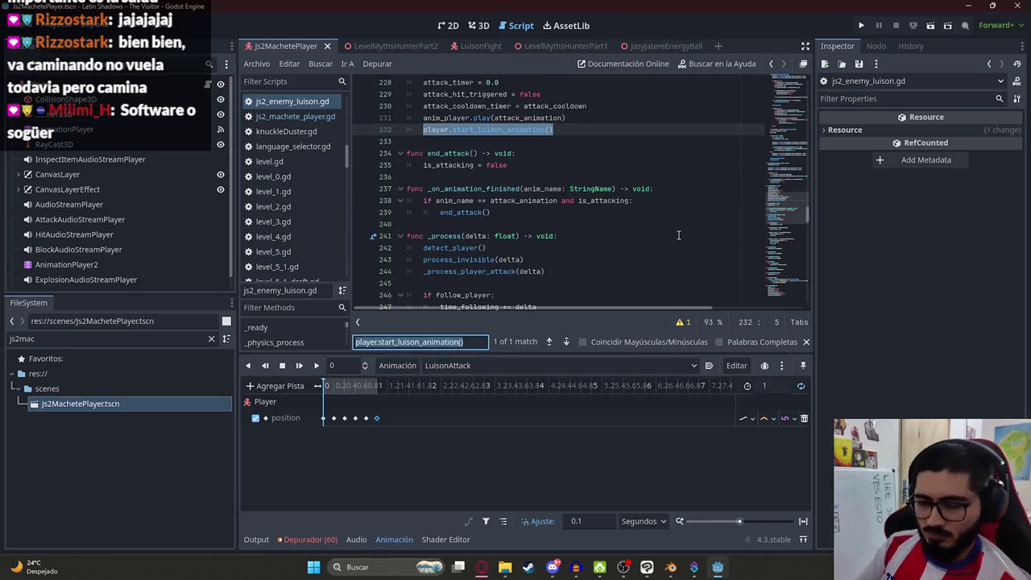
text(.hide)
click(589, 183)
key(Return)
key(ctrl+v)
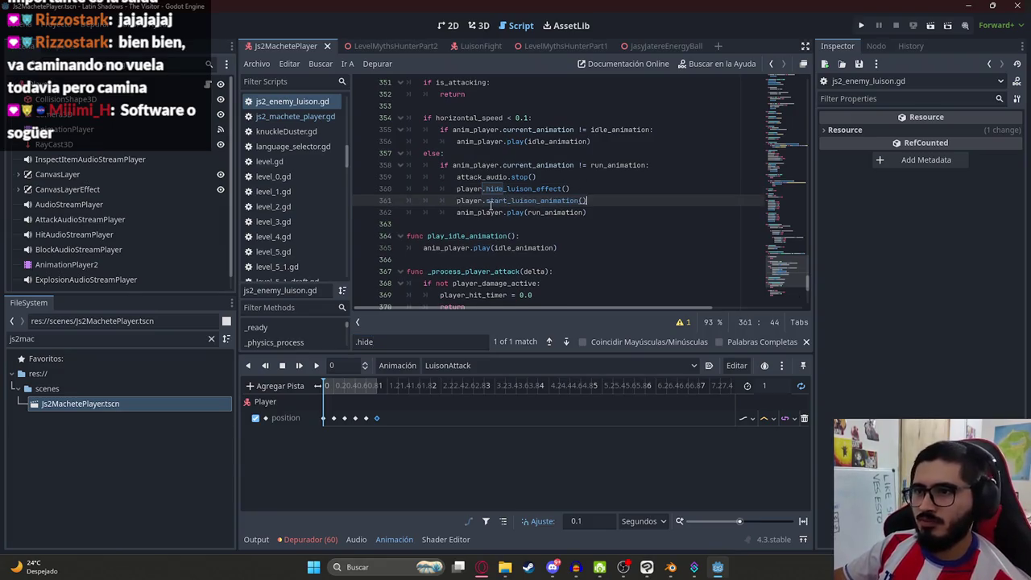
double_click(499, 200)
drag(508, 200, 494, 201)
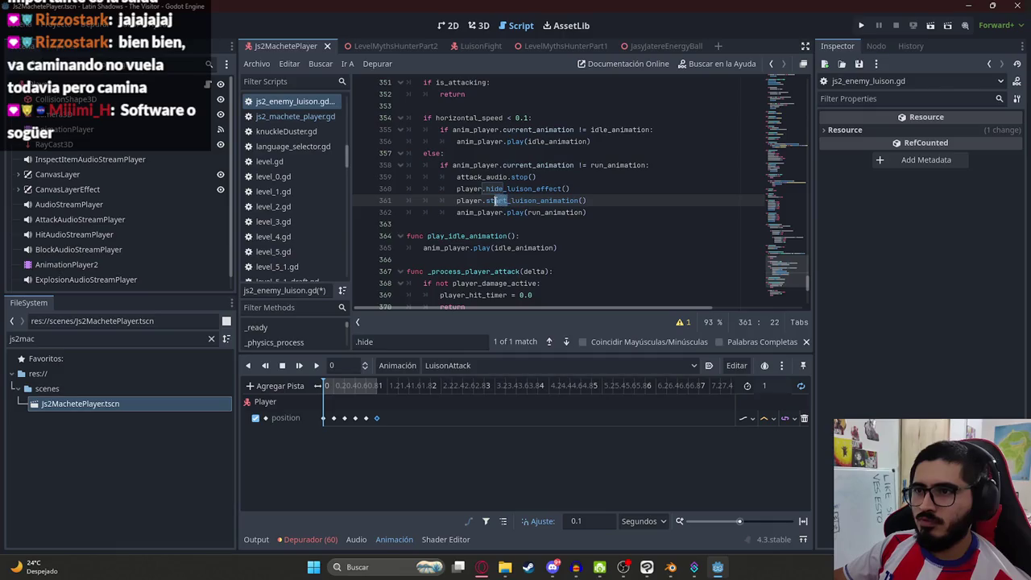
text(op)
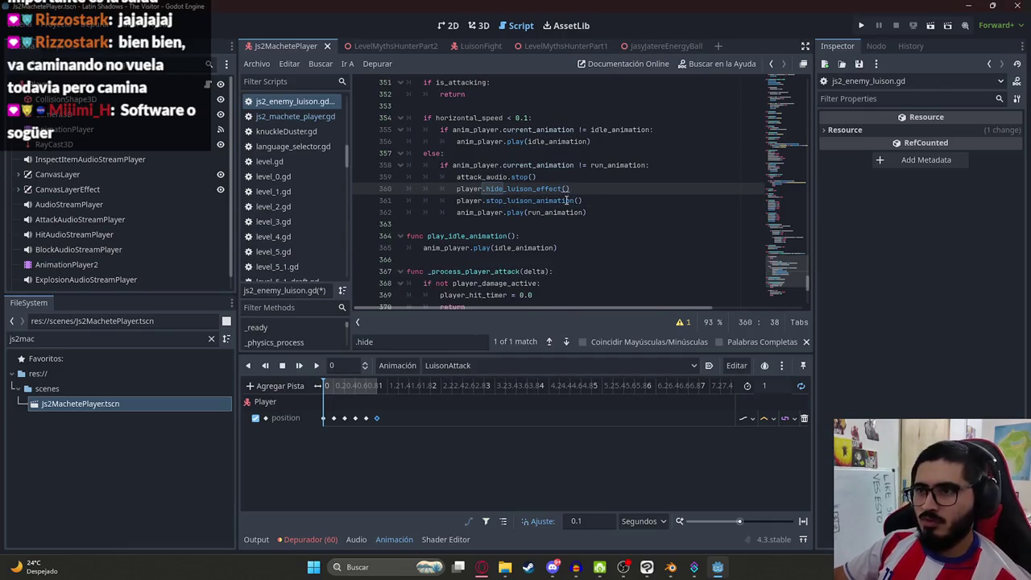
key(Return)
click(357, 46)
right_click(359, 46)
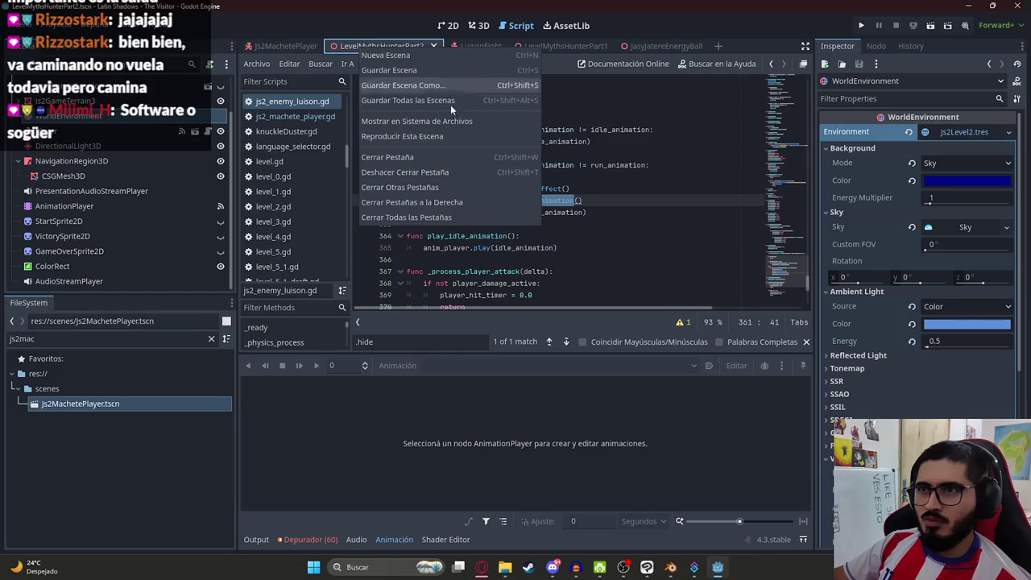
- Play-test the level up to the Jasy Jatere intro, stop it, and return to Js2MachetePlayer
click(463, 135)
key(F6)
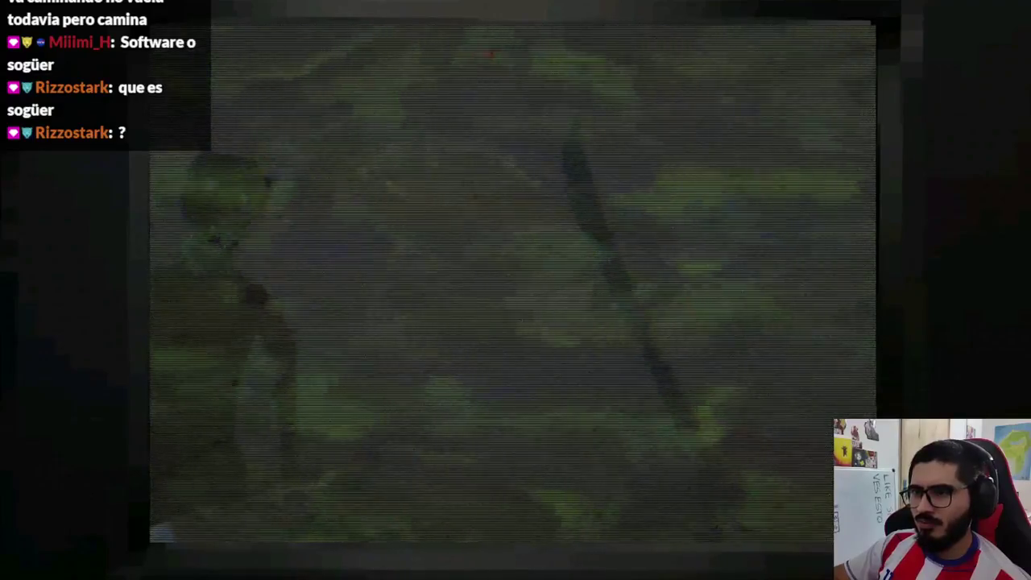
key(alt+F4)
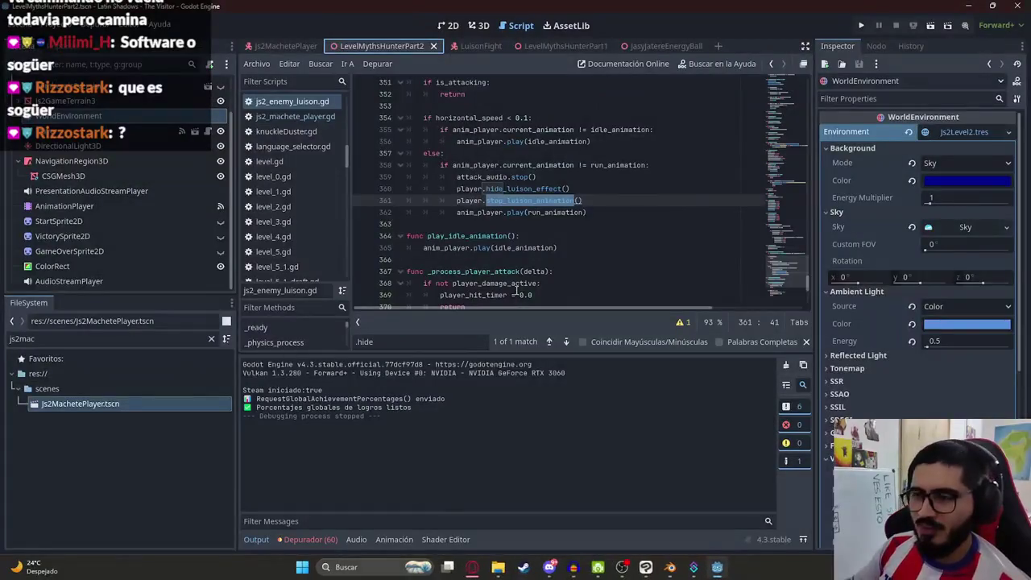
click(648, 212)
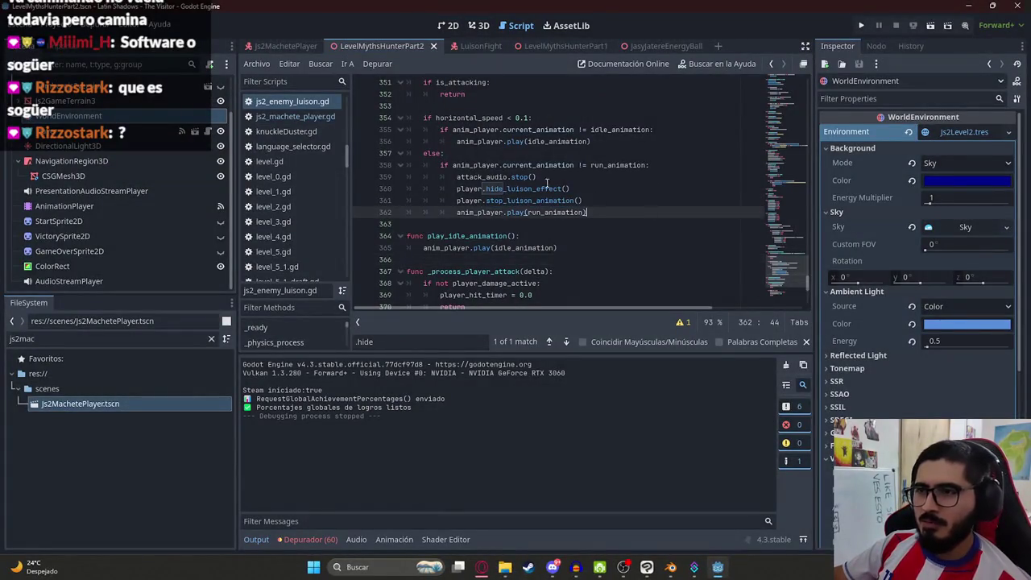
click(288, 46)
click(448, 26)
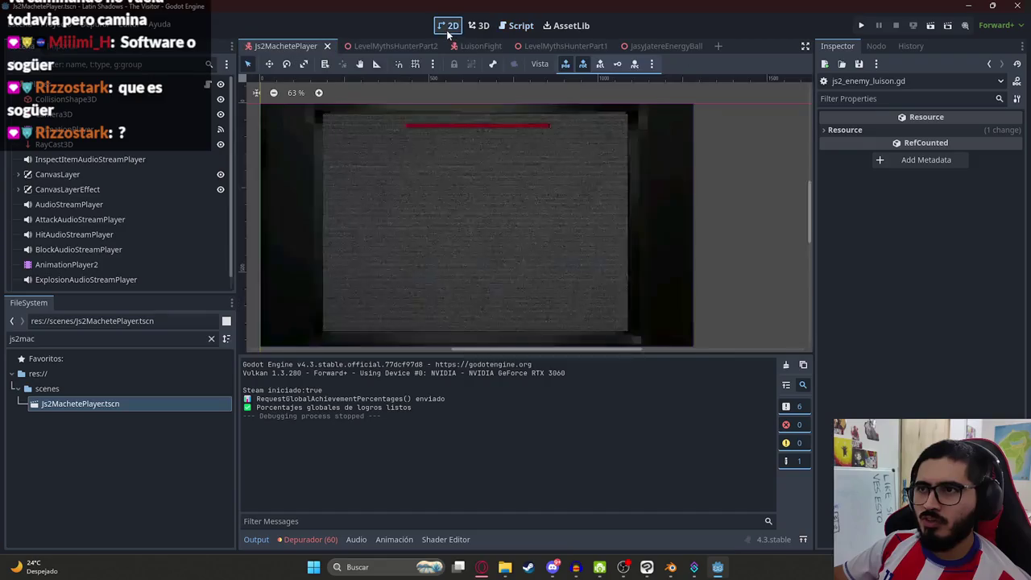
- Remove the Player position track from AnimationPlayer2's LuisonAttack animation and save the scene
click(479, 25)
scroll(471, 218, down, 3)
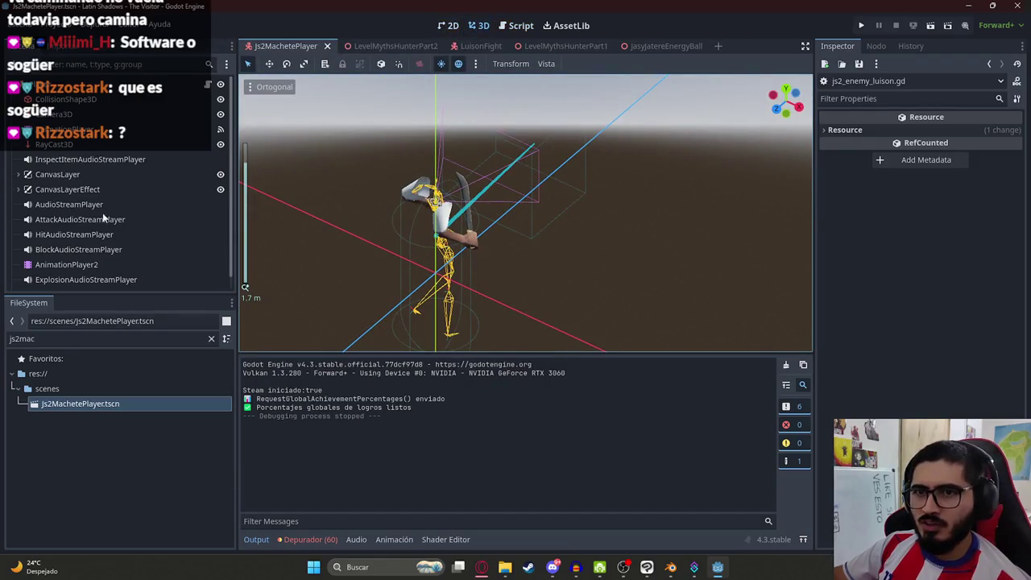
scroll(103, 217, down, 1)
click(161, 253)
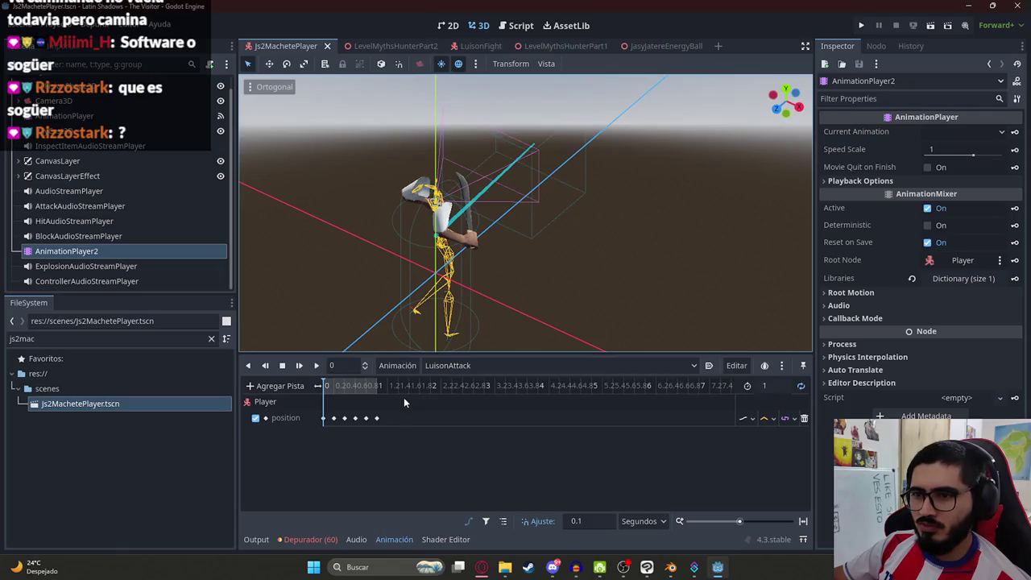
click(803, 418)
click(463, 366)
click(447, 396)
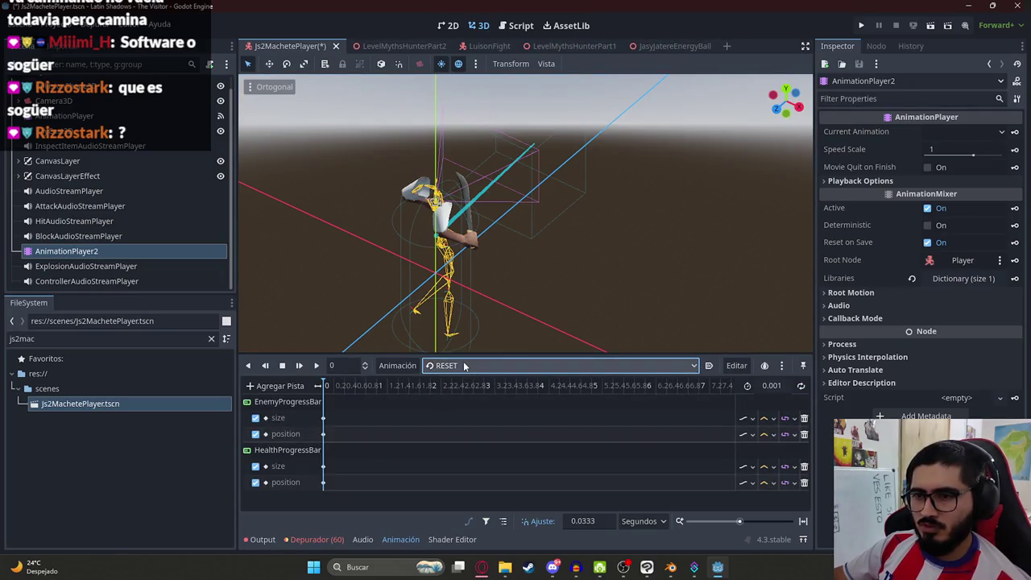
click(464, 365)
click(463, 382)
key(ctrl+s)
- Check the main AnimationPlayer's RESET tracks, then reselect AnimationPlayer2
click(64, 115)
click(472, 367)
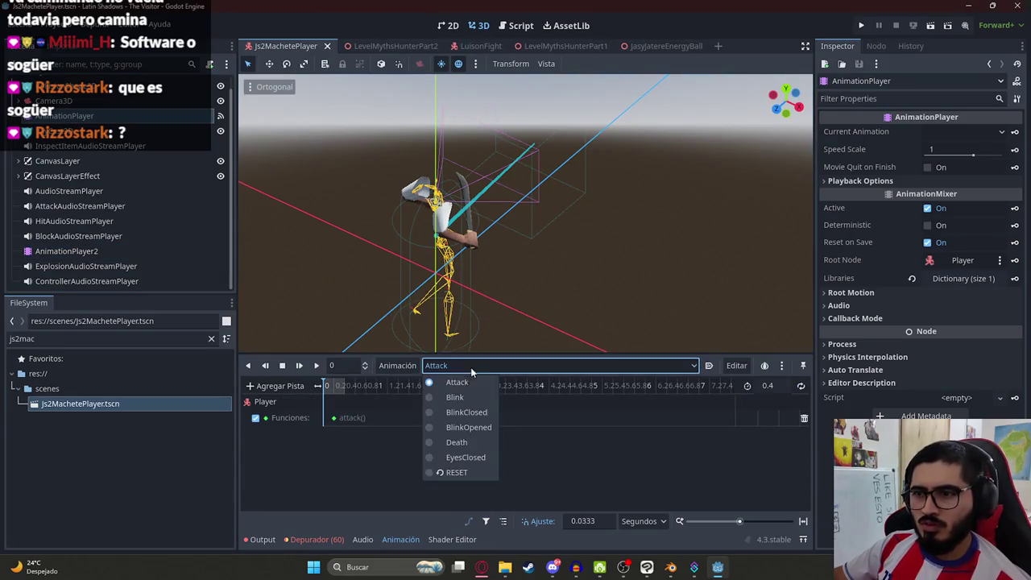
click(456, 472)
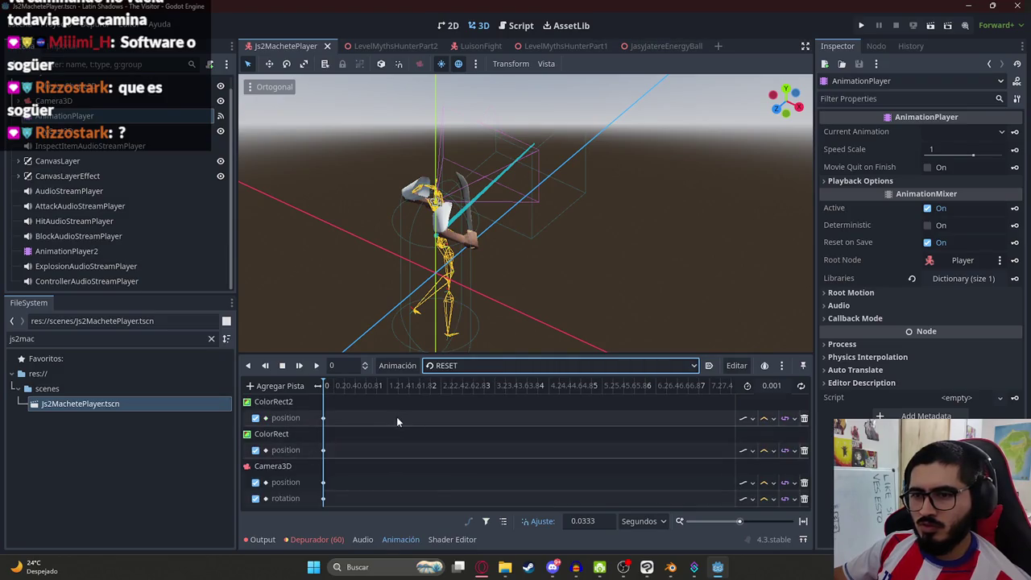
click(121, 254)
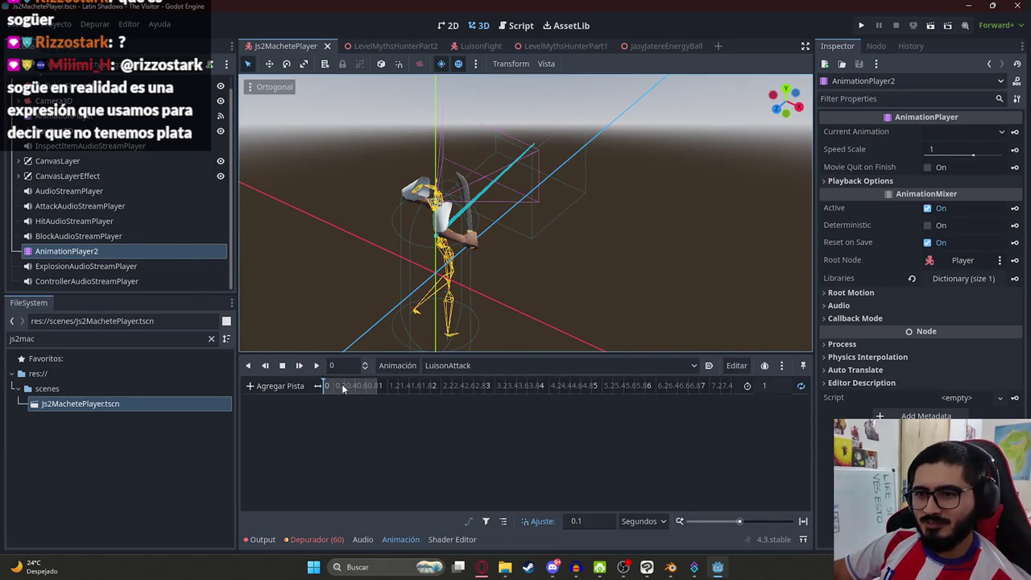
- Create a Camera3D position track in the LuisonAttack animation
click(288, 387)
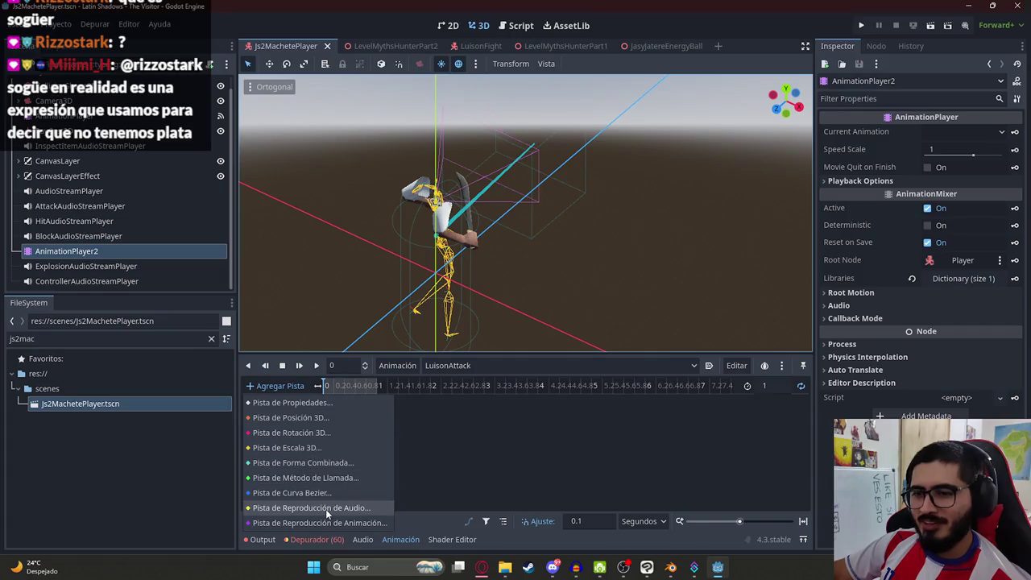
click(545, 405)
scroll(136, 207, up, 1)
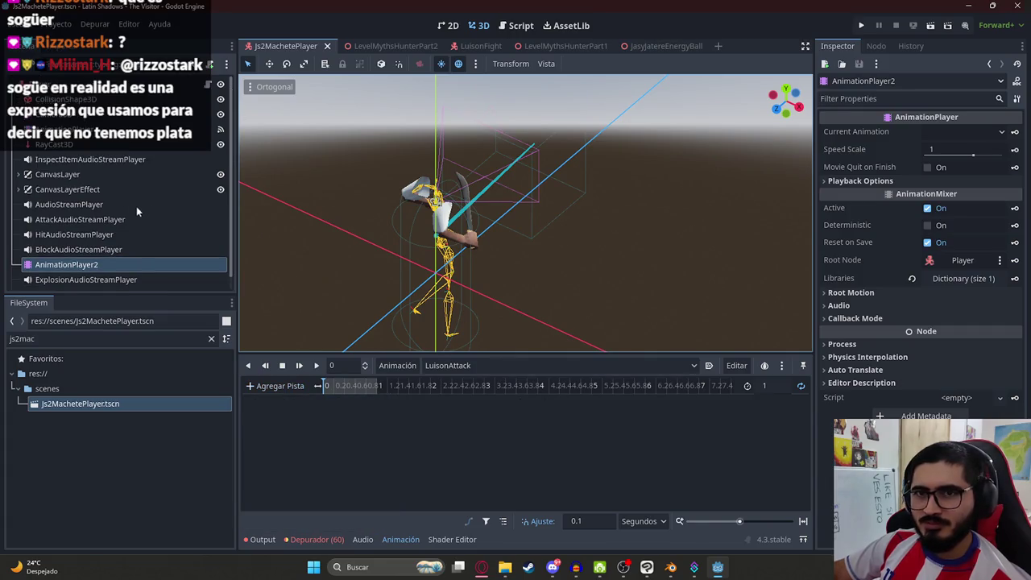
click(72, 114)
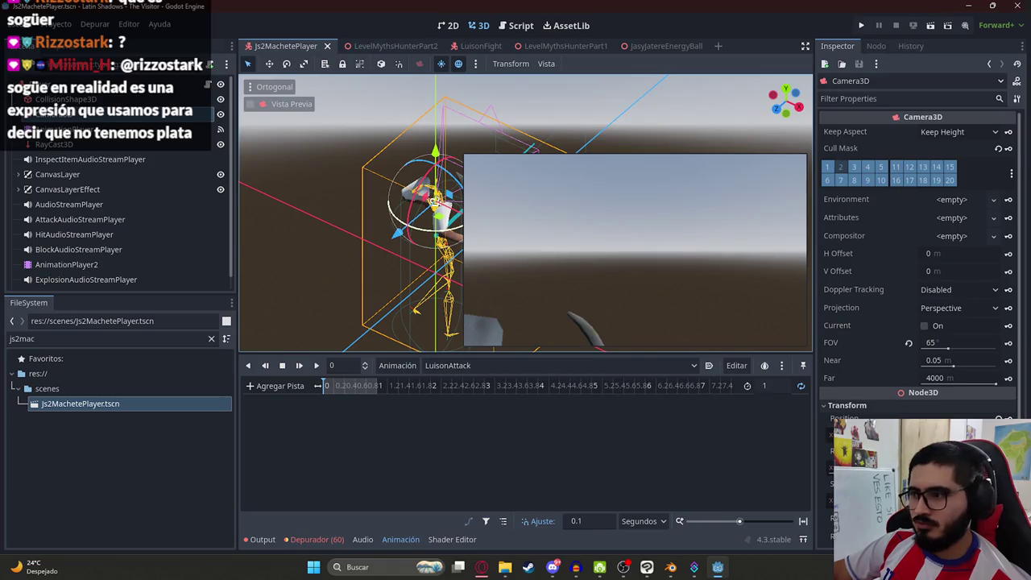
scroll(969, 391, down, 3)
click(1007, 364)
click(472, 318)
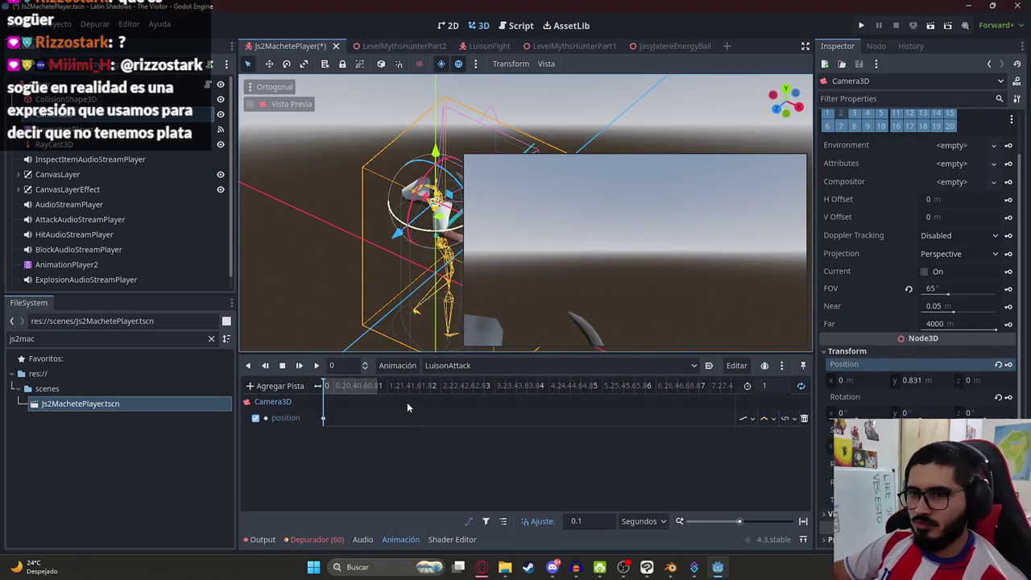
- Try adjusting the camera height at 0.2 seconds, keeping it at 0.831
click(335, 387)
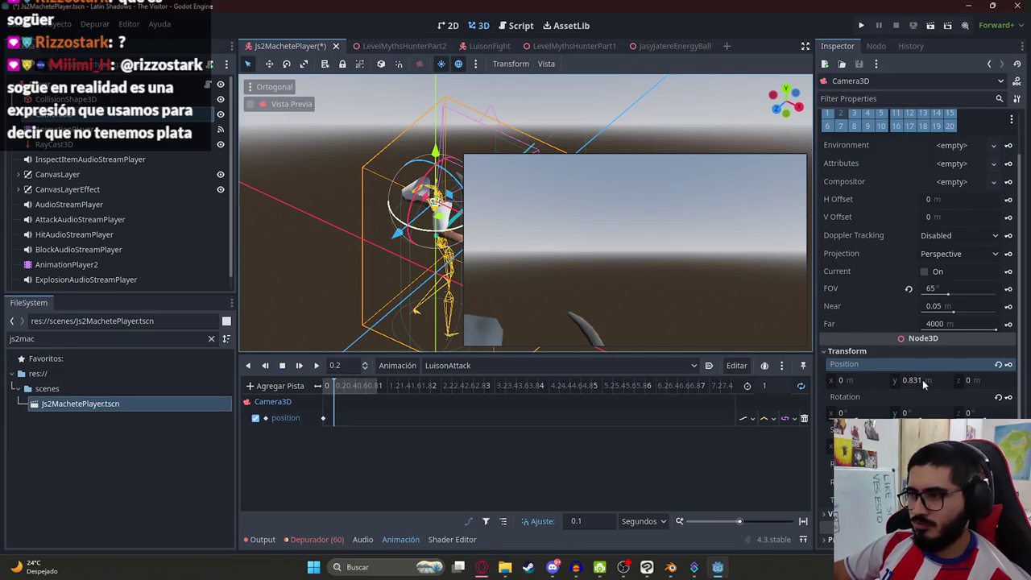
drag(923, 380, 902, 380)
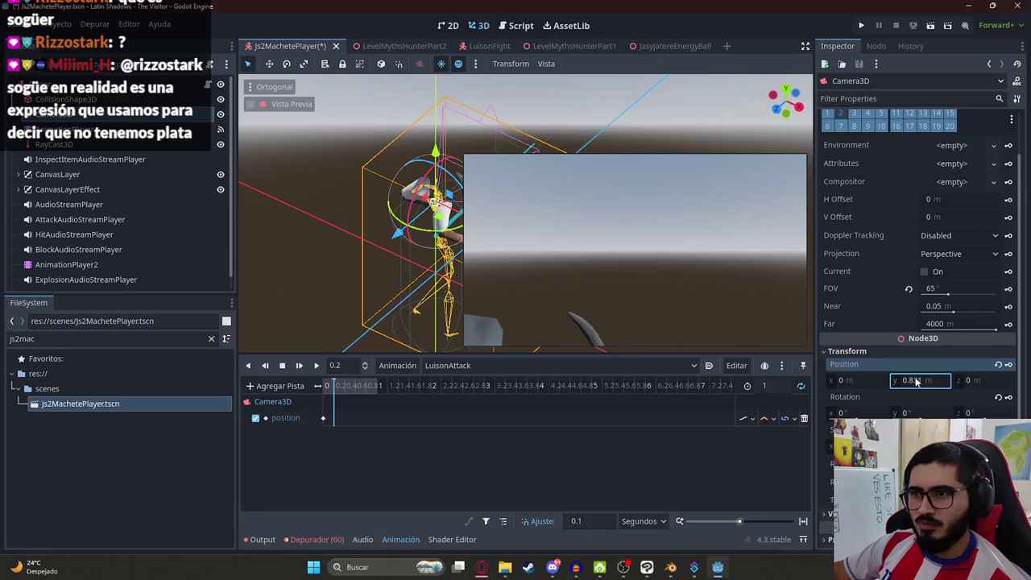
mouse_move(924, 385)
mouse_down()
mouse_move(934, 384)
mouse_move(925, 384)
mouse_up()
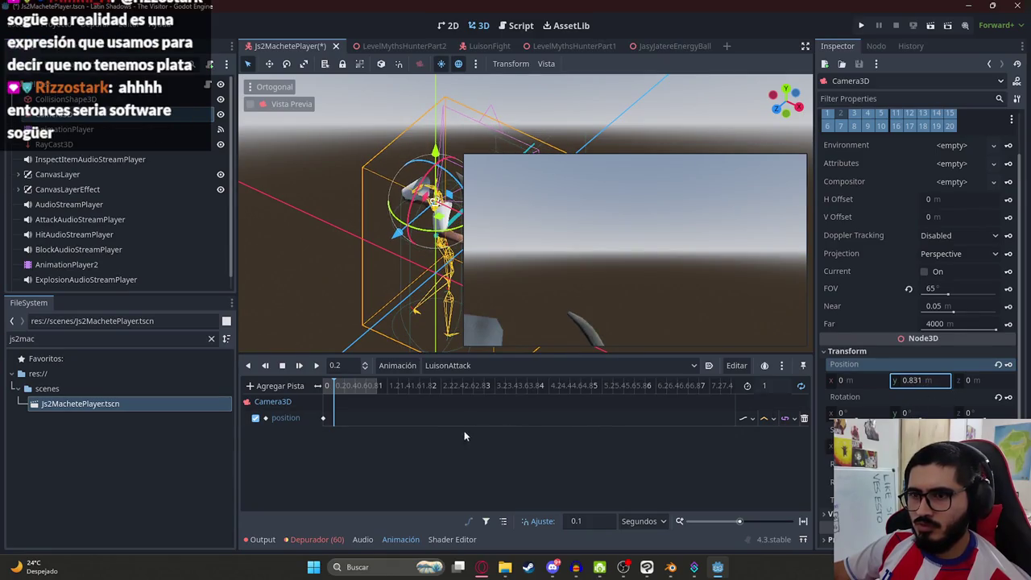
drag(923, 384, 940, 384)
key(ctrl+z)
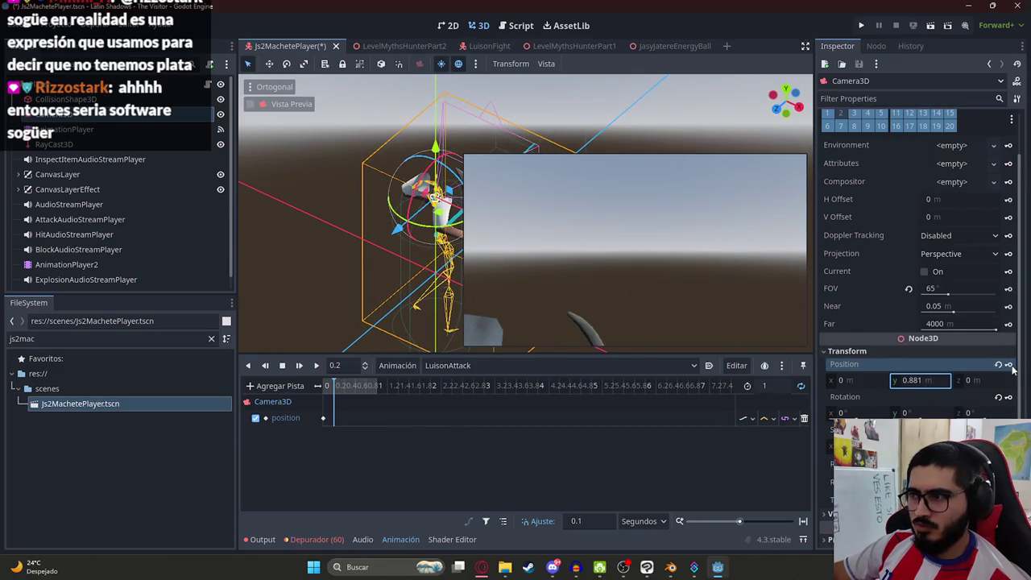
click(333, 417)
- Insert camera position keyframes at 0.4 and 0.8 seconds, play back LuisonAttack, and save
click(345, 386)
right_click(355, 417)
click(357, 425)
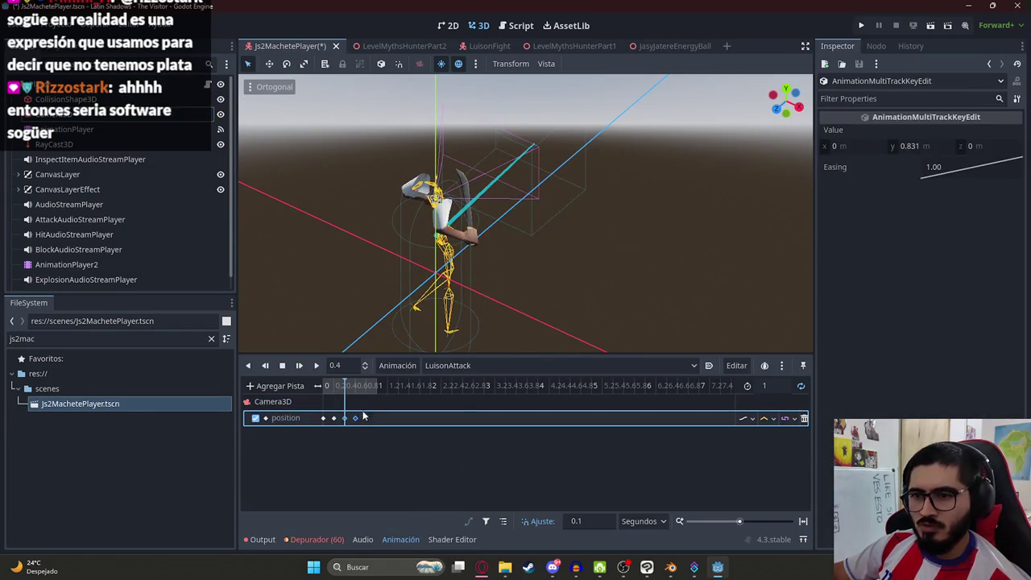
click(366, 385)
right_click(367, 424)
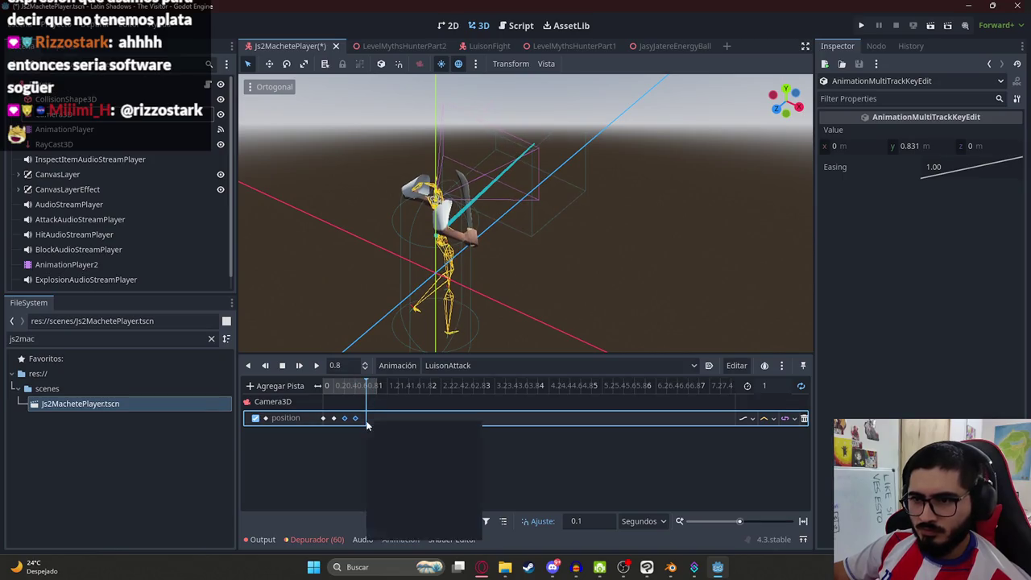
click(398, 435)
click(323, 386)
click(315, 365)
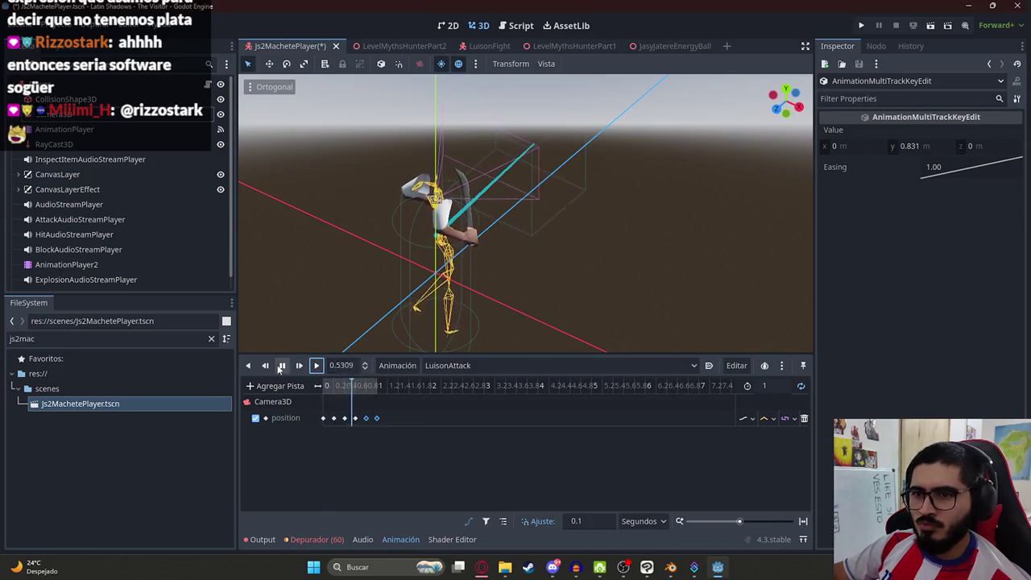
key(ctrl+s)
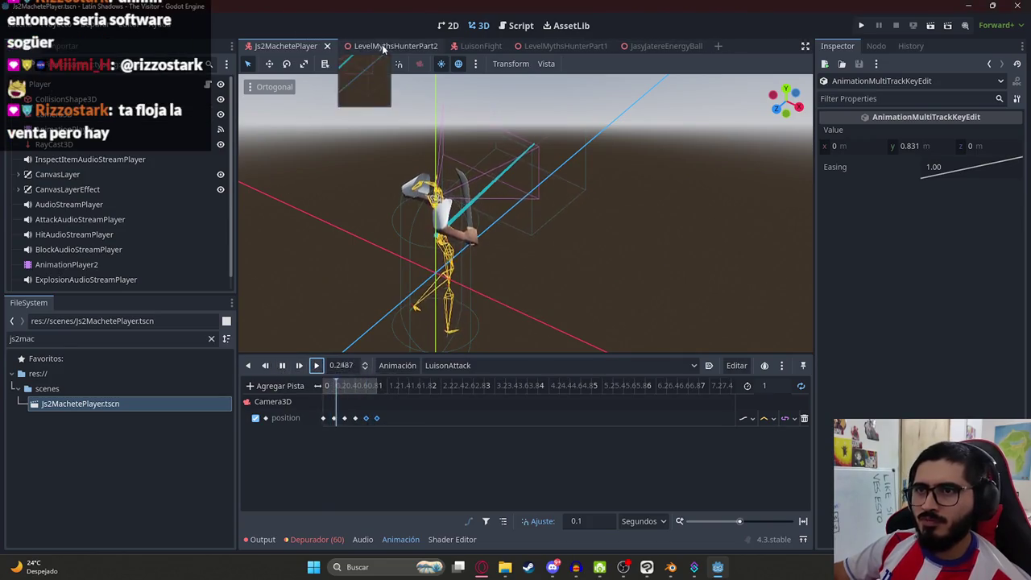
- Switch AnimationPlayer2's timeline in Js2MachetePlayer to the RESET animation
click(384, 46)
right_click(372, 44)
click(286, 46)
click(286, 46)
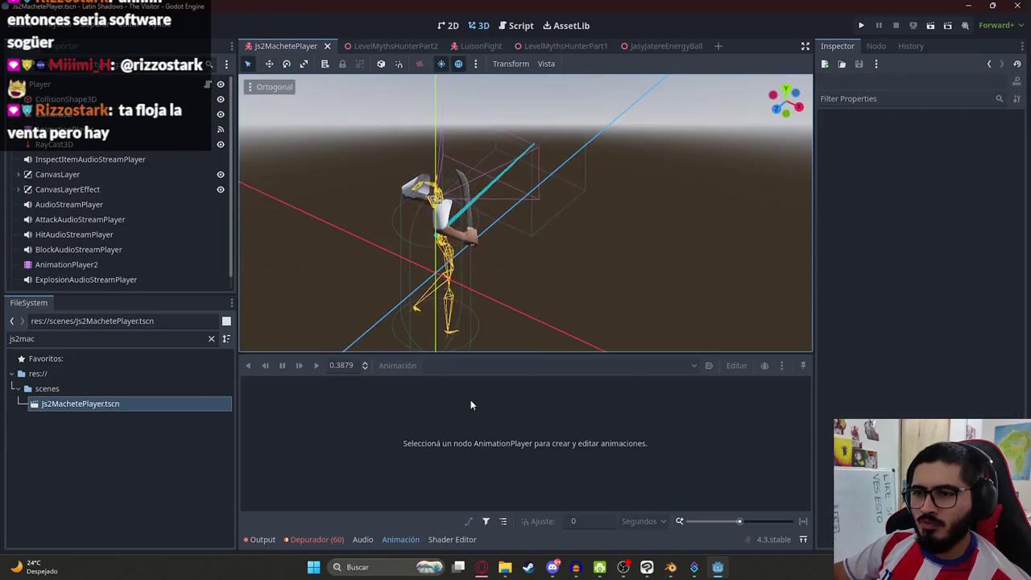
click(66, 264)
click(443, 370)
click(449, 396)
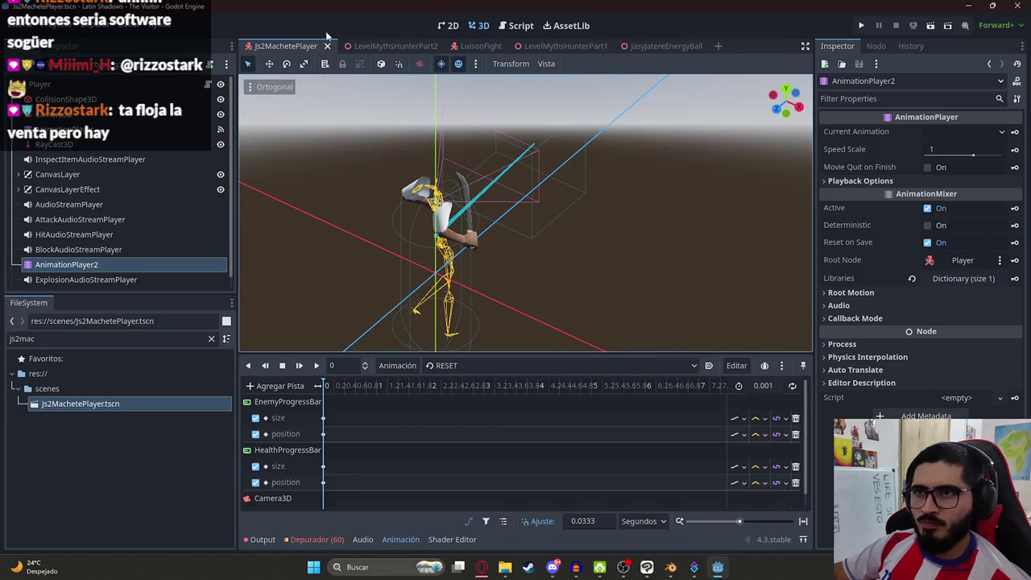
- Play-test LevelMythsHunterPart2 until Game Over, then return to Js2MachetePlayer
click(375, 46)
right_click(383, 46)
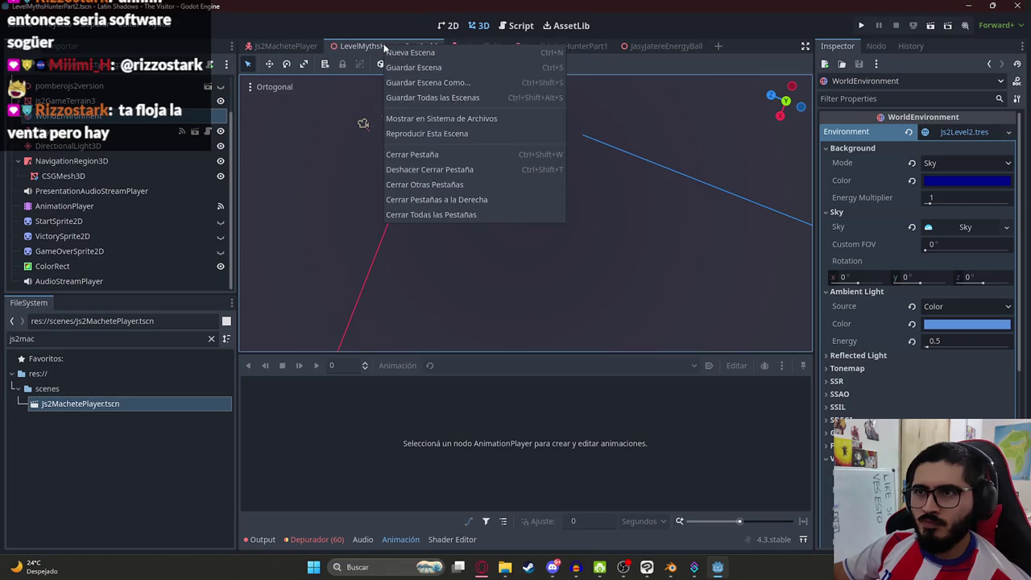
click(418, 134)
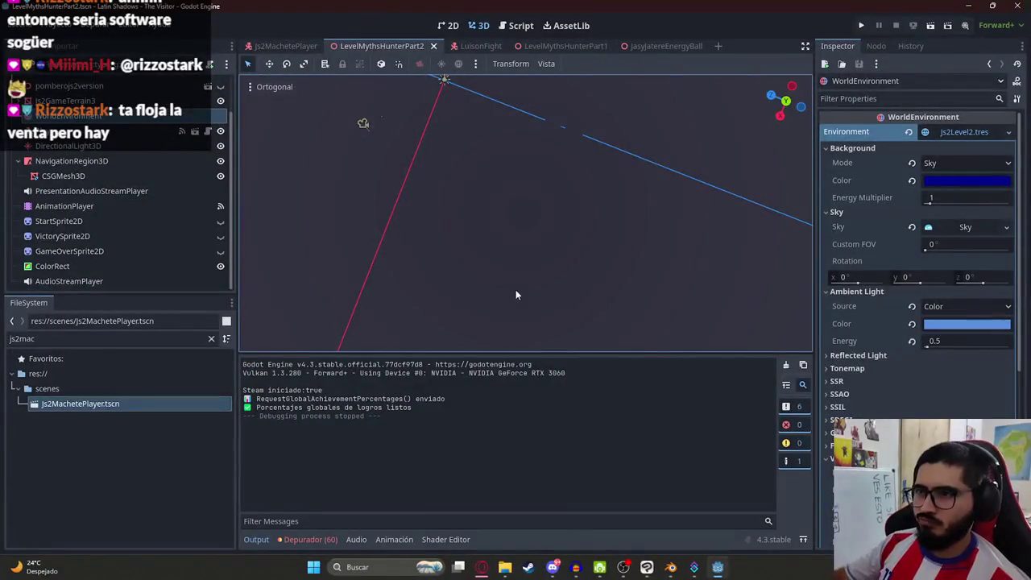
click(287, 45)
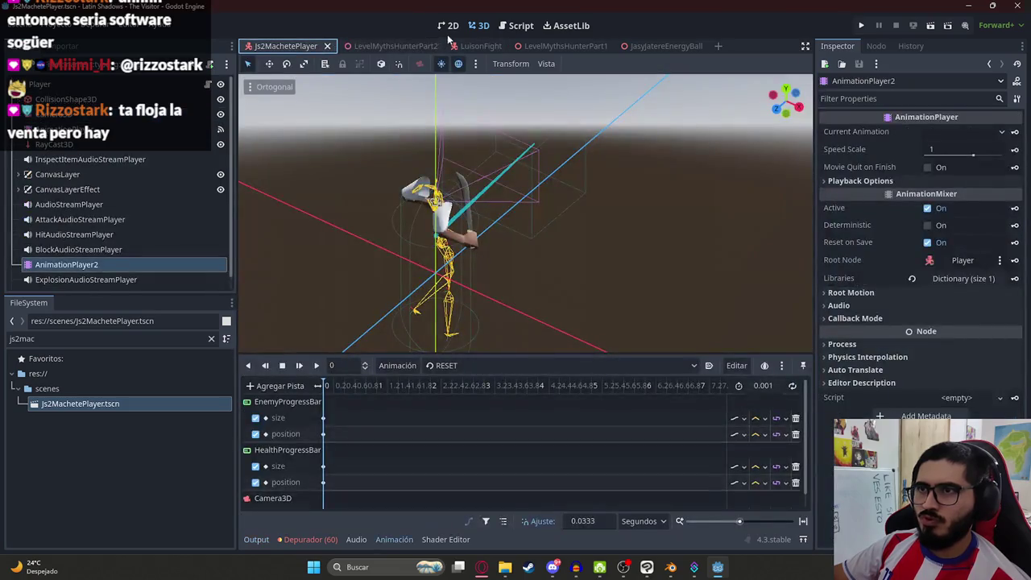
- Duplicate AnimationPlayer2, delete the LuisonAttack animation from it, and save the player scene
click(126, 249)
click(88, 264)
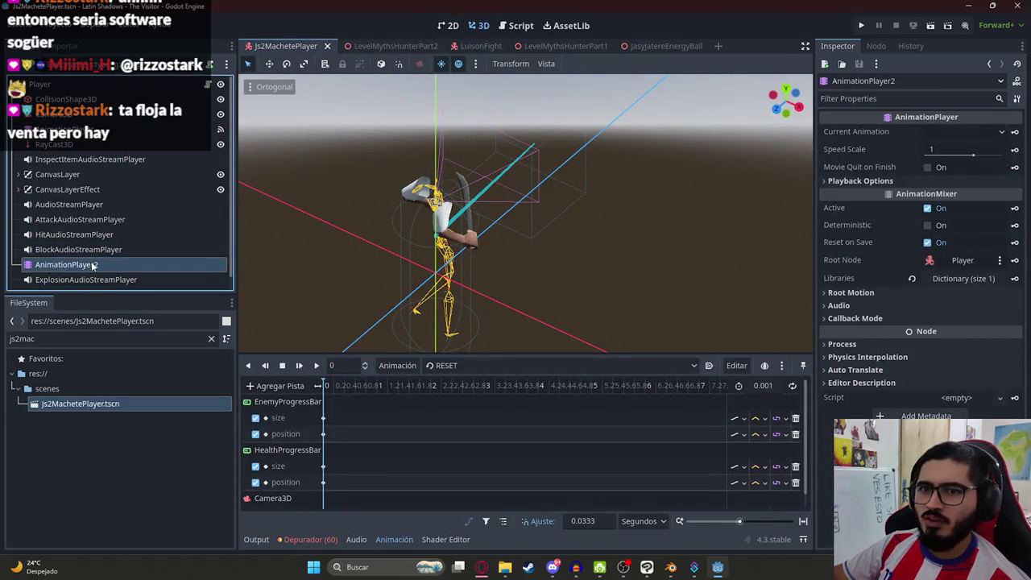
key(ctrl+d)
click(120, 266)
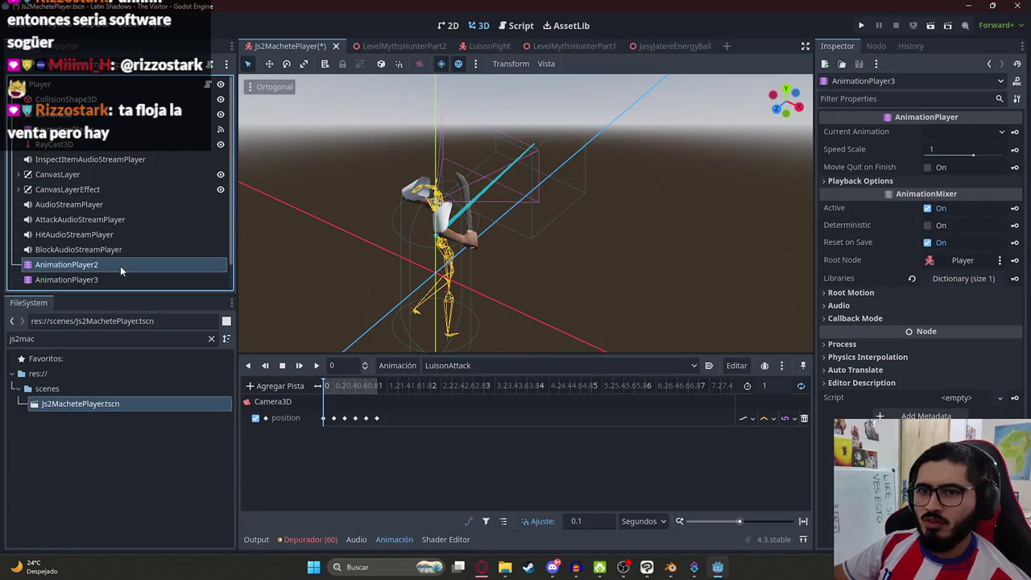
click(495, 366)
click(468, 383)
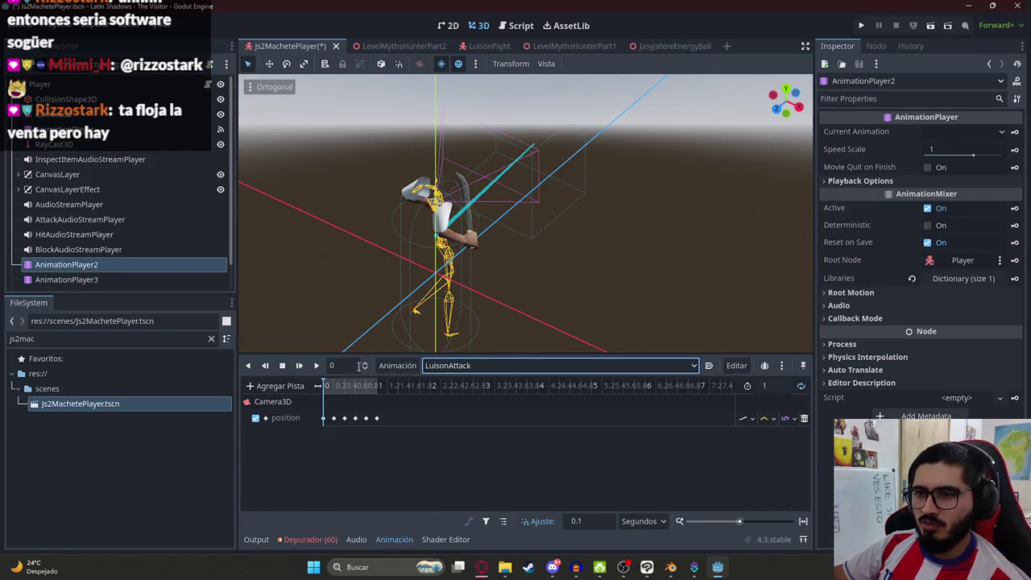
click(397, 365)
click(425, 492)
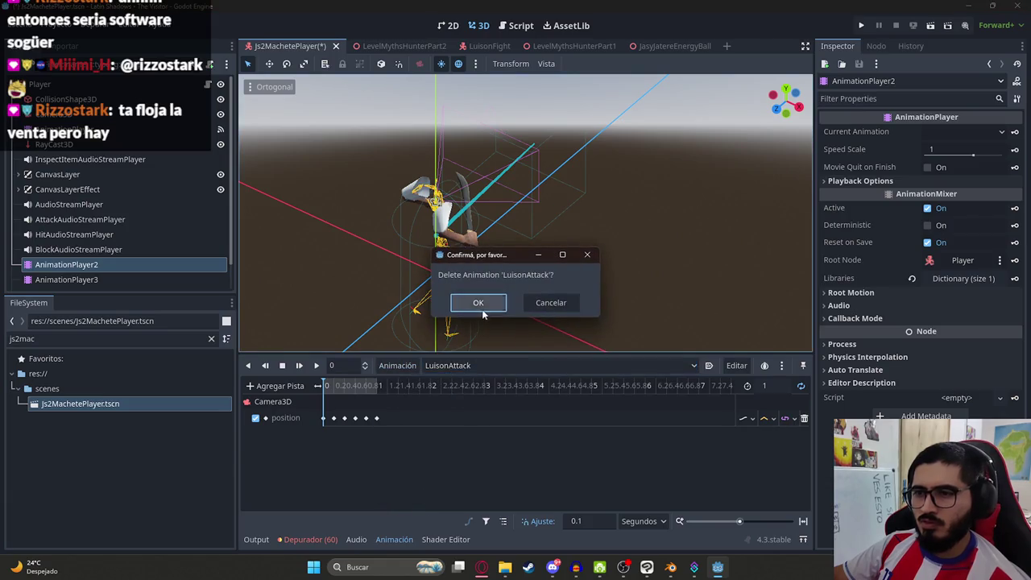
click(479, 302)
click(471, 365)
click(455, 397)
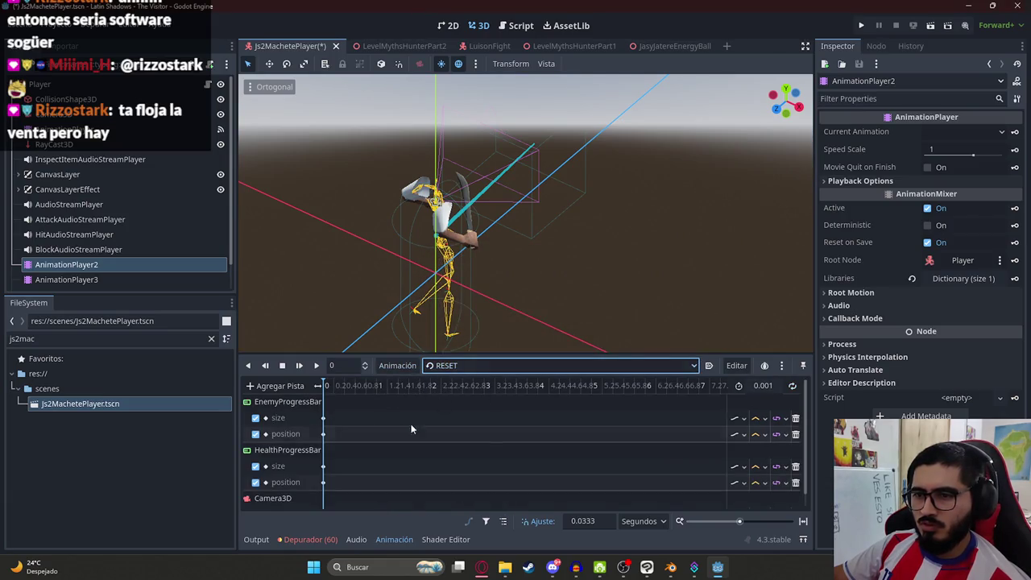
key(ctrl+s)
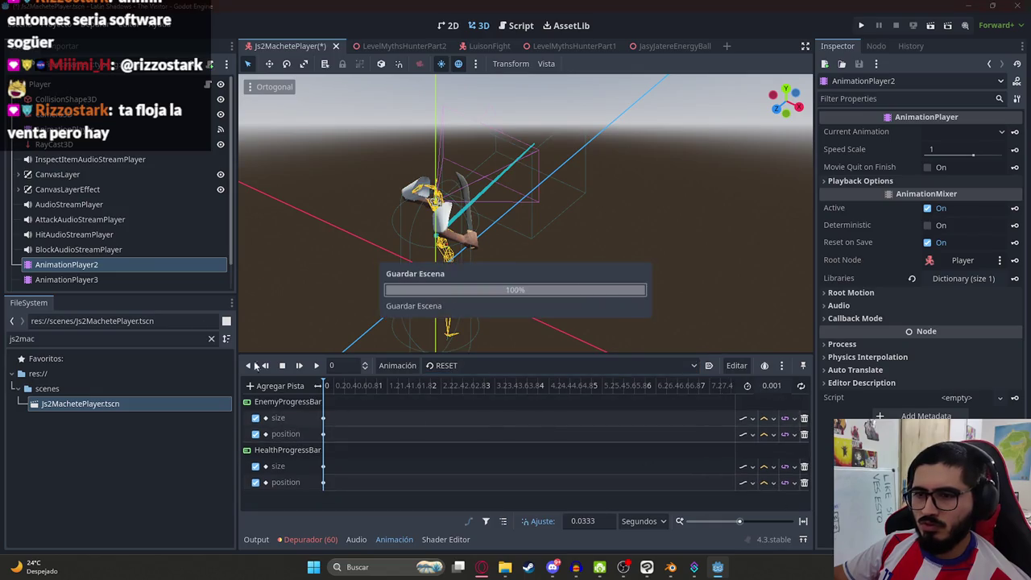
- Preview the duplicate AnimationPlayer3's ShowBars animation, then delete the AnimationPlayer3 node
click(56, 279)
click(468, 367)
click(462, 394)
click(459, 366)
click(459, 397)
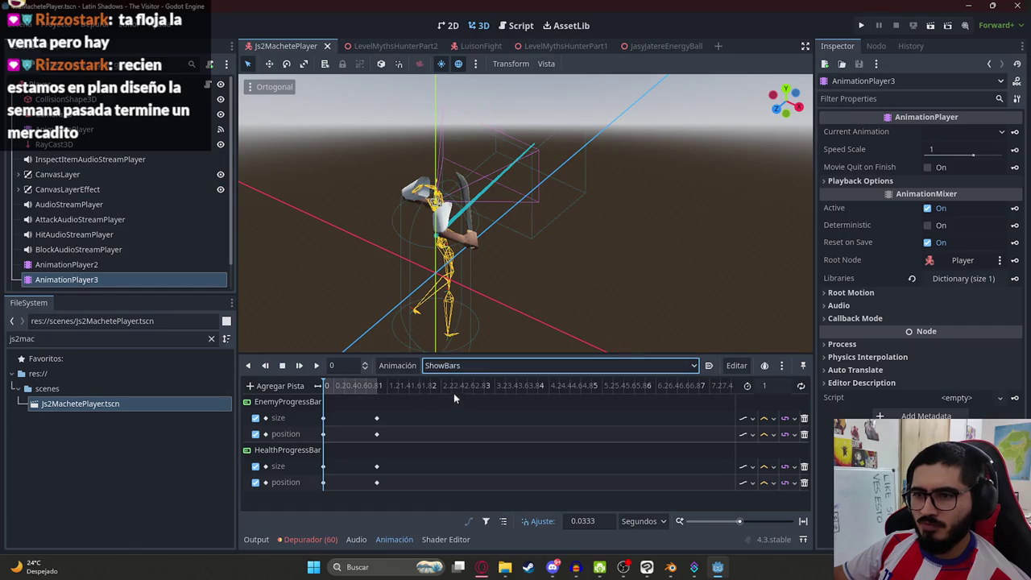
right_click(125, 283)
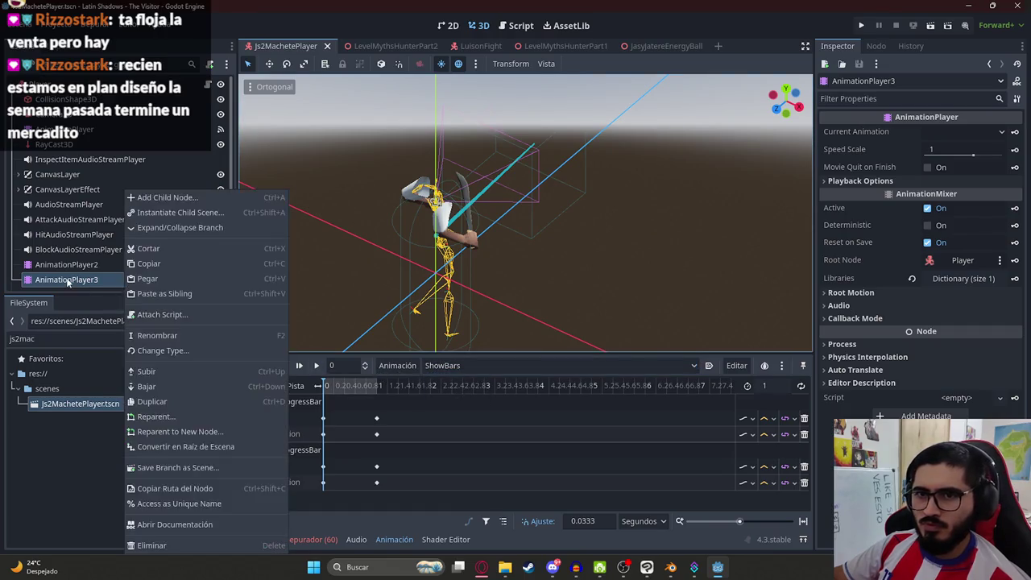
right_click(66, 281)
click(170, 544)
key(Return)
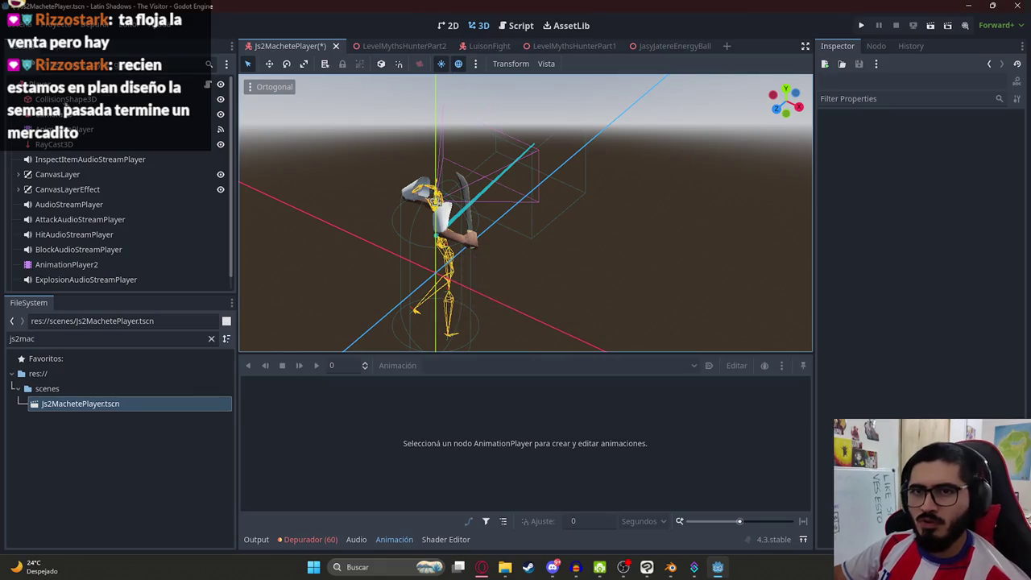
- Show AnimationPlayer2's EnemyProgressBar and HealthProgressBar tracks, then go to LevelMythsHunterPart2
right_click(67, 105)
key(Escape)
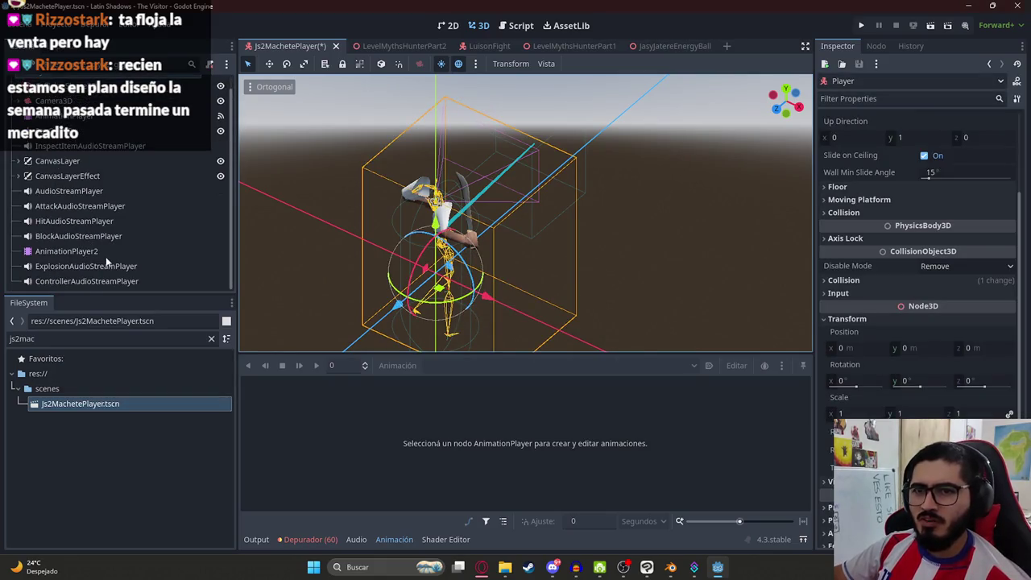
click(116, 249)
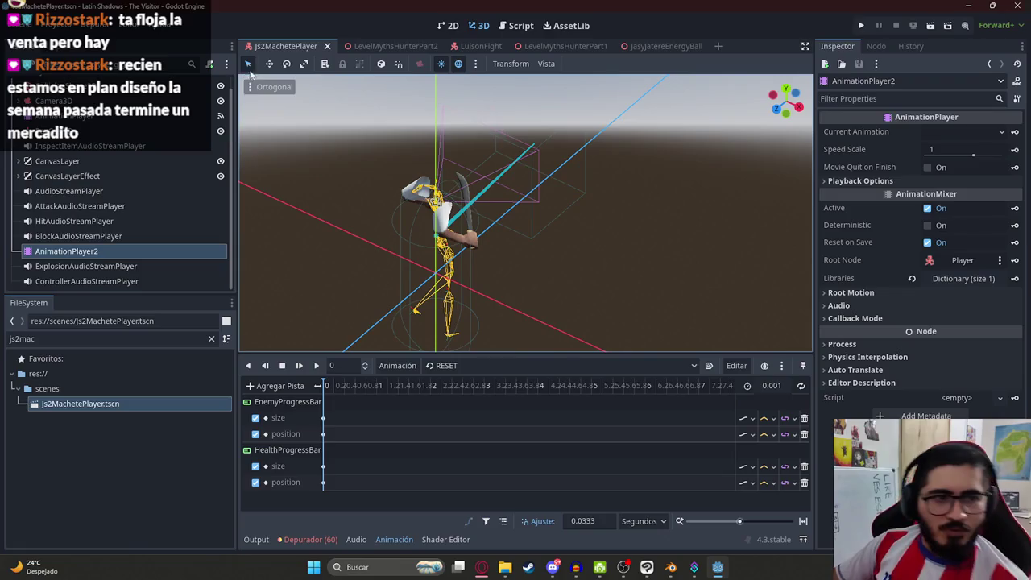
click(381, 46)
right_click(368, 47)
- Play-test the level briefly, then clear the WorldEnvironment's environment resource
click(386, 133)
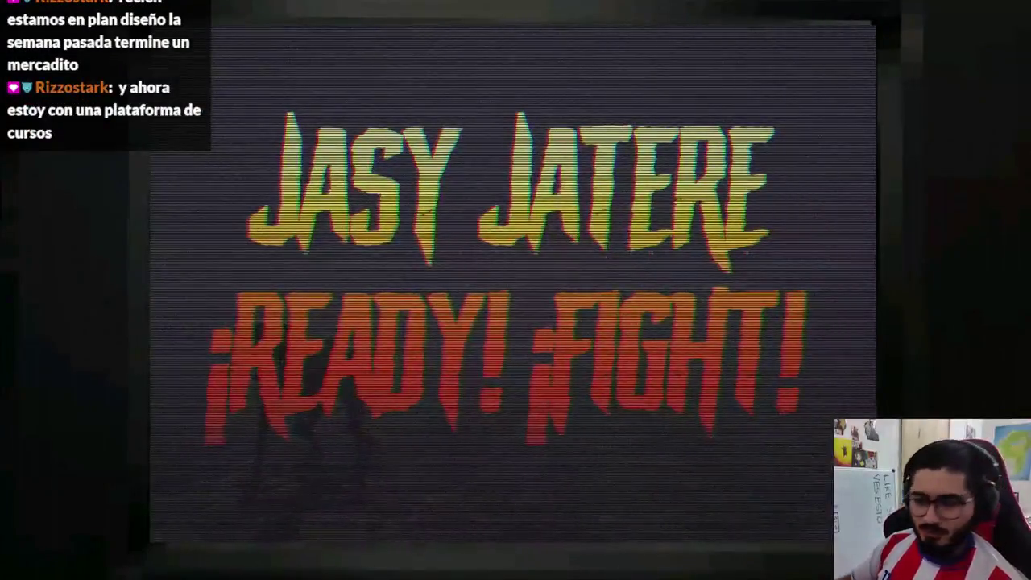
key(alt+F4)
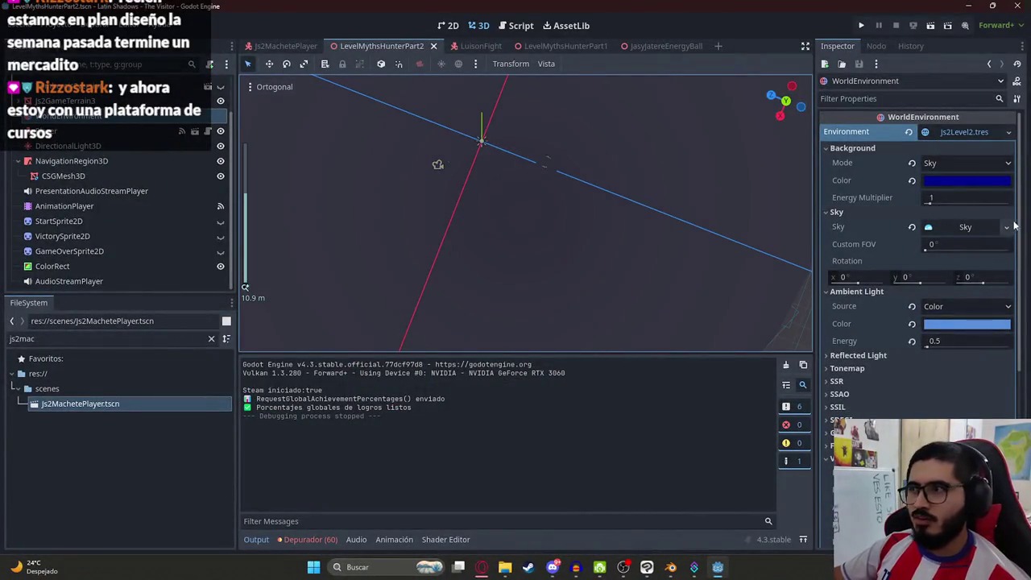
key(ctrl+z)
- Select the Player in the level and rotate it about 58 degrees
mouse_move(490, 151)
mouse_down()
mouse_move(550, 251)
mouse_move(472, 214)
mouse_up()
scroll(472, 215, up, 3)
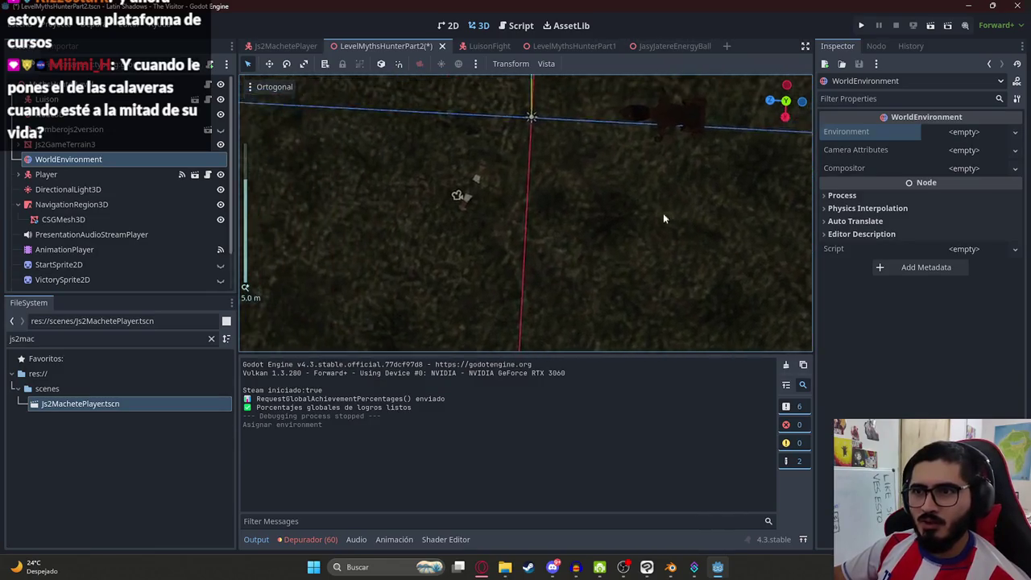
scroll(628, 216, up, 5)
click(539, 201)
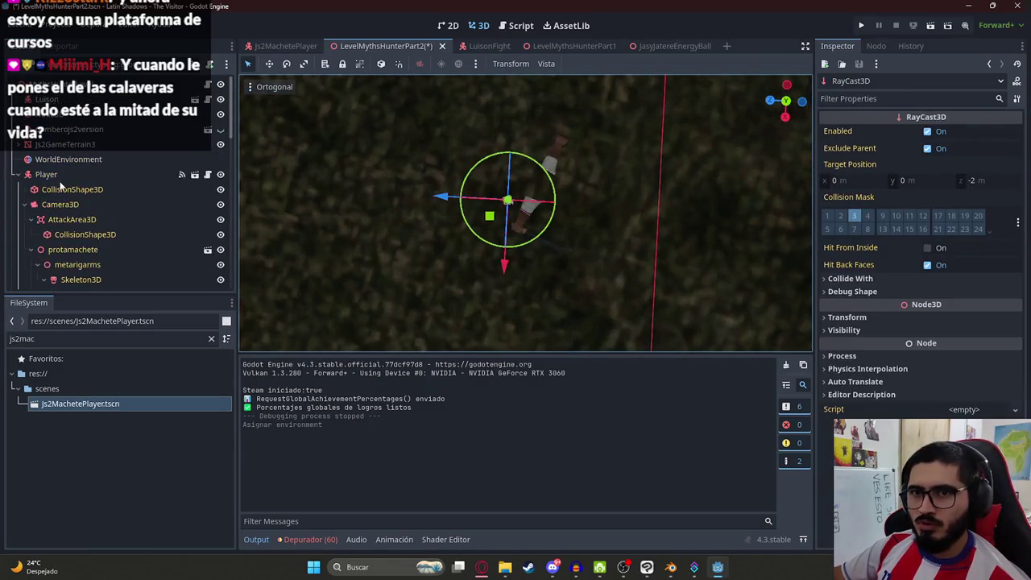
click(46, 174)
click(19, 174)
scroll(484, 242, down, 3)
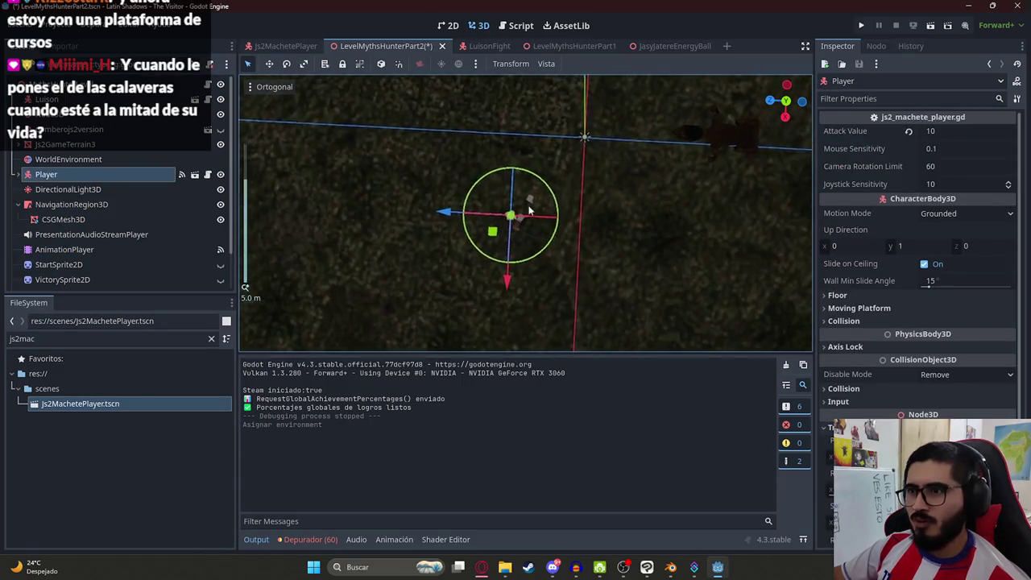
mouse_move(479, 296)
mouse_down()
mouse_move(507, 296)
mouse_move(550, 213)
mouse_move(572, 283)
mouse_up()
- Move the Player left across the ground near the enemy and save the level
scroll(555, 250, down, 2)
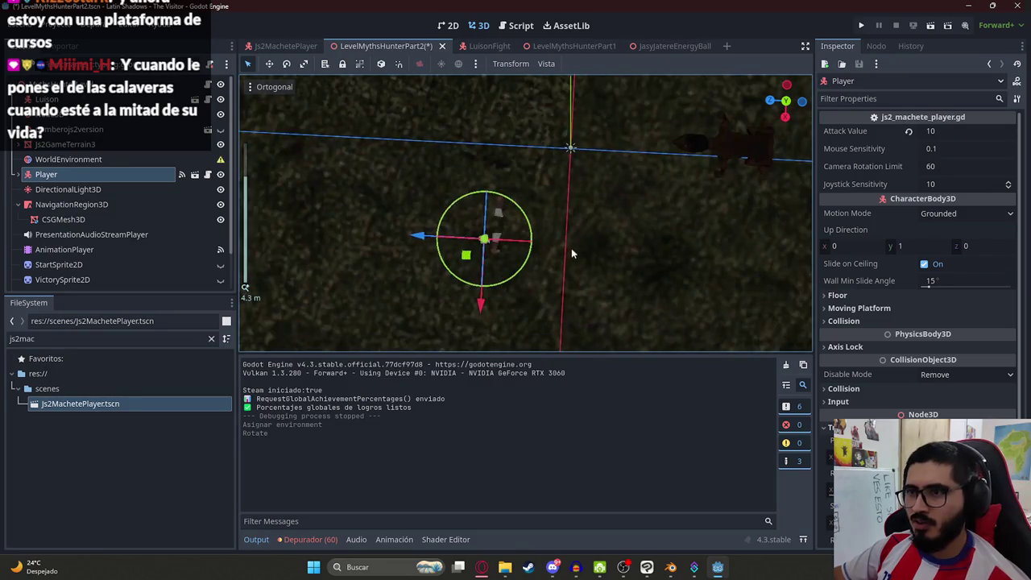
mouse_move(459, 295)
mouse_down()
mouse_move(456, 209)
mouse_move(456, 228)
mouse_move(429, 208)
mouse_move(475, 232)
mouse_up()
drag(423, 205, 370, 202)
mouse_move(561, 197)
mouse_down()
mouse_move(563, 172)
mouse_move(472, 184)
mouse_move(529, 167)
mouse_move(486, 110)
mouse_up()
key(ctrl+s)
- Play-test the level scene, stop it, and return to Js2MachetePlayer
right_click(379, 46)
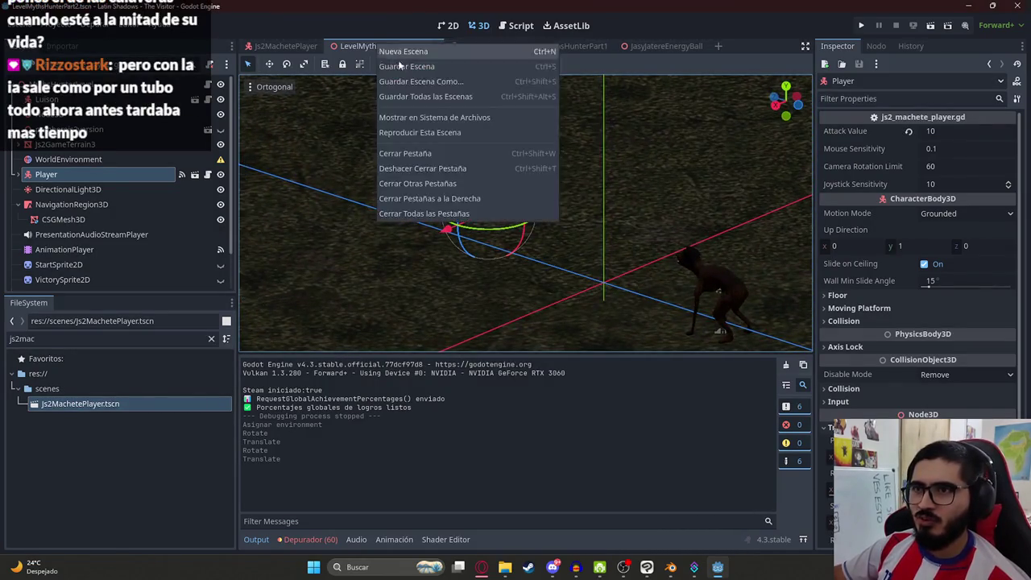
click(408, 131)
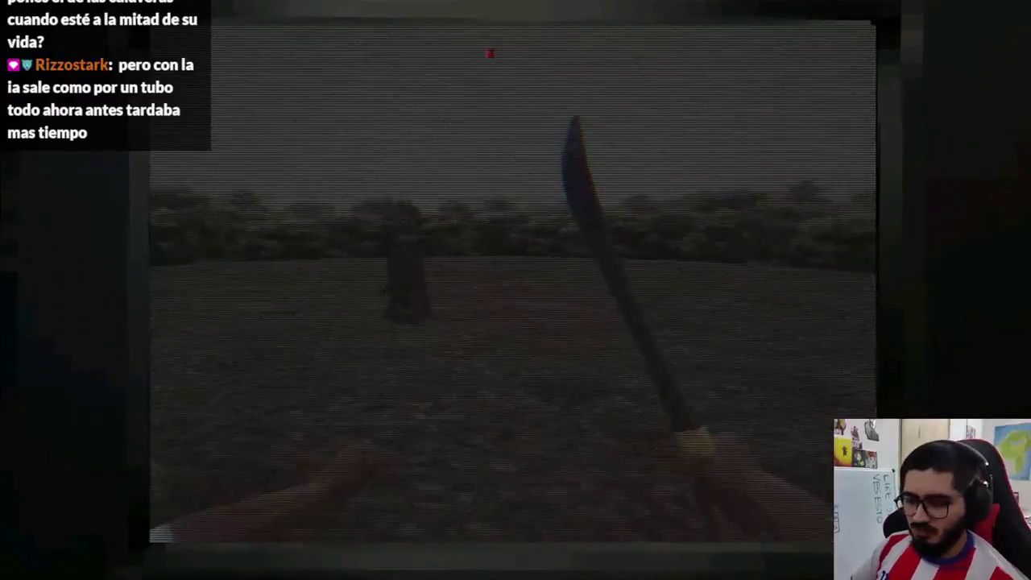
key(Escape)
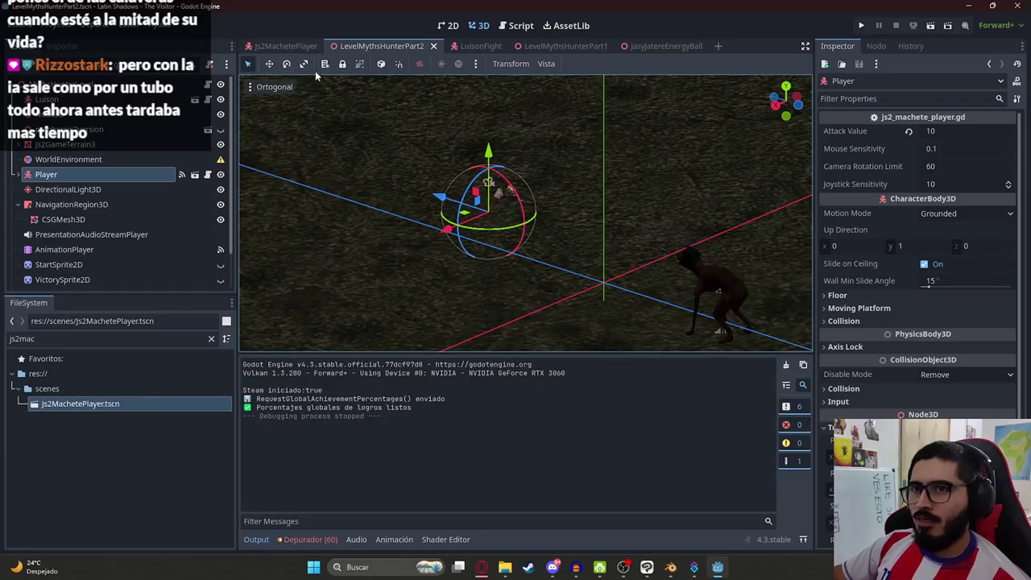
click(271, 48)
- Open js2_machete_player.gd and preview AnimationPlayer2's ShowBars animation to its end
click(210, 85)
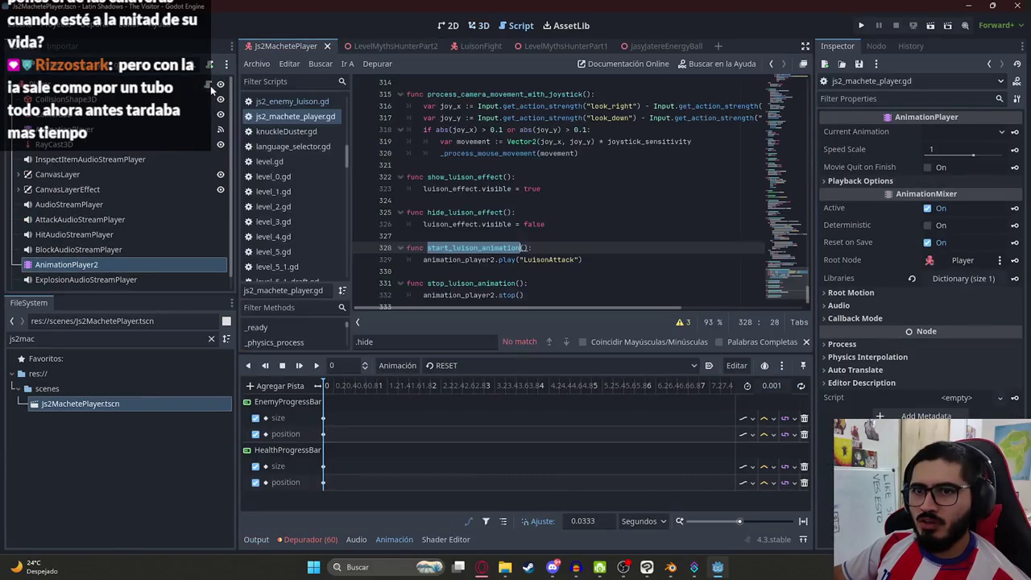
click(443, 364)
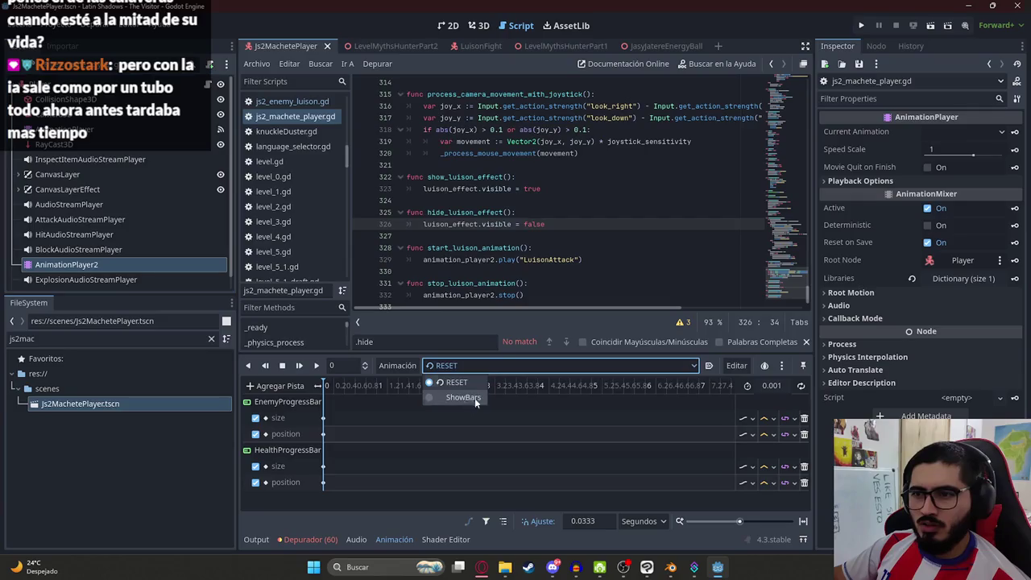
click(461, 397)
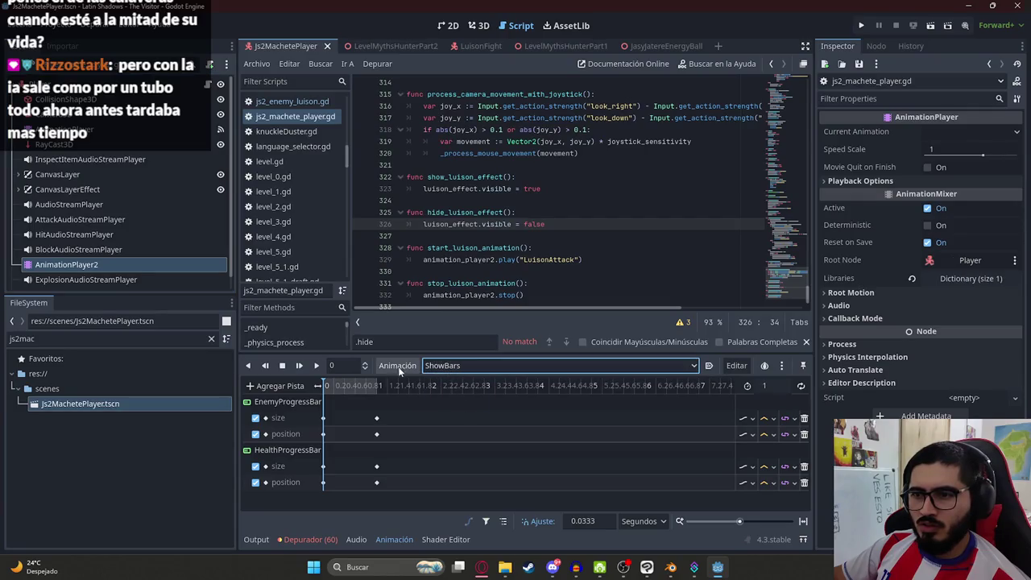
click(447, 26)
mouse_move(352, 382)
mouse_down()
mouse_move(422, 396)
mouse_move(419, 376)
mouse_up()
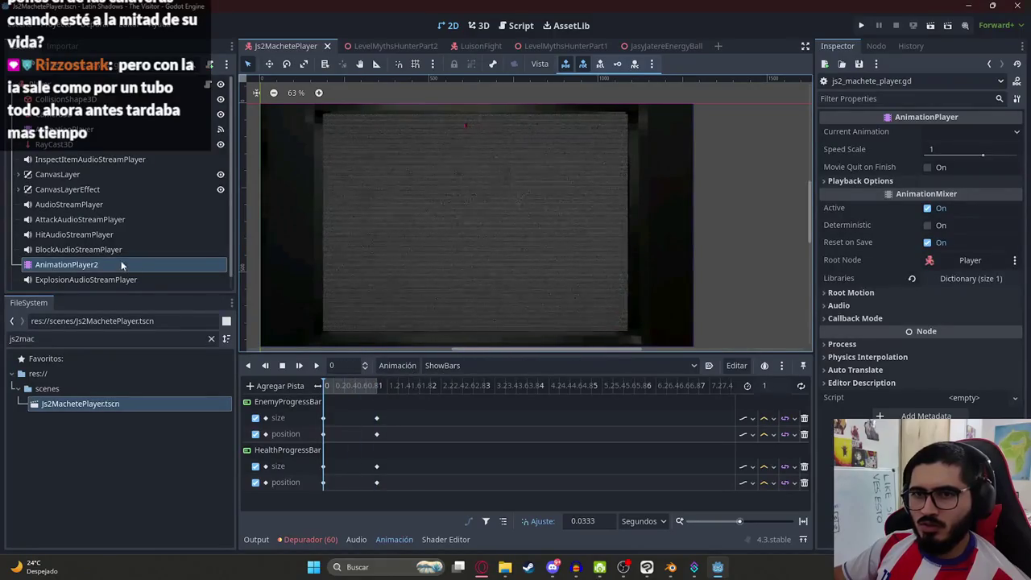
click(515, 26)
- Search the player script for show_bars and step through its matches
key(ctrl+f)
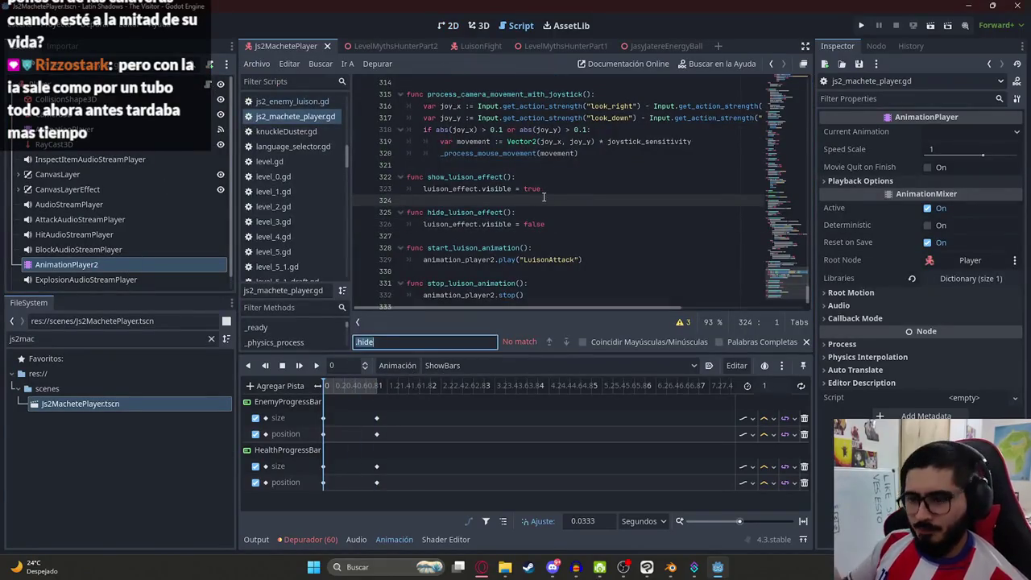
text(showbars)
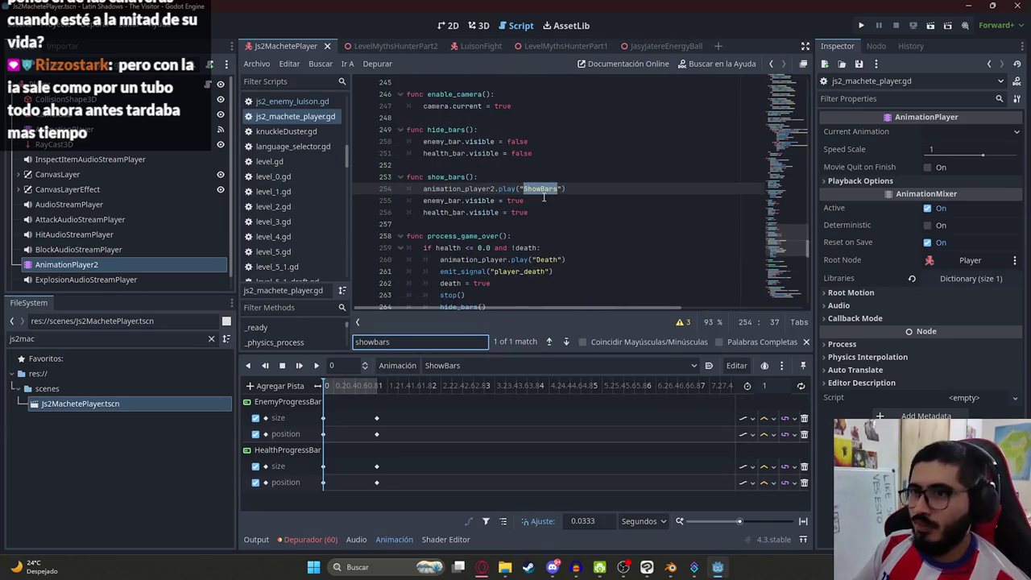
double_click(456, 177)
key(ctrl+f)
key(Return)
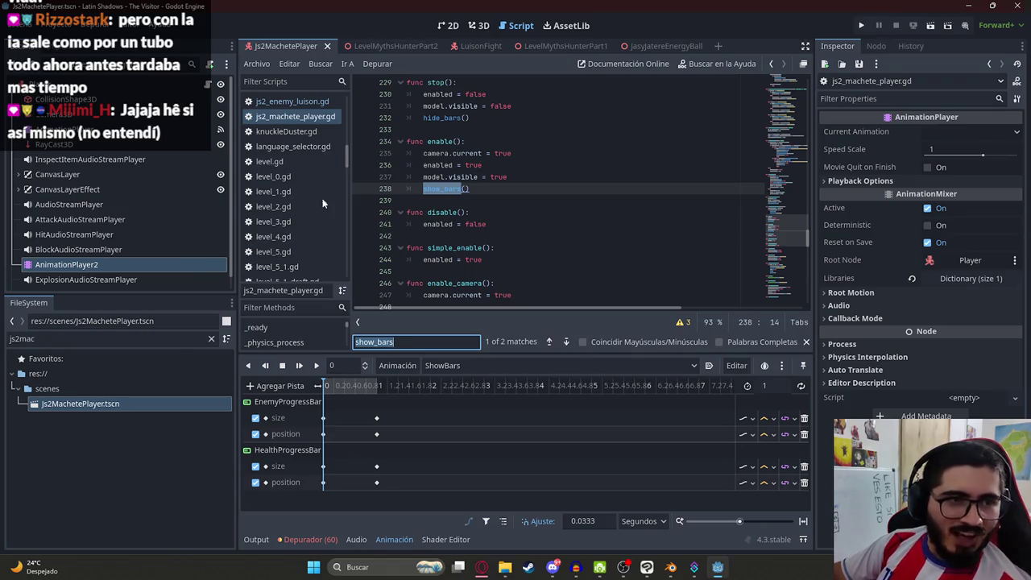
click(397, 340)
key(Return)
key(Return)
key(Return)
key(Return)
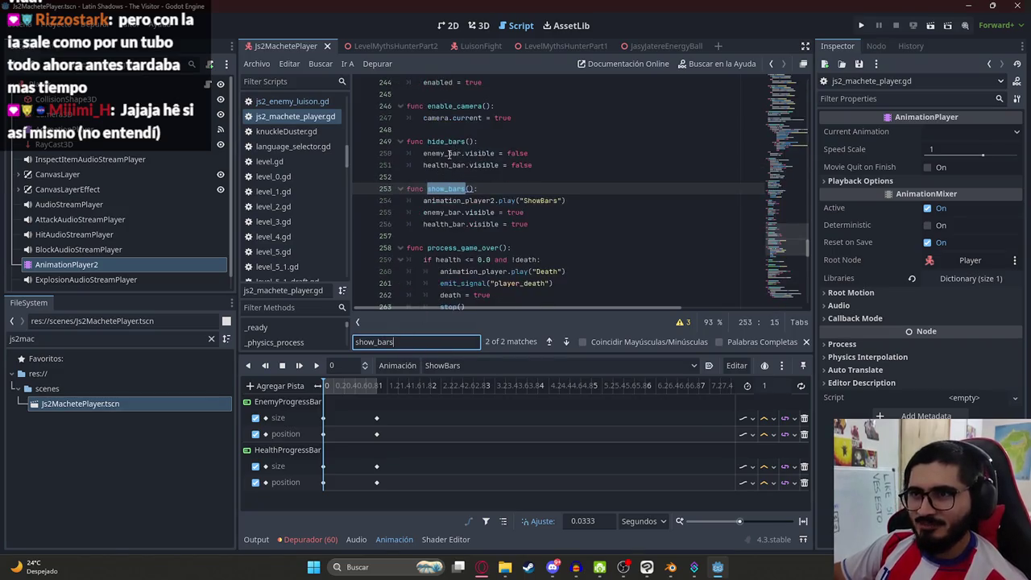
- Search for 'enable(' to reach the enable() function, then show LevelMythsHunterPart2
double_click(442, 145)
key(ctrl+f)
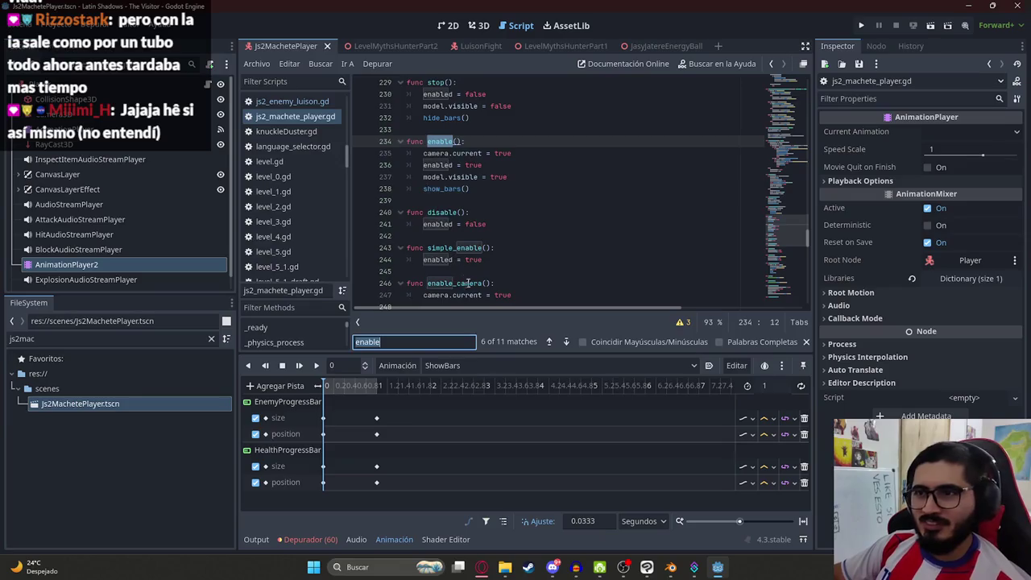
key(Return)
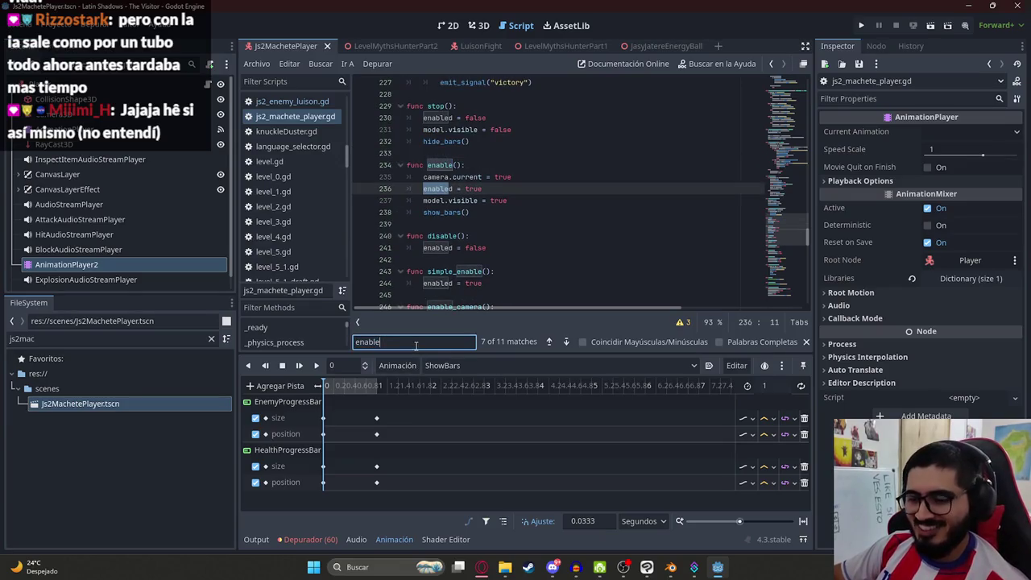
text(()
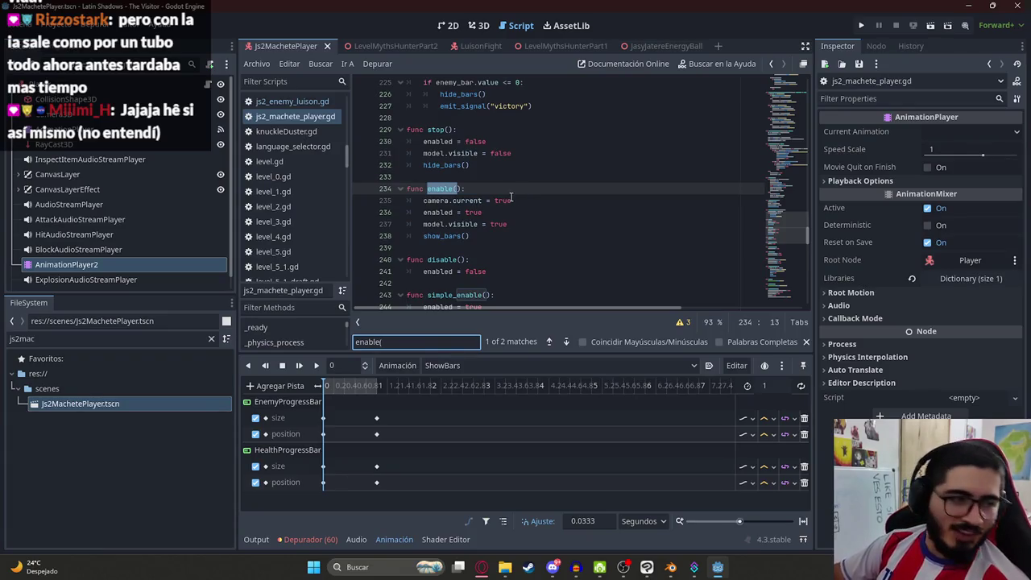
key(Return)
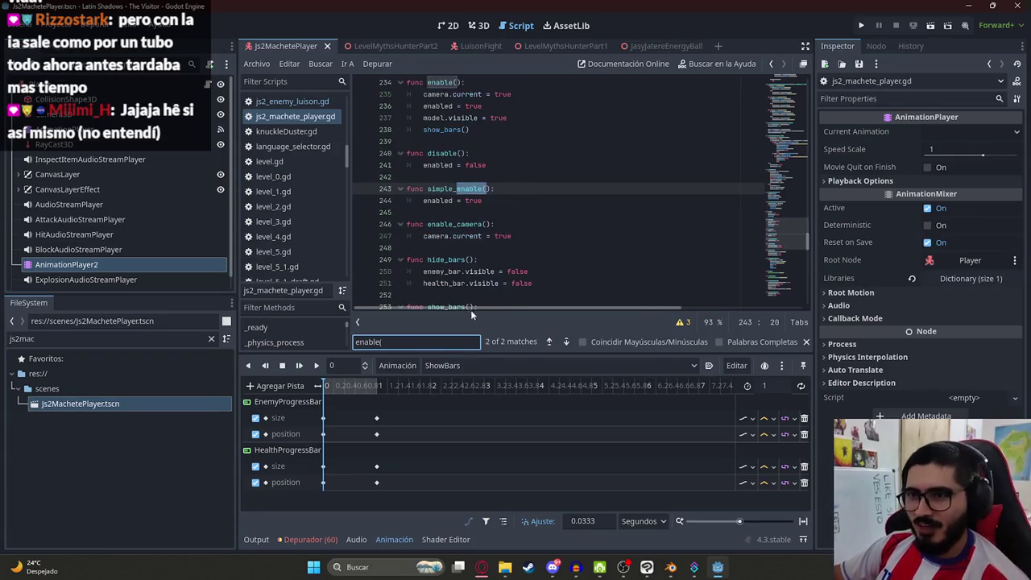
key(Return)
key(Return)
key(Return)
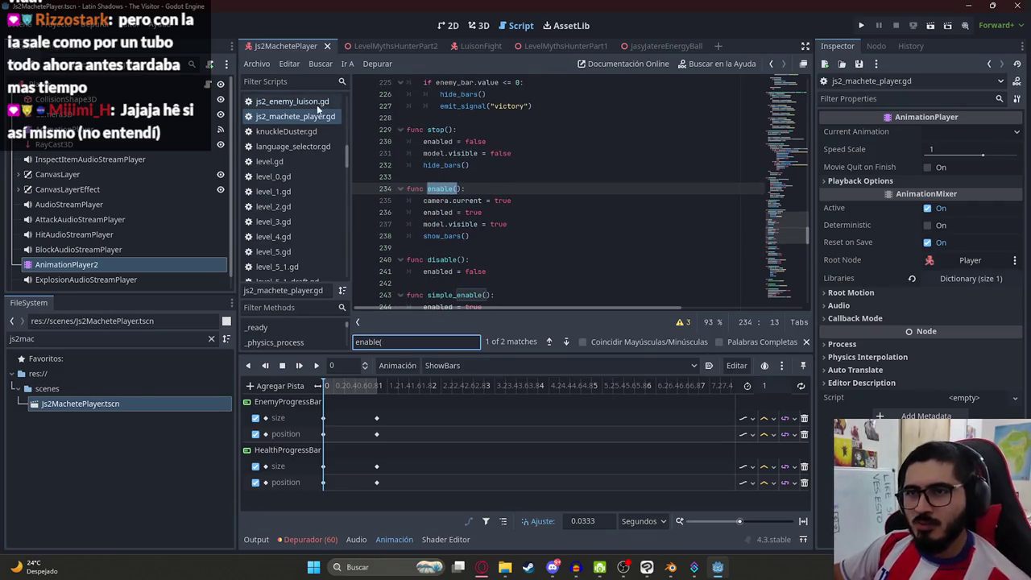
click(389, 46)
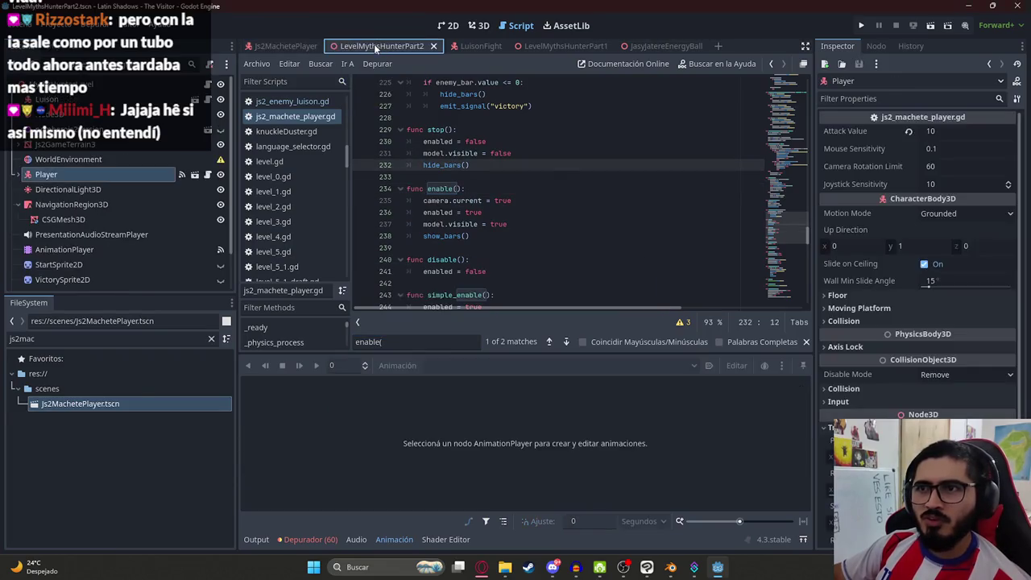
- Search the script for 'player' from the enable function line
right_click(374, 45)
key(Escape)
click(613, 190)
key(ctrl+f)
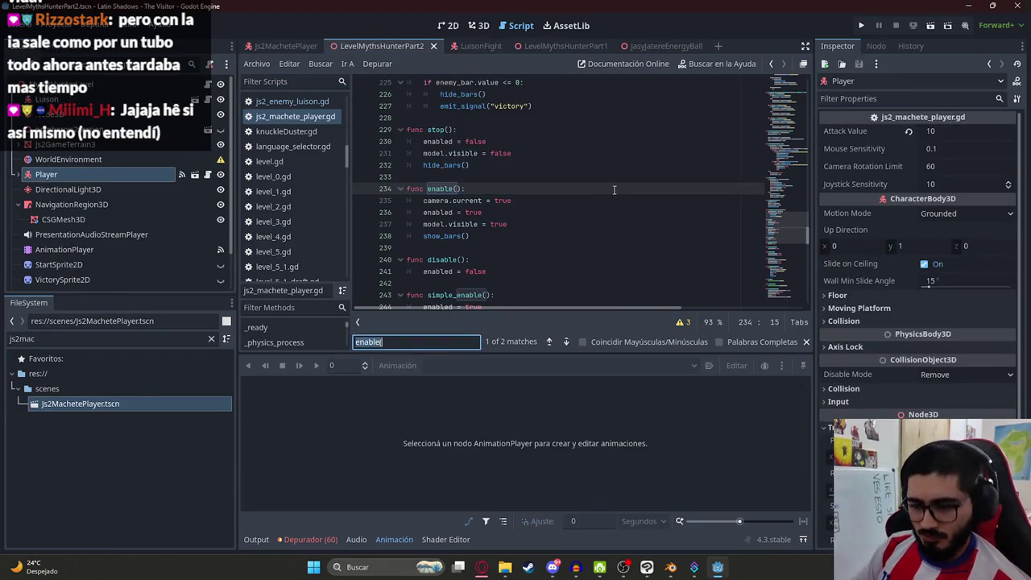
text(player.)
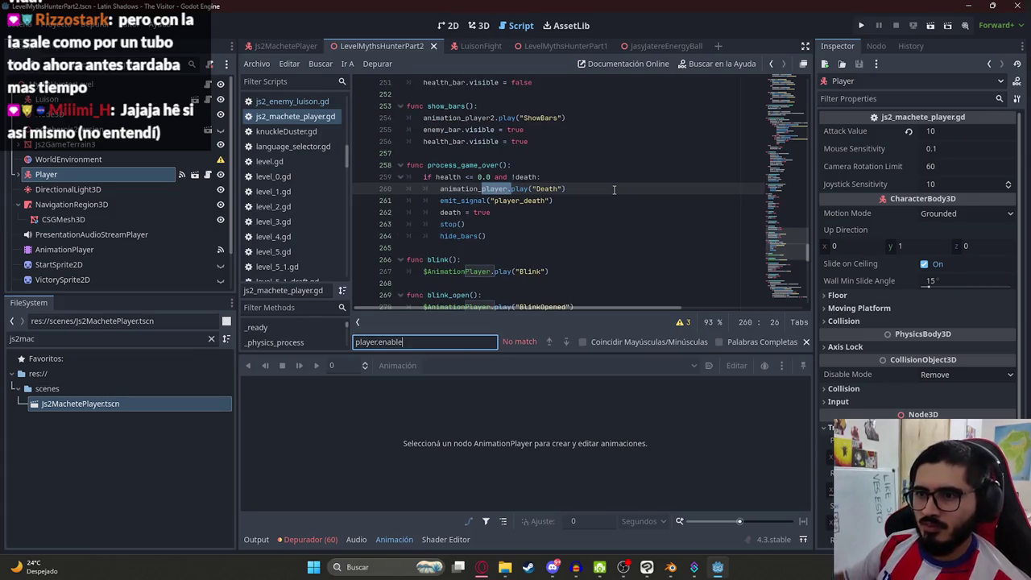
key(ctrl+a)
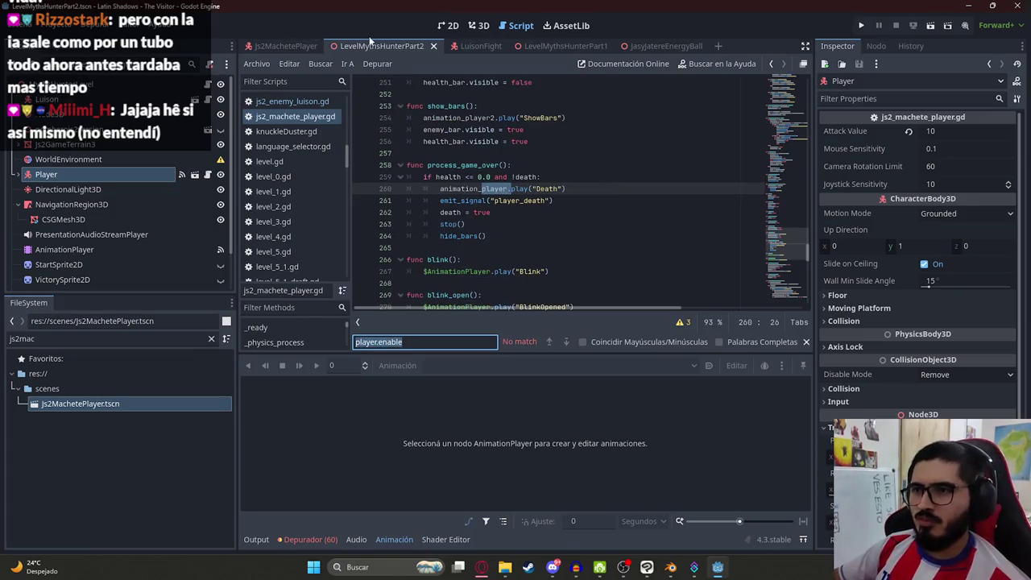
- Run the level with F5, watch the gameplay, then stop it with F8
right_click(363, 45)
click(454, 133)
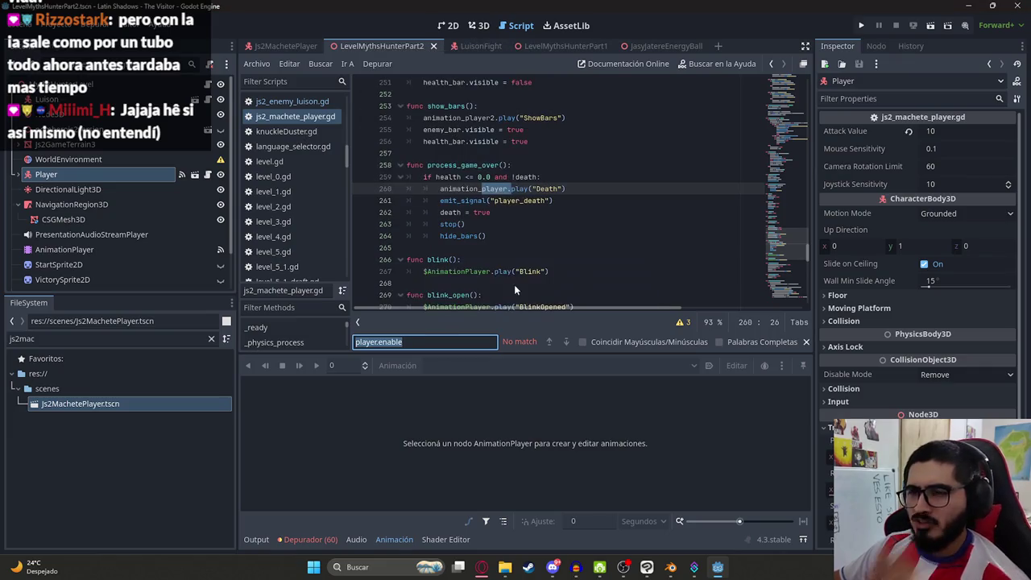
key(F5)
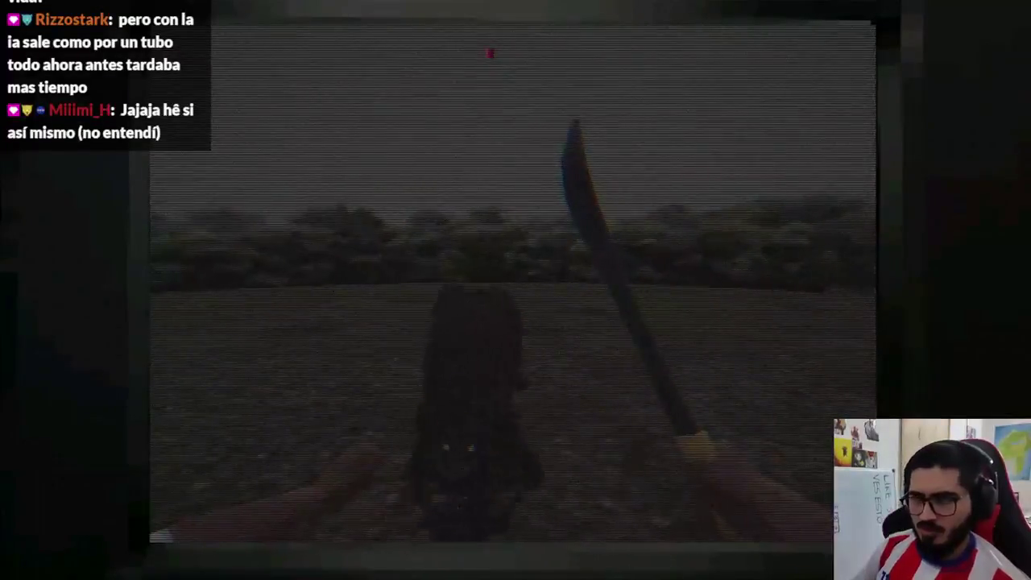
key(F8)
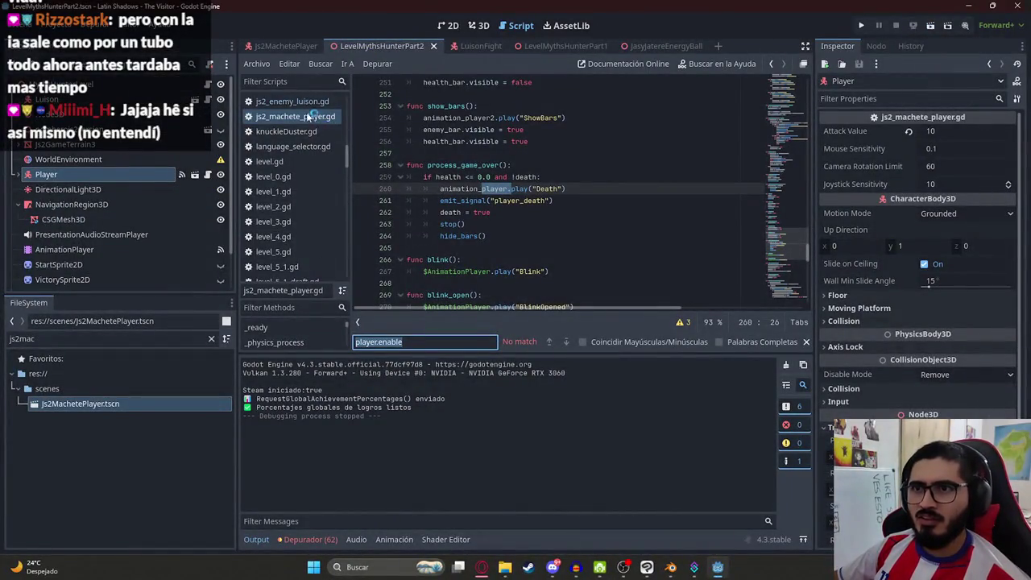
- Delete the start_luison_animation and stop_luison_animation functions from js2_machete_player.gd
key(ctrl+End)
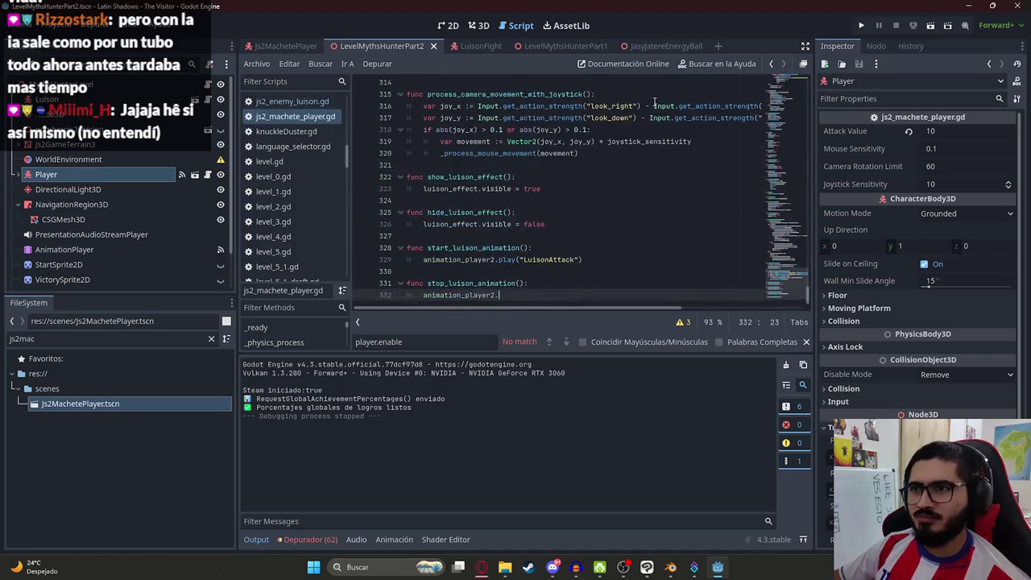
key(BackSpace)
key(BackSpace)
key(BackSpace)
key(BackSpace)
key(BackSpace)
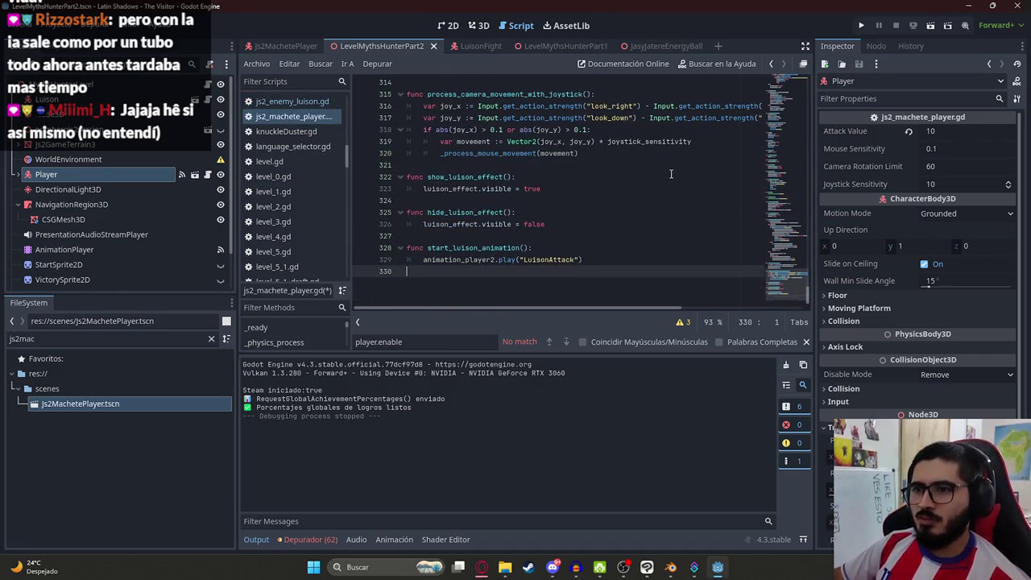
key(ctrl+z)
key(ctrl+z)
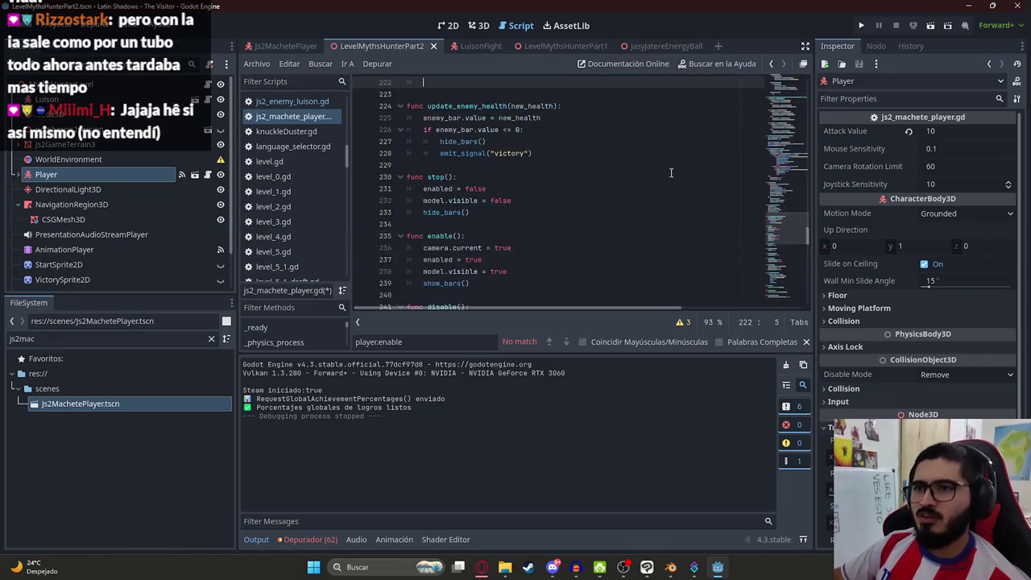
- Add animation_player2.play("LuisonAttack") in receive_luison_hit and play the level scene
scroll(644, 167, up, 3)
text(animation_player2.play("LuisonAttack)
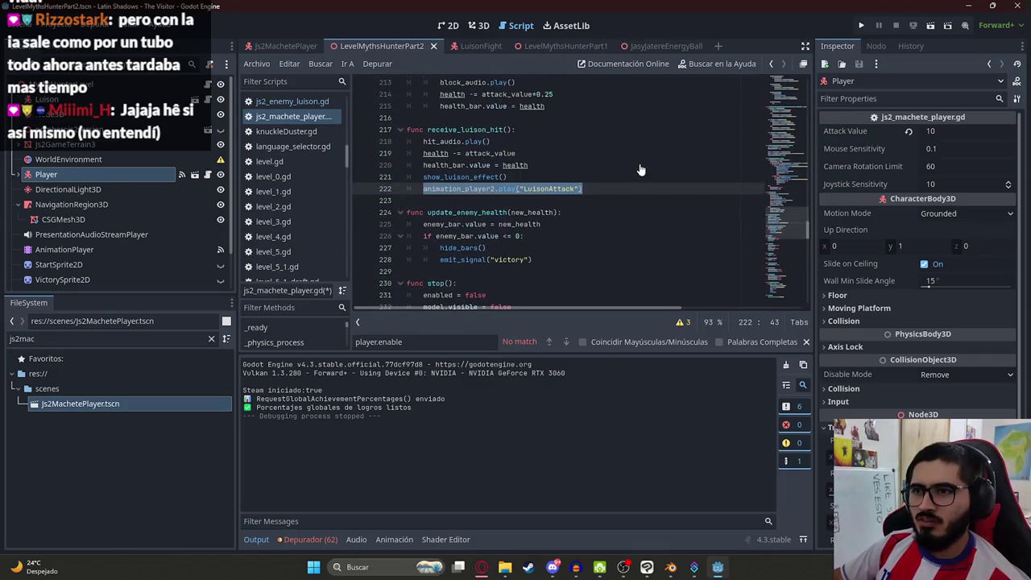
key(ctrl+z)
key(ctrl+z)
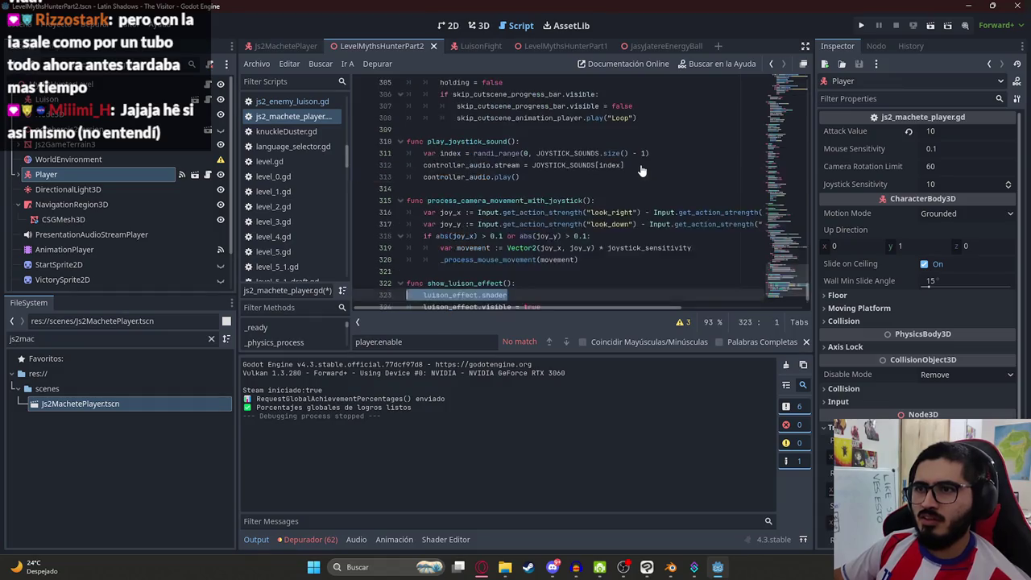
key(ctrl+z)
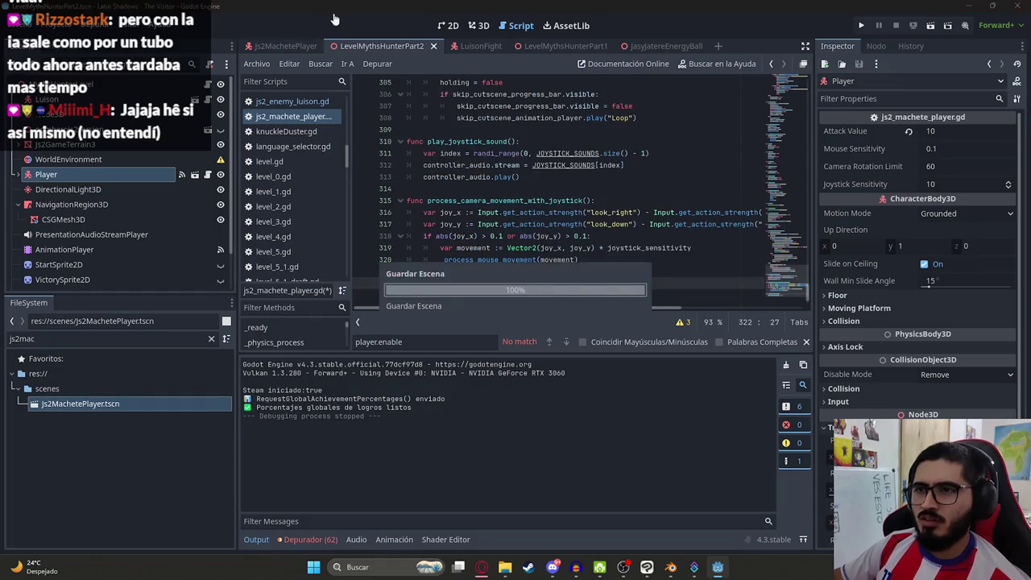
right_click(356, 50)
click(417, 130)
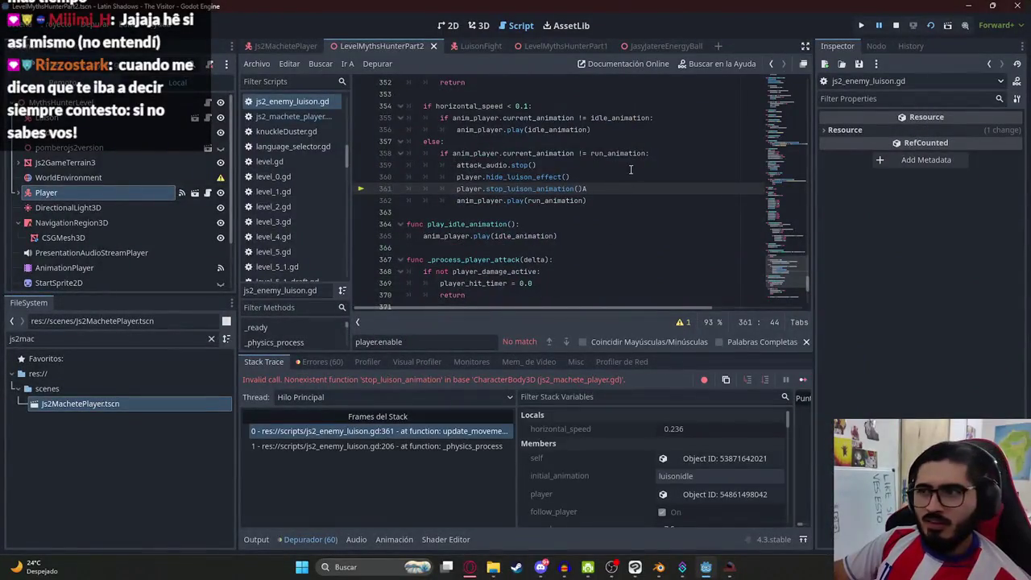
- Stop the game and delete the stop_luison_animation call on line 361 of js2_enemy_luison.gd
click(896, 27)
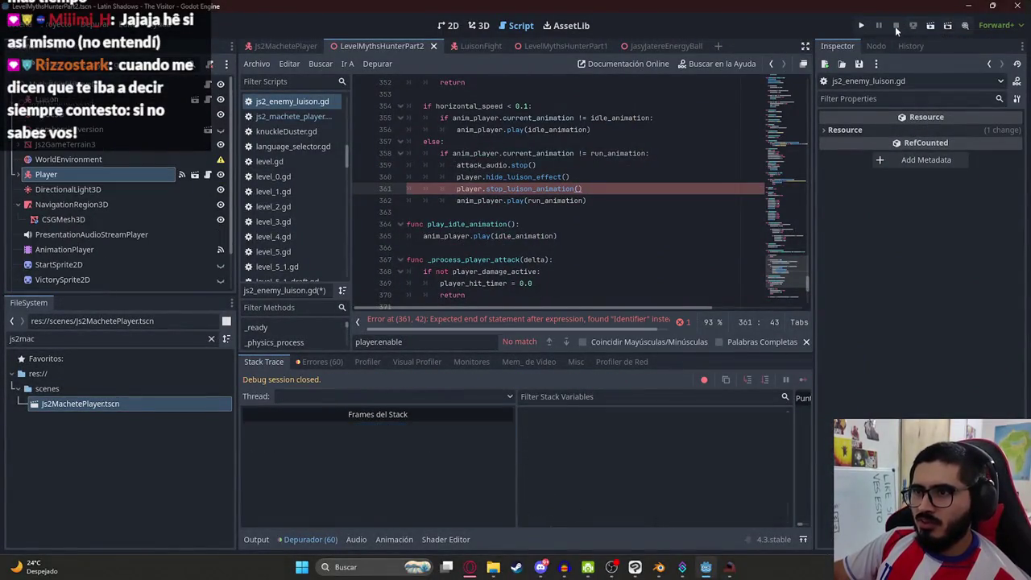
triple_click(392, 187)
key(BackSpace)
key(BackSpace)
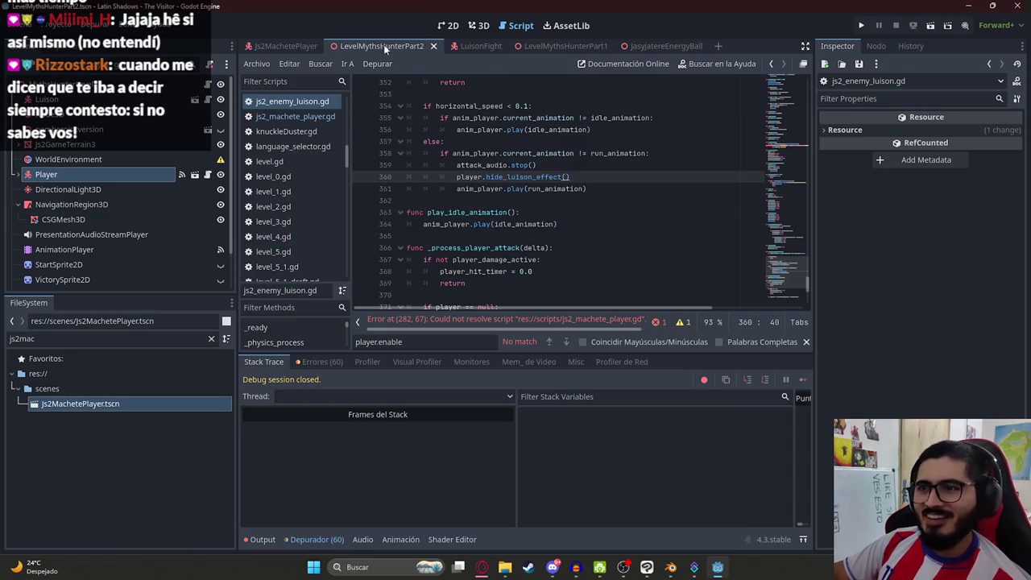
click(544, 204)
- Go to the reported error on line 282 and undo the last edit
click(760, 184)
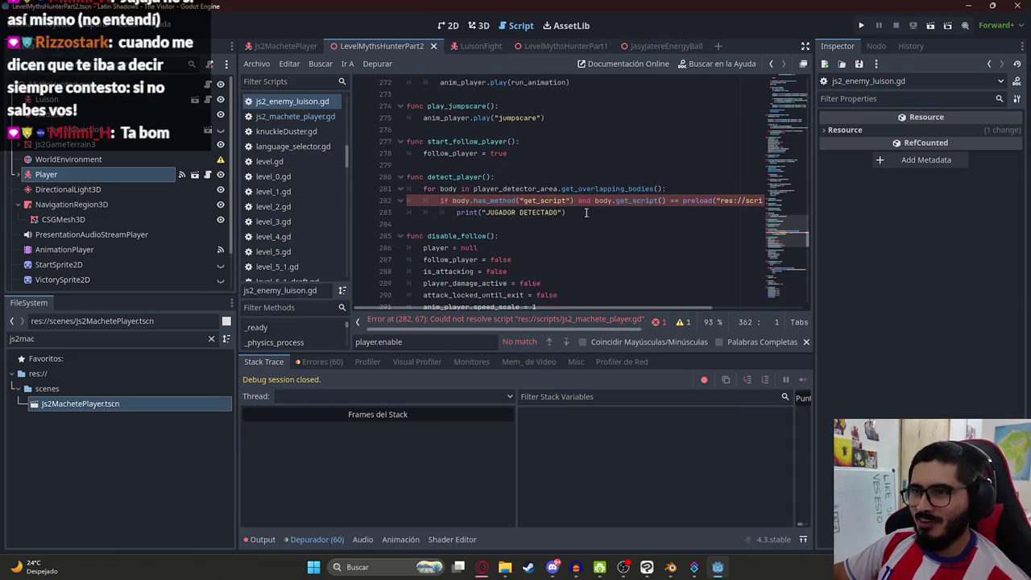
key(ctrl+z)
key(ctrl+z)
key(ctrl+z)
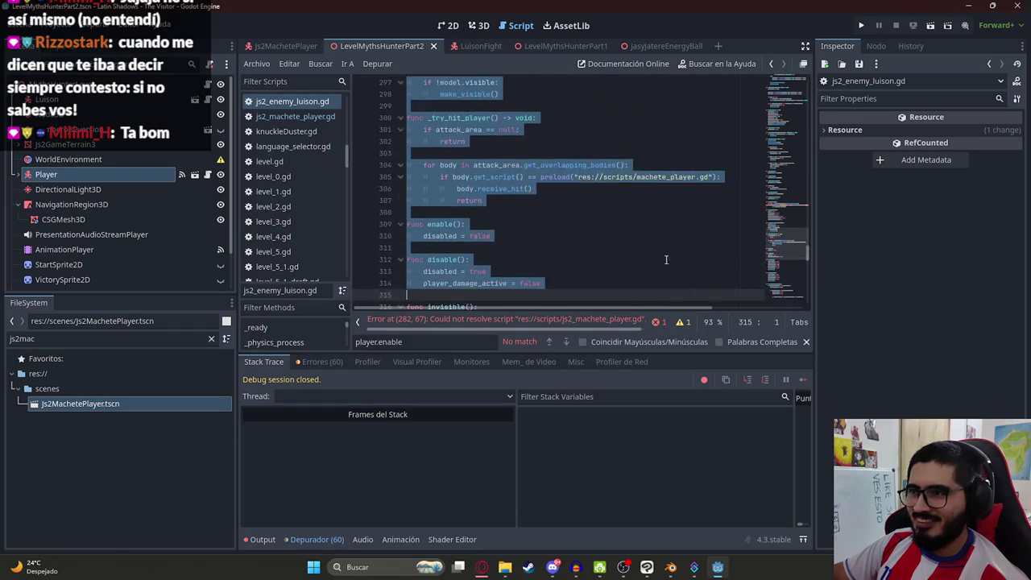
mouse_move(627, 310)
mouse_down()
mouse_move(764, 308)
mouse_move(586, 310)
mouse_up()
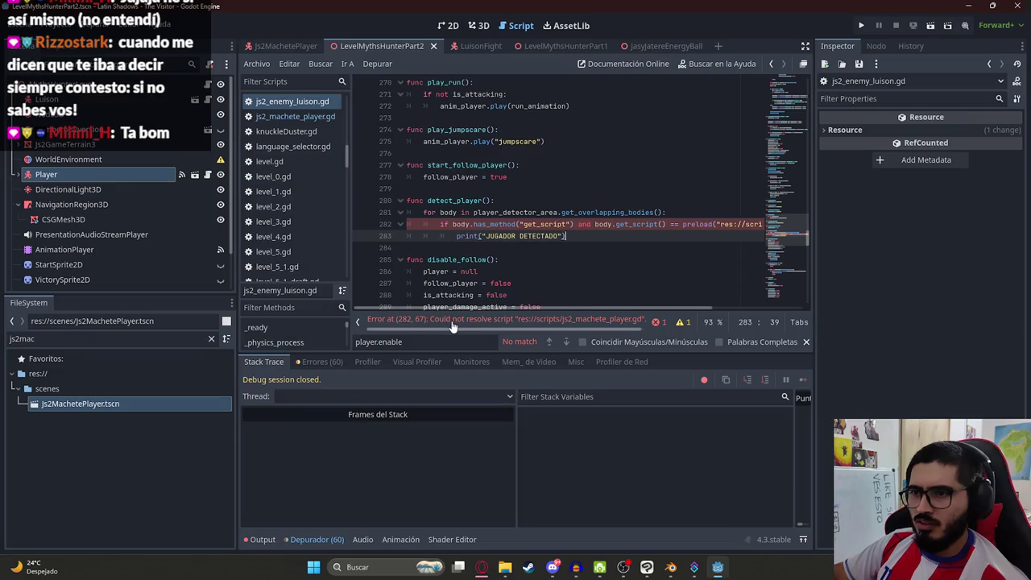
scroll(516, 332, down, 1)
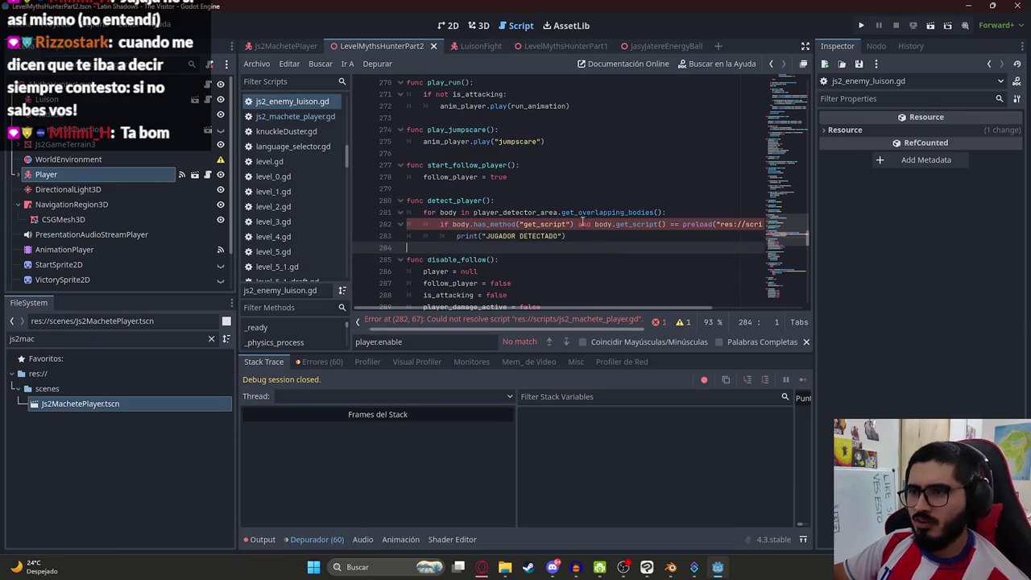
- Remove the stray 'A' after show_luison_effect in the player script and save the level scene
click(295, 116)
scroll(805, 274, down, 1)
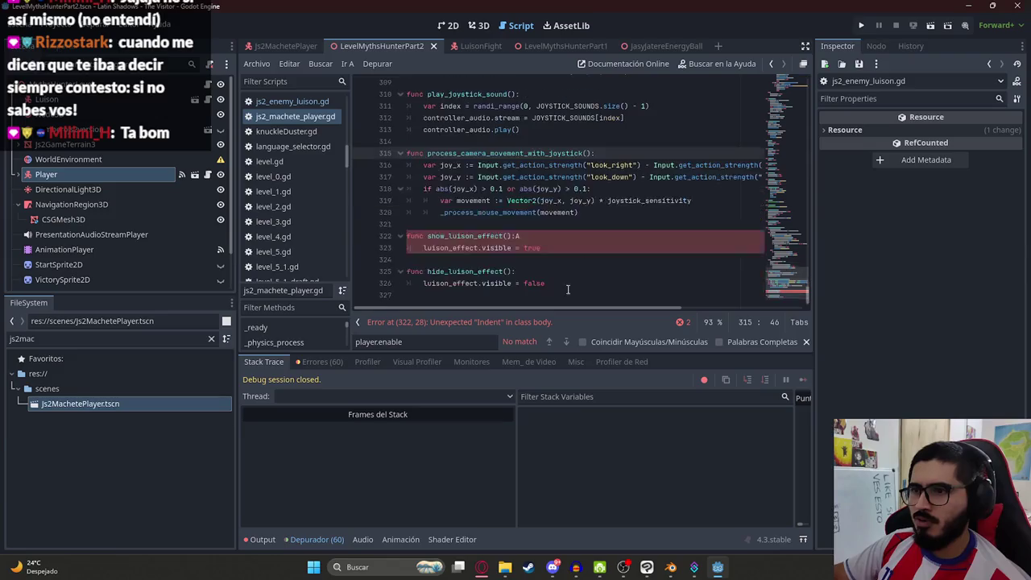
click(550, 250)
key(Up)
key(BackSpace)
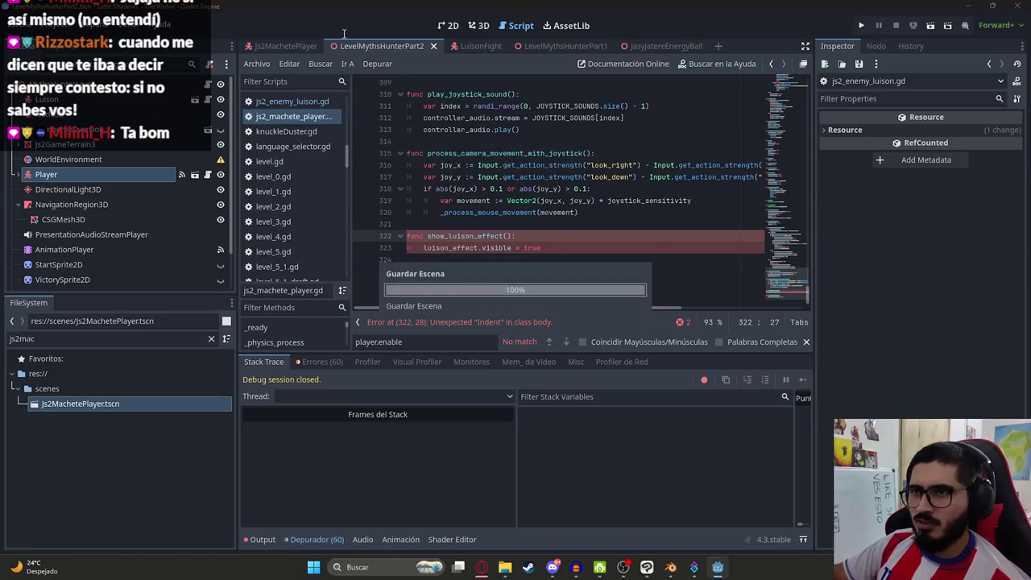
right_click(354, 44)
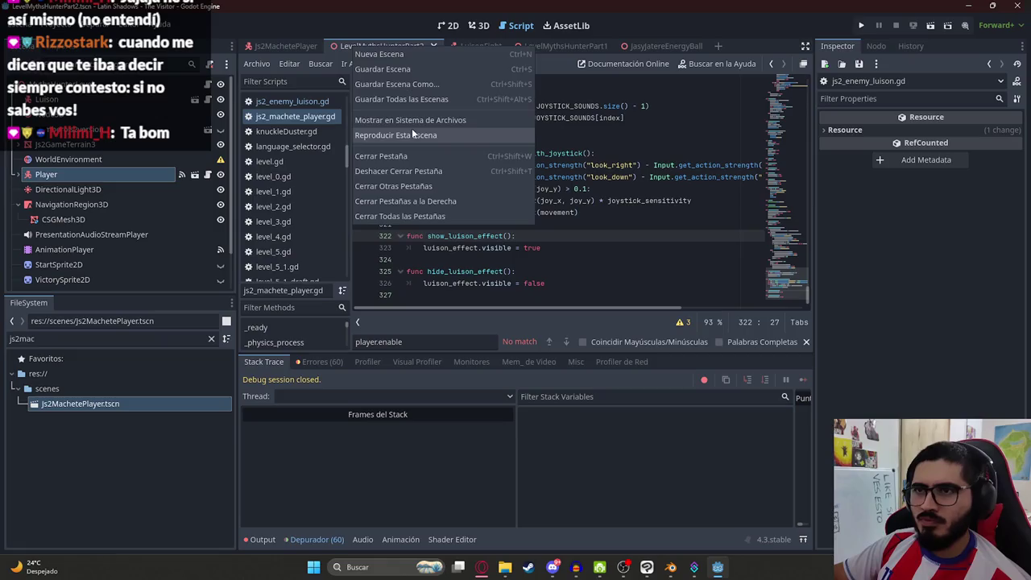
click(415, 136)
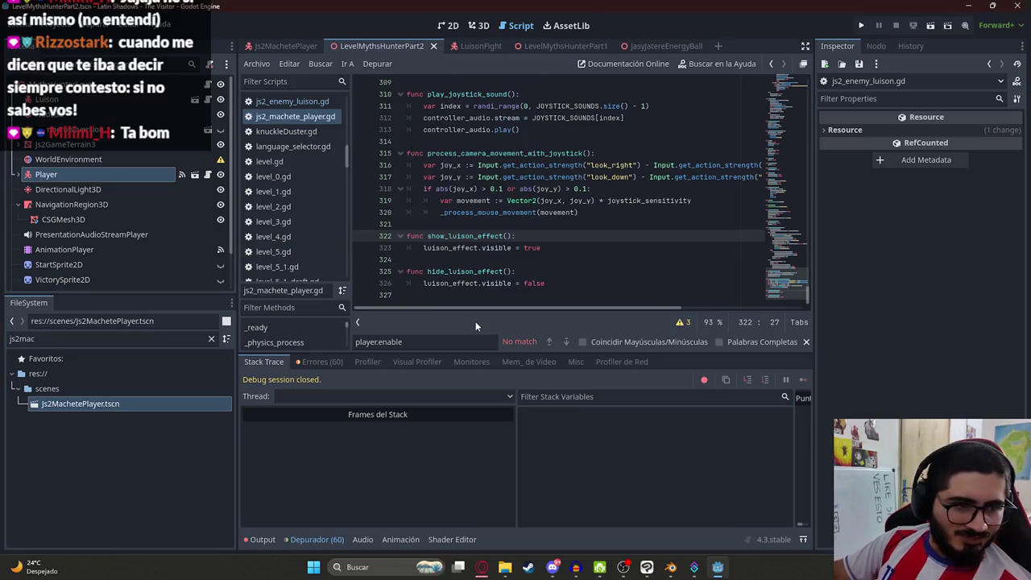
- Run the level, fight the Luison with red and green health bars, then return to Godot
key(F5)
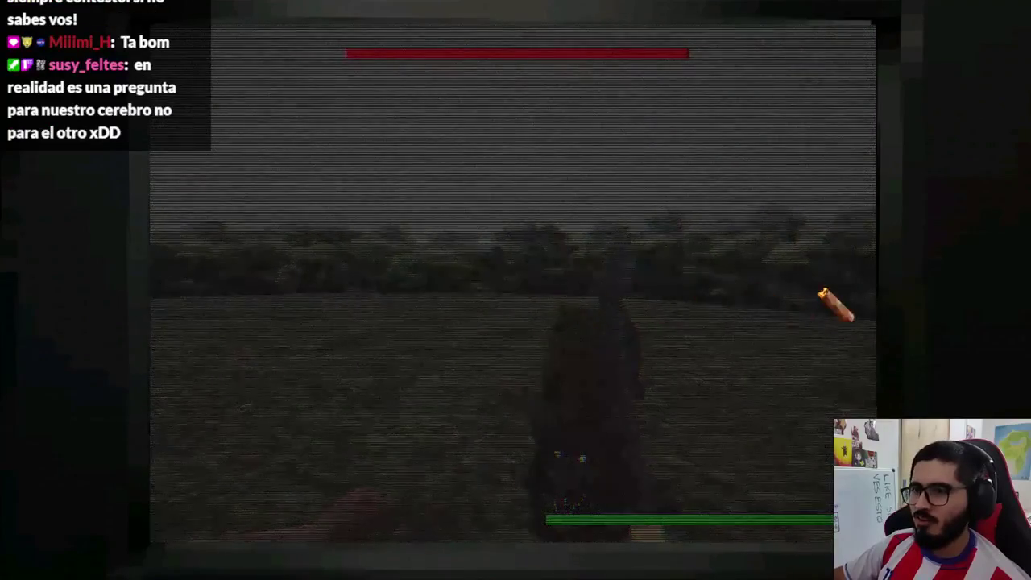
key(super)
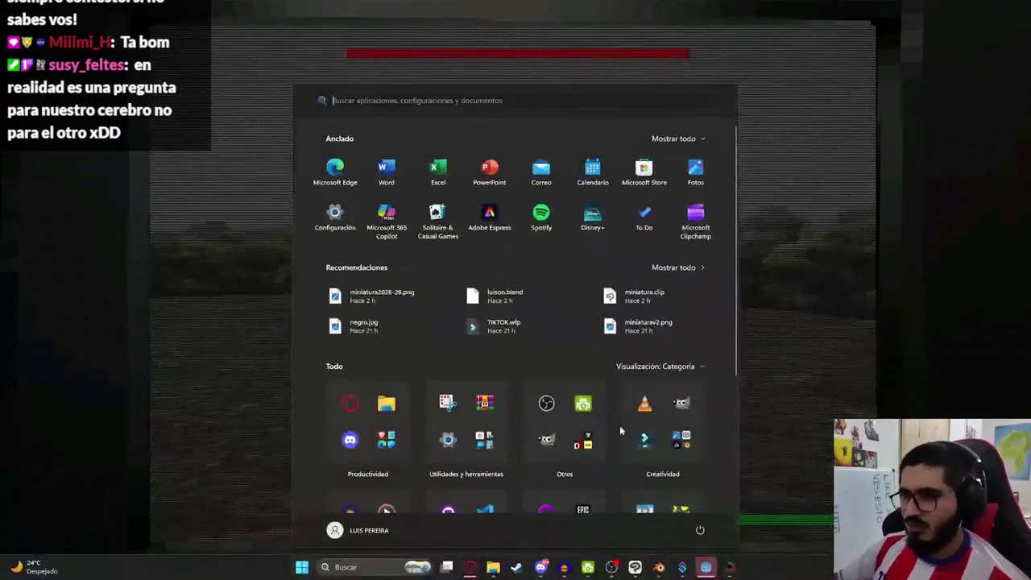
click(709, 568)
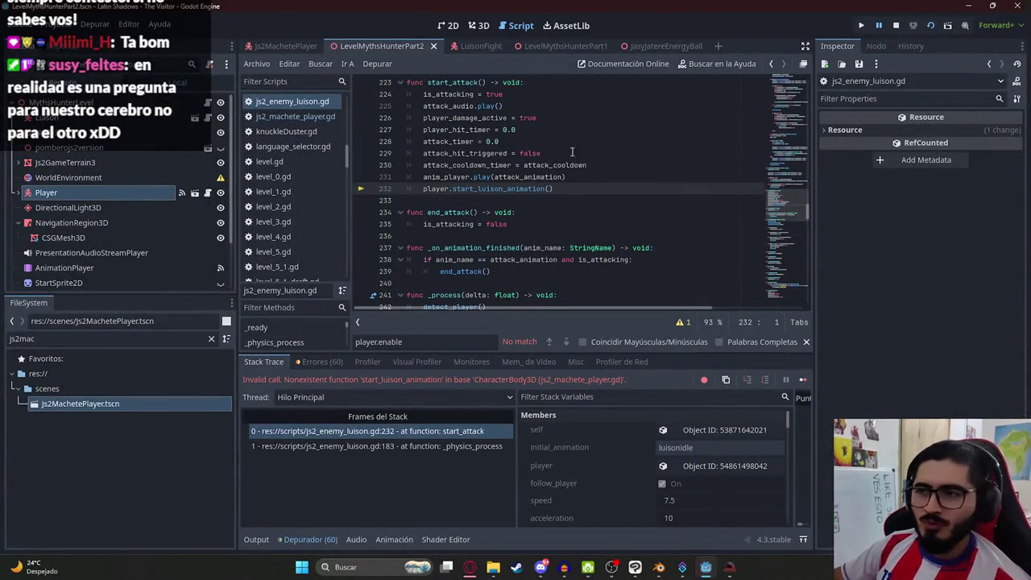
- Delete the player.start_luison_animation() call on line 232 in start_attack of js2_enemy_luison.gd
scroll(789, 201, up, 20)
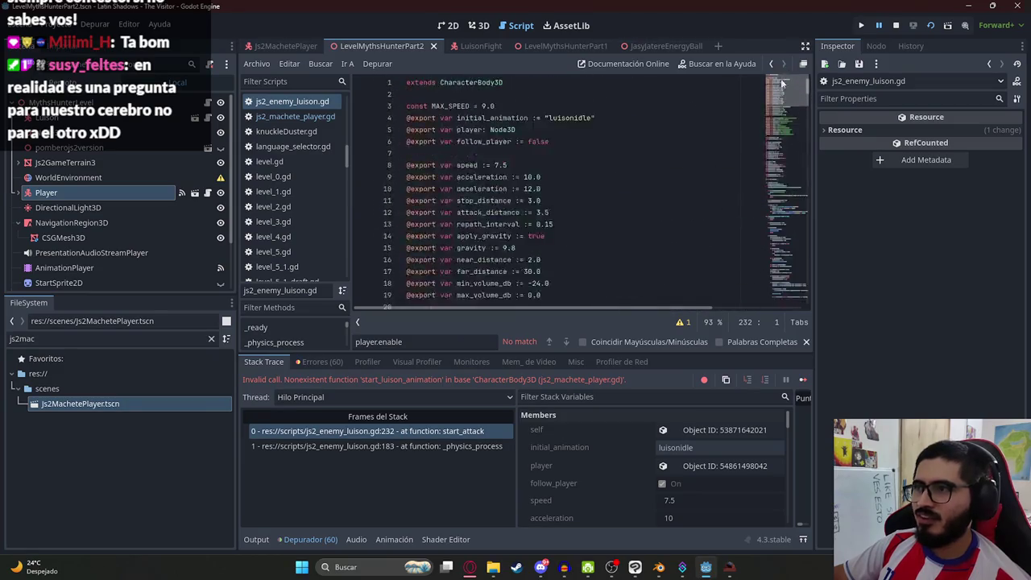
click(805, 296)
click(406, 432)
click(411, 448)
click(419, 434)
drag(545, 190, 567, 177)
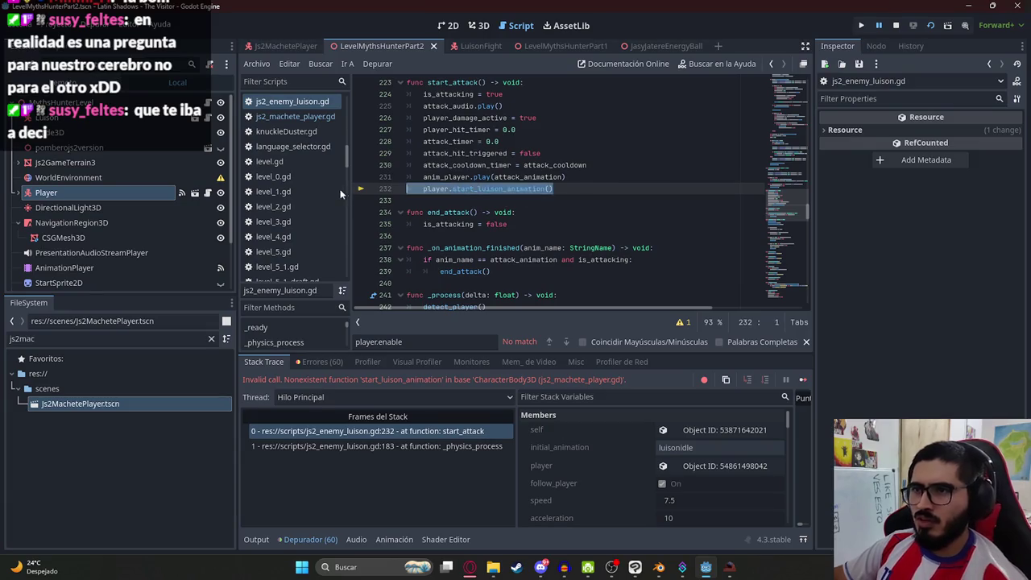
key(BackSpace)
- Stop the running game and play the level scene again
click(896, 27)
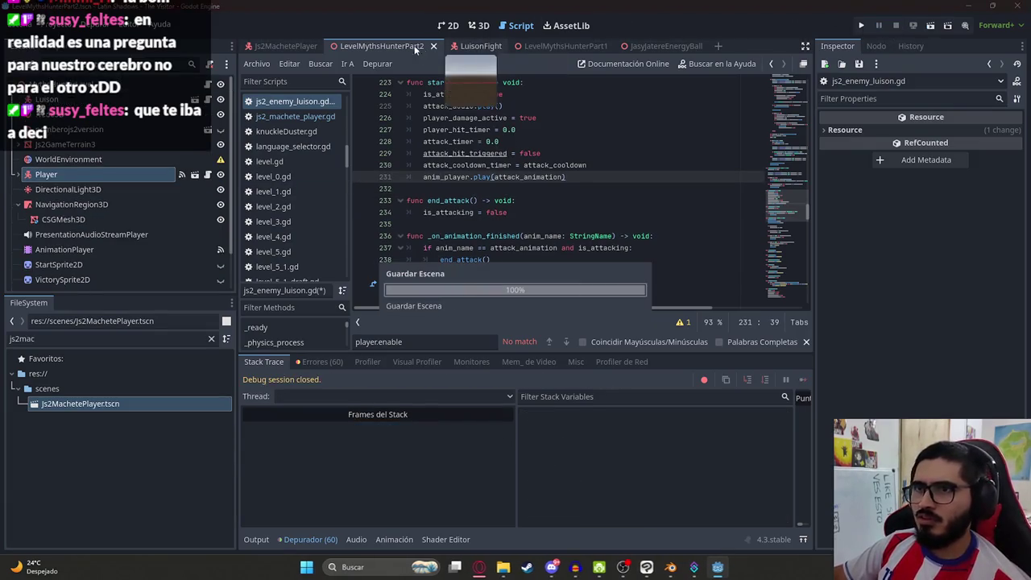
right_click(380, 46)
click(365, 44)
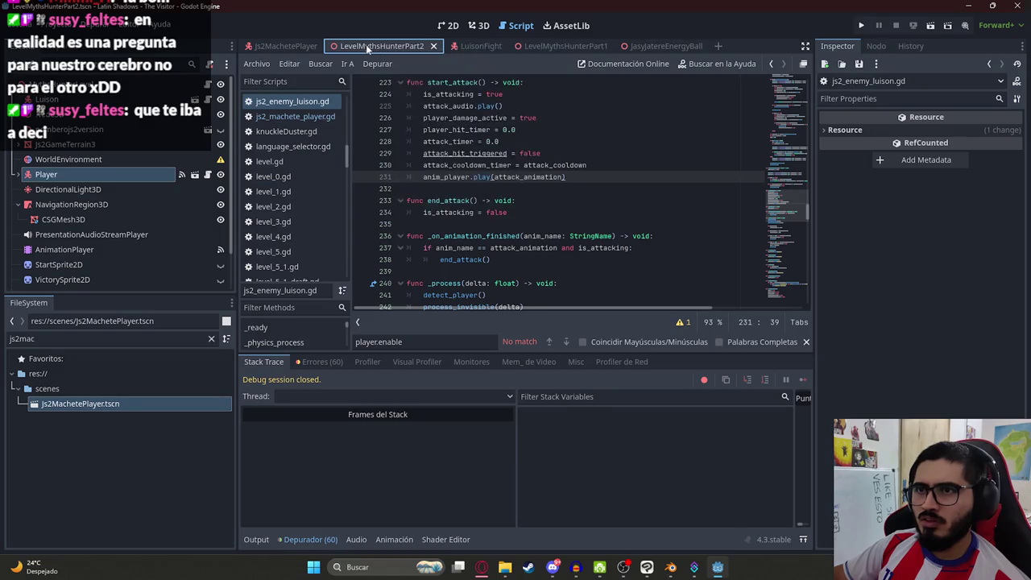
right_click(379, 45)
click(426, 133)
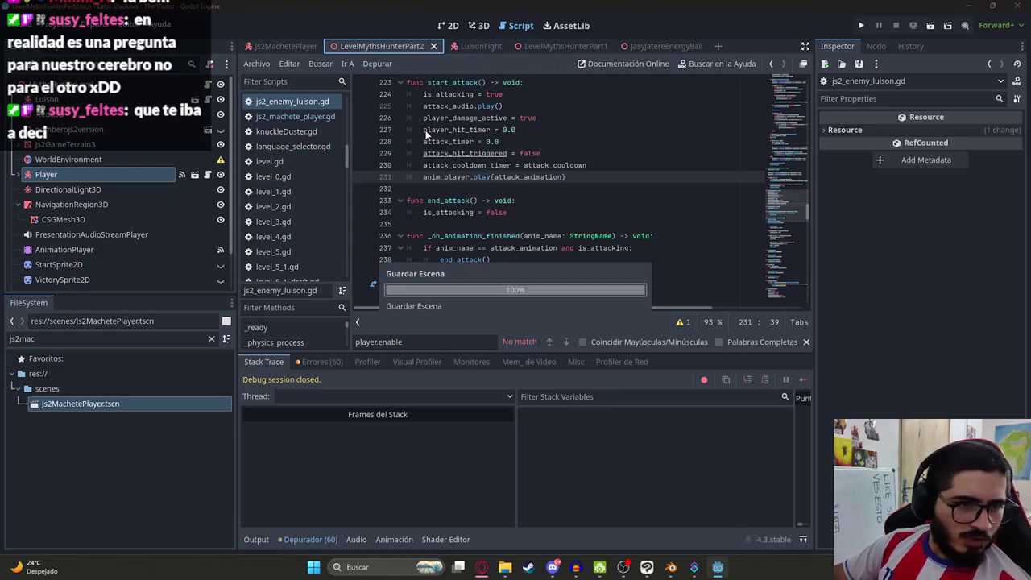